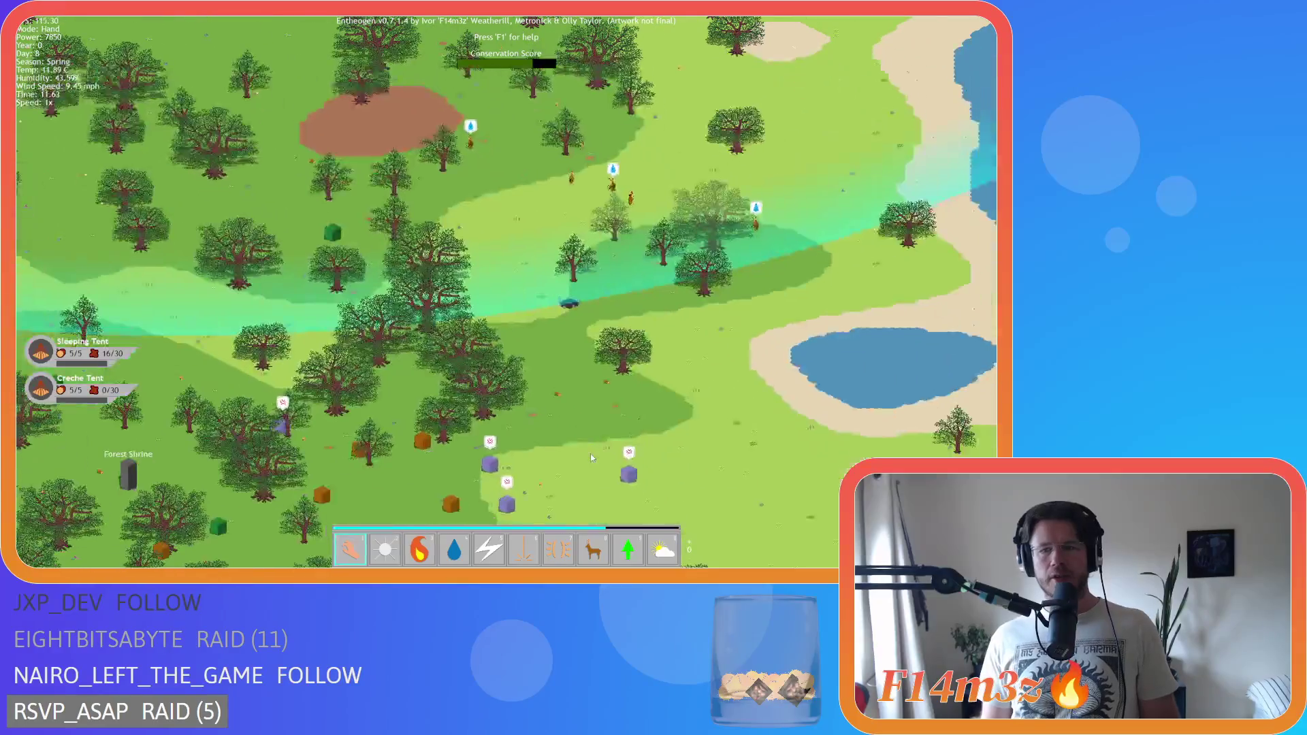
- Pan north-west across the forest and toggle the Herd power on, then back to Hand
key(w)
key(a)
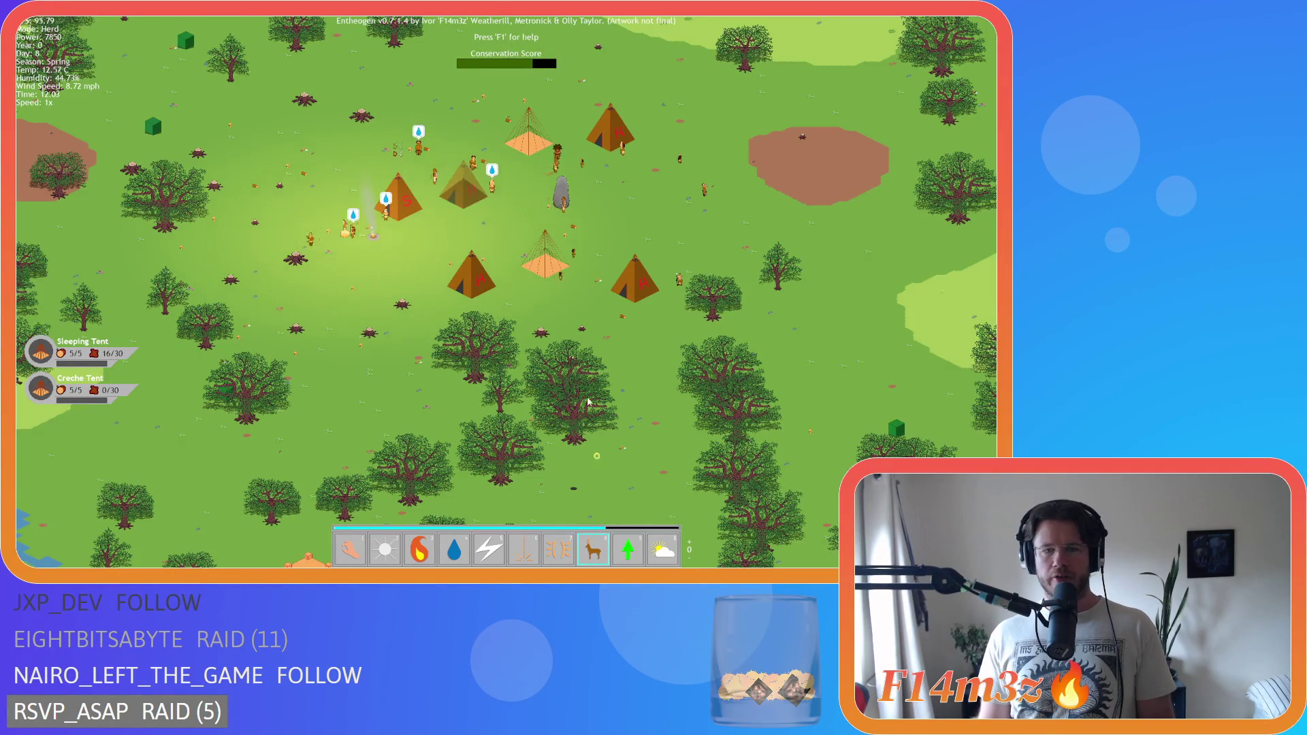
key(8)
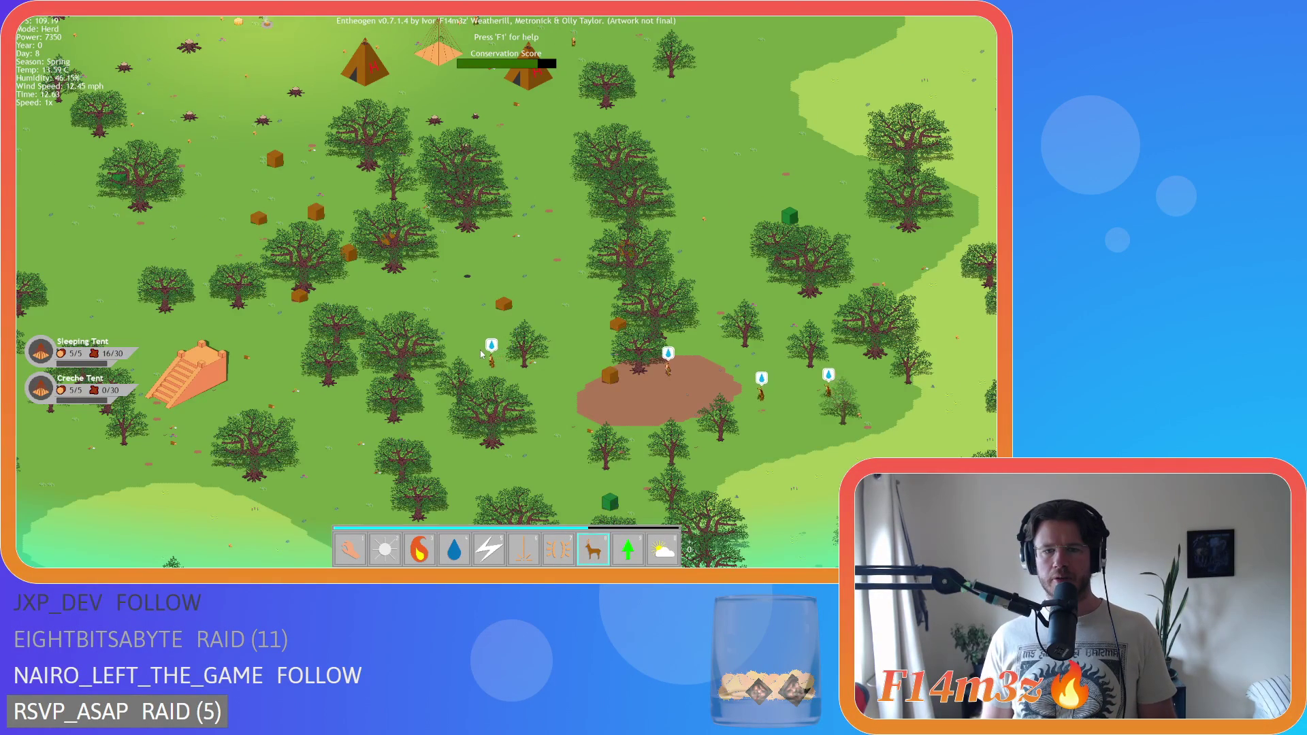
key(1)
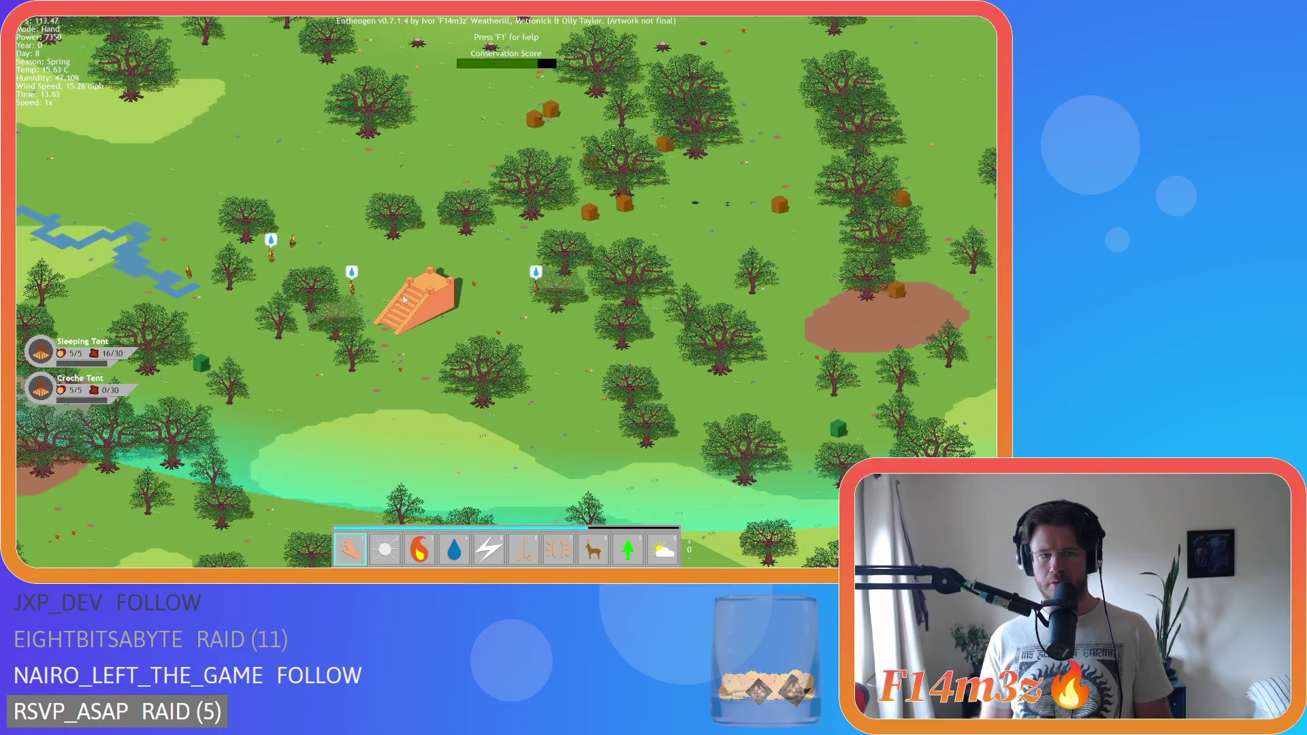
- Pan toward the tents, zoom out to the whole island, then zoom back in
key(d)
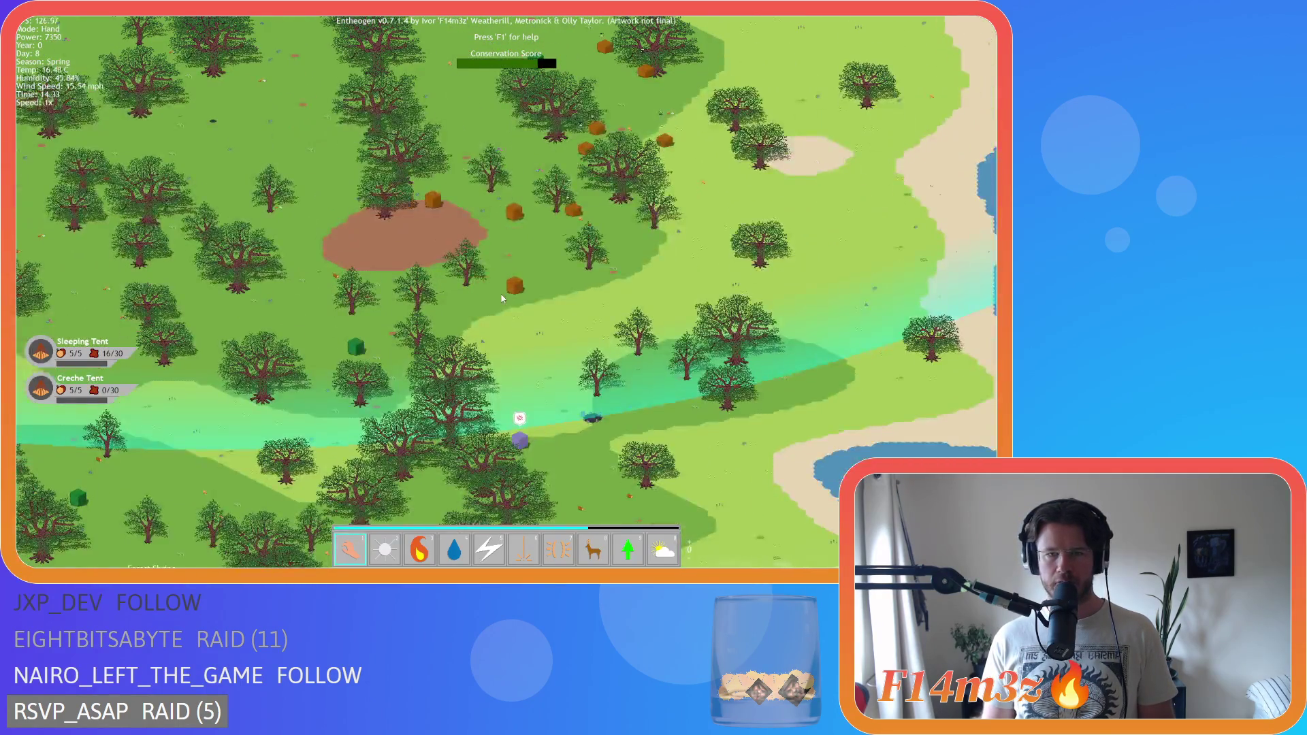
key(w)
key(a)
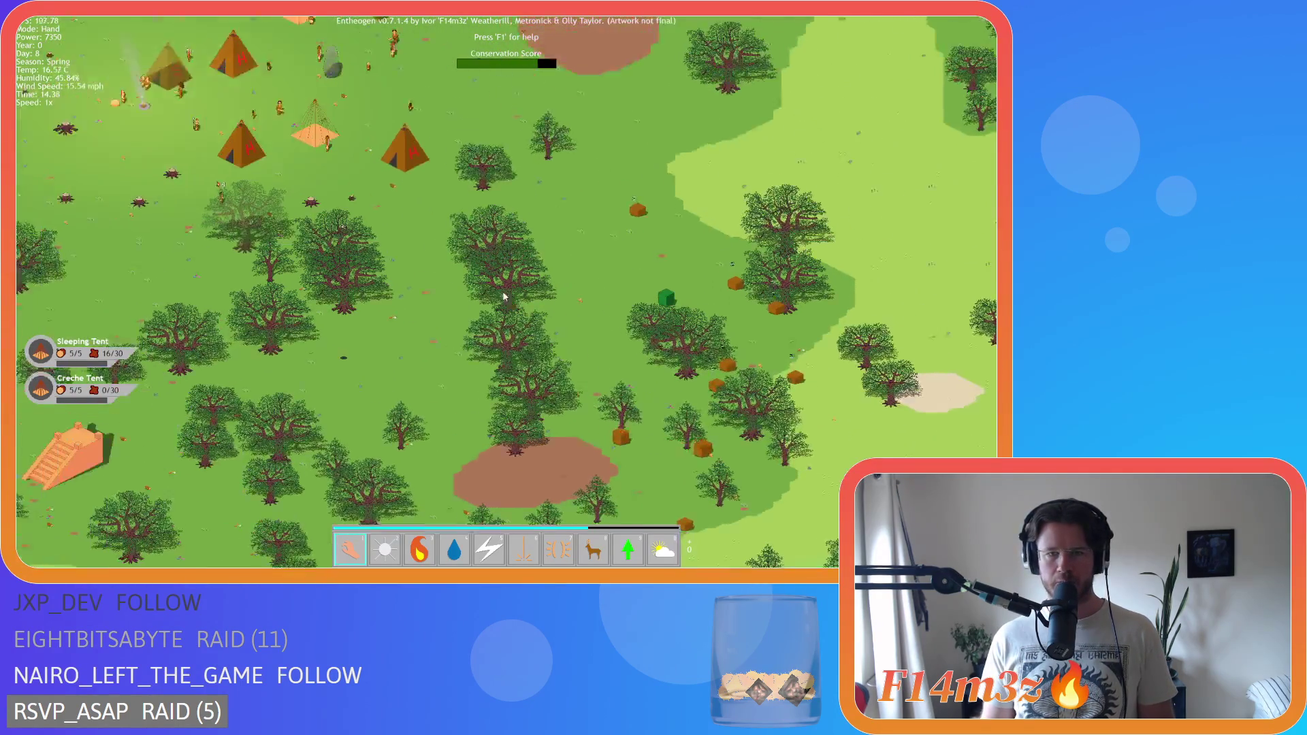
scroll(504, 296, down, 10)
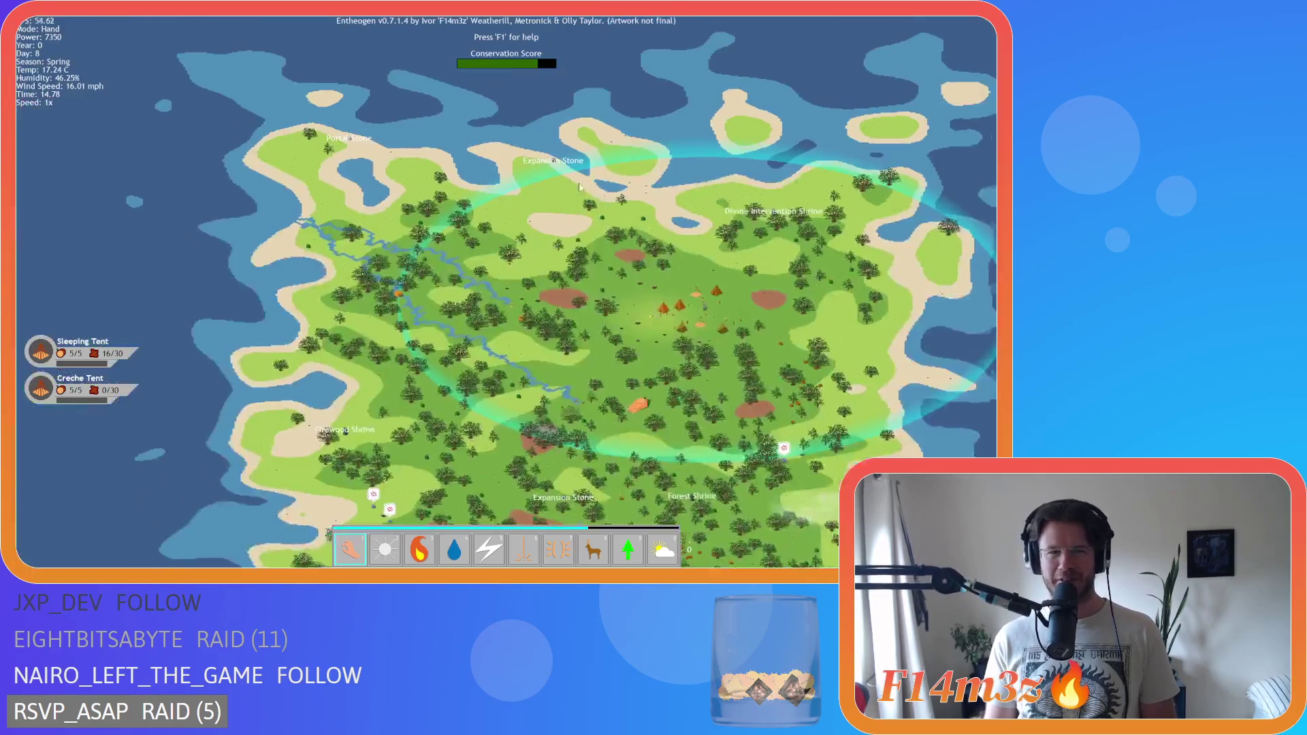
key(a)
scroll(528, 264, up, 5)
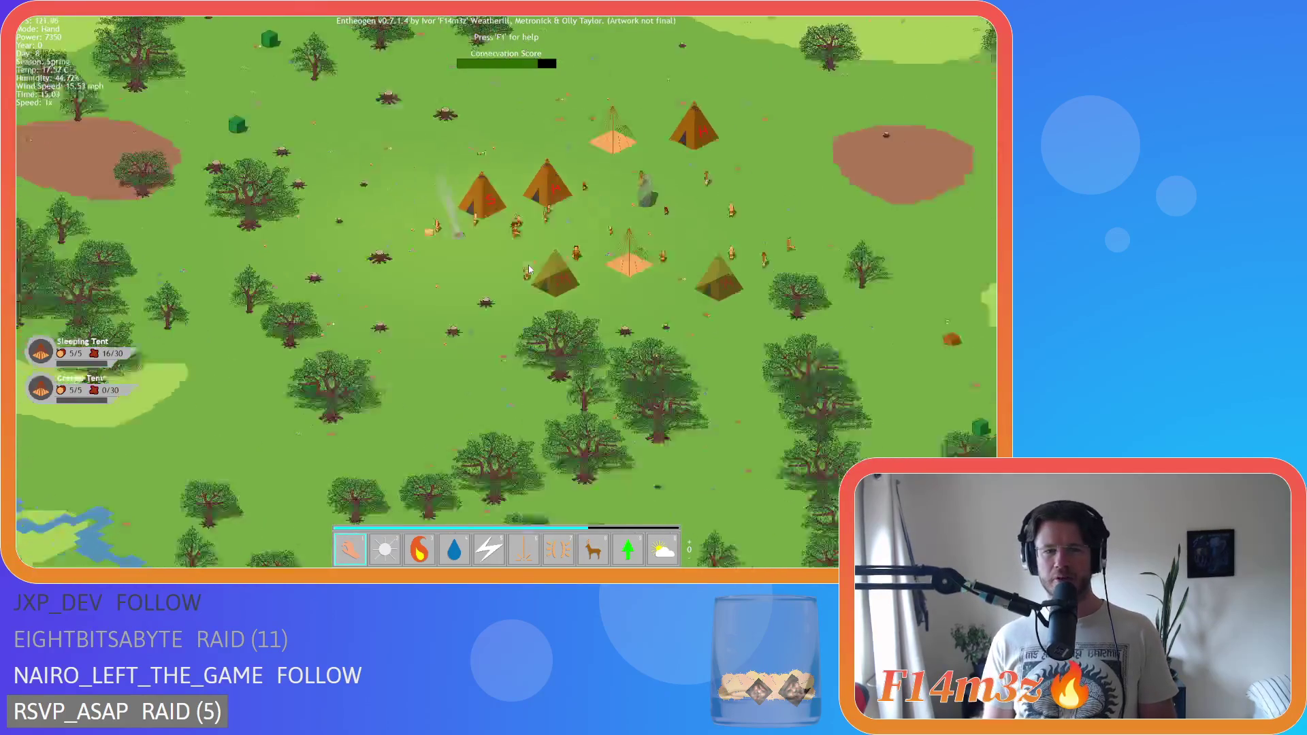
scroll(528, 264, down, 5)
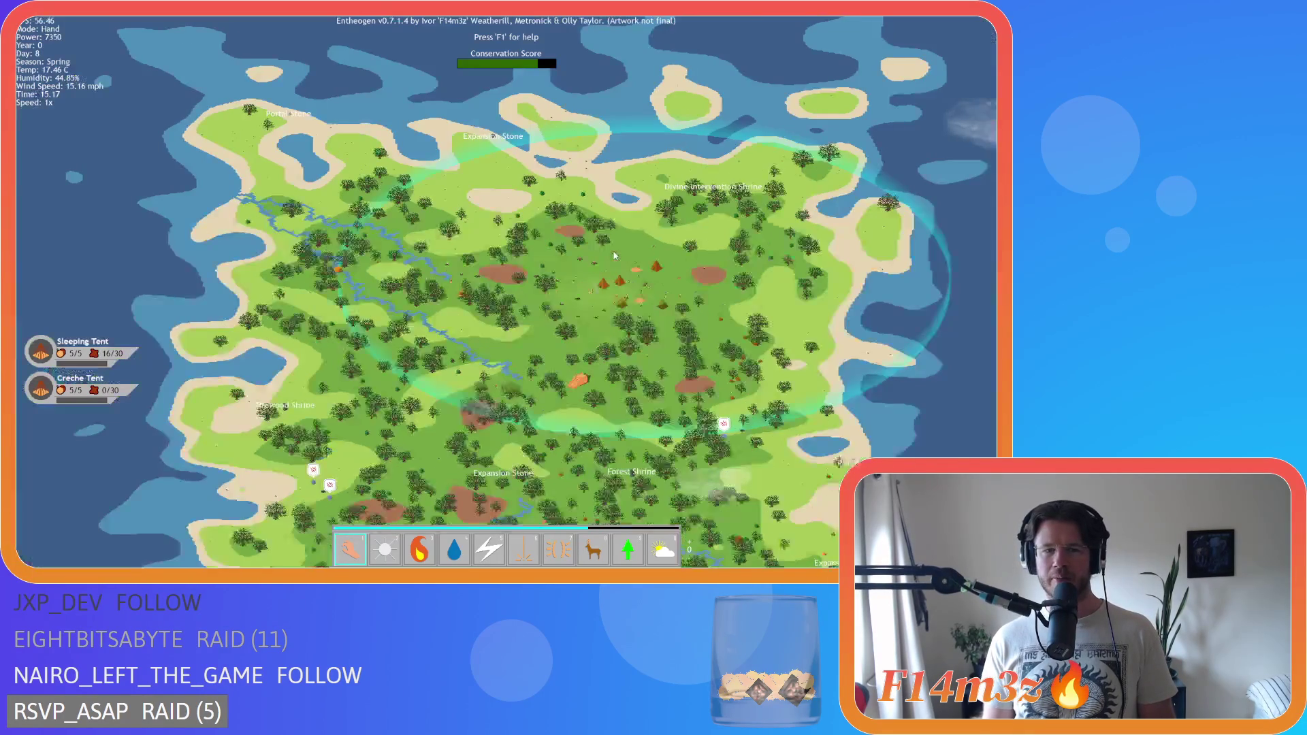
- Summon a herd of animals into the forest with the Herd power, then return to Hand
key(a)
scroll(570, 250, up, 5)
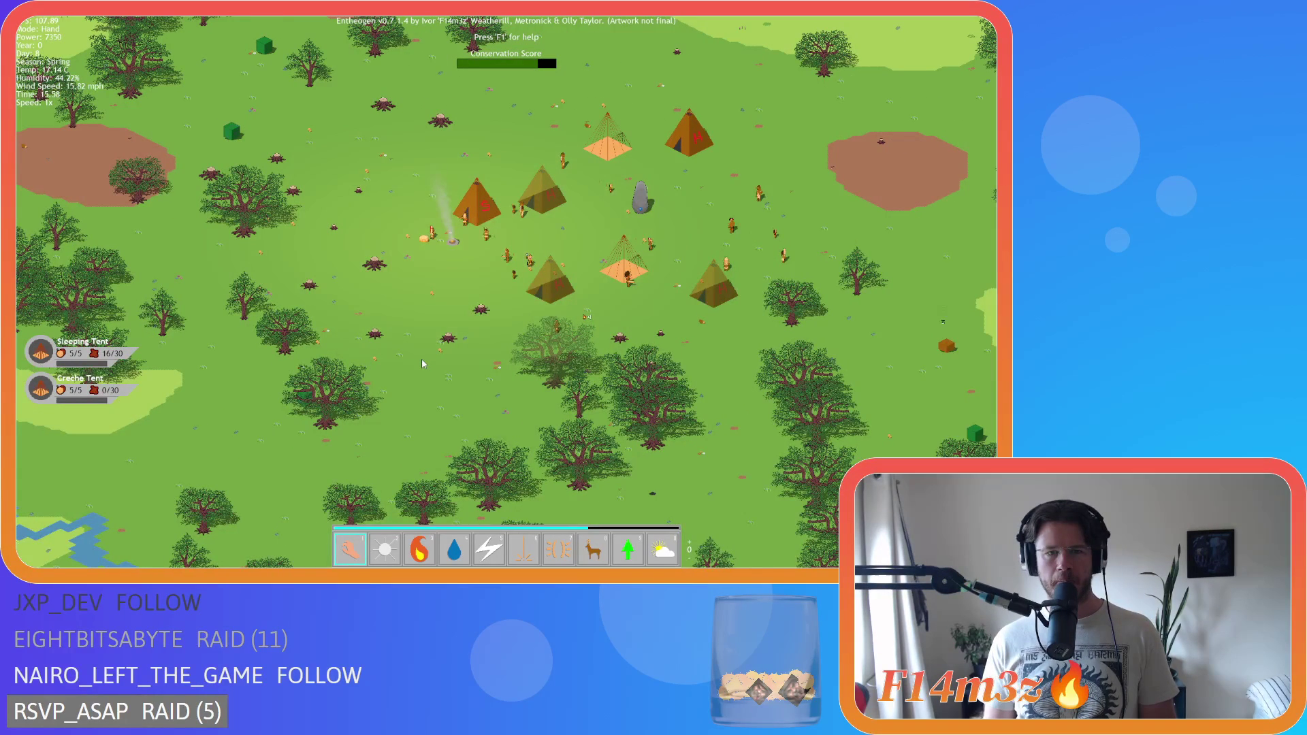
scroll(422, 364, down, 5)
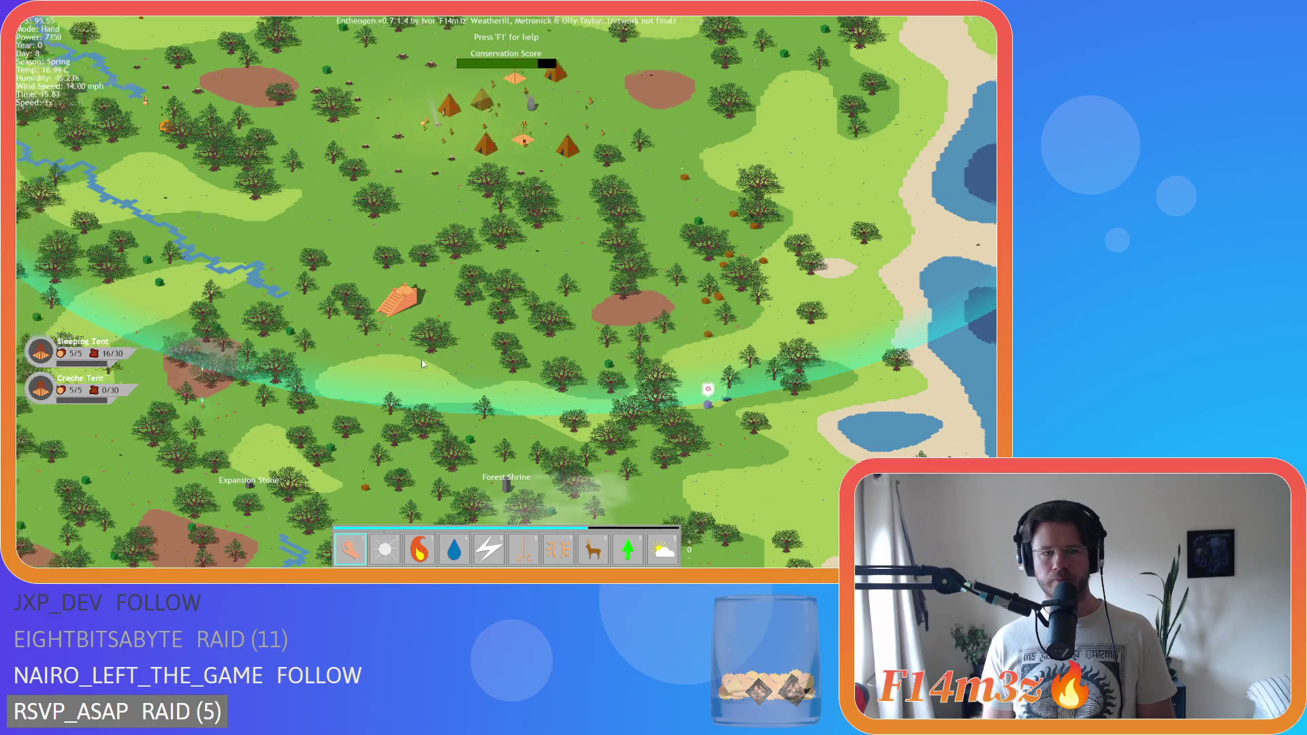
scroll(422, 364, up, 2)
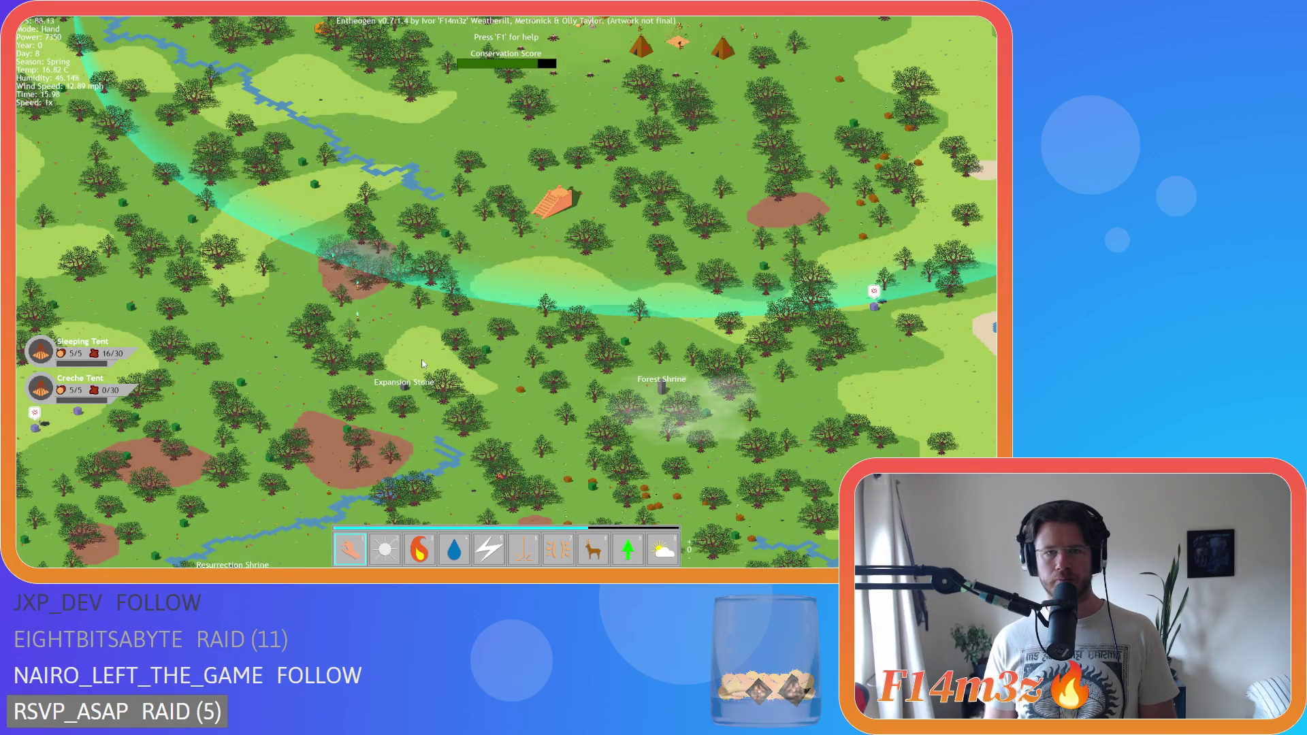
key(8)
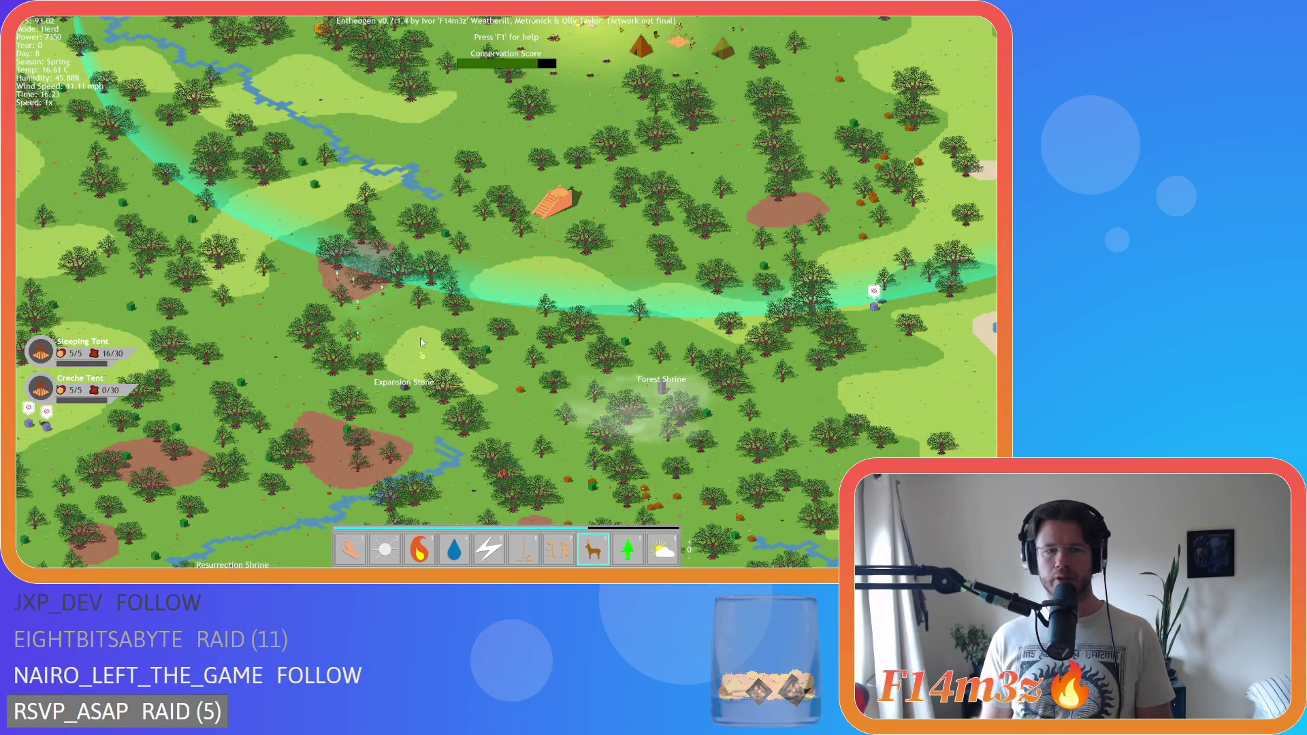
click(479, 281)
key(1)
- Pan the map with the arrow keys to centre the village, then north
key(Right)
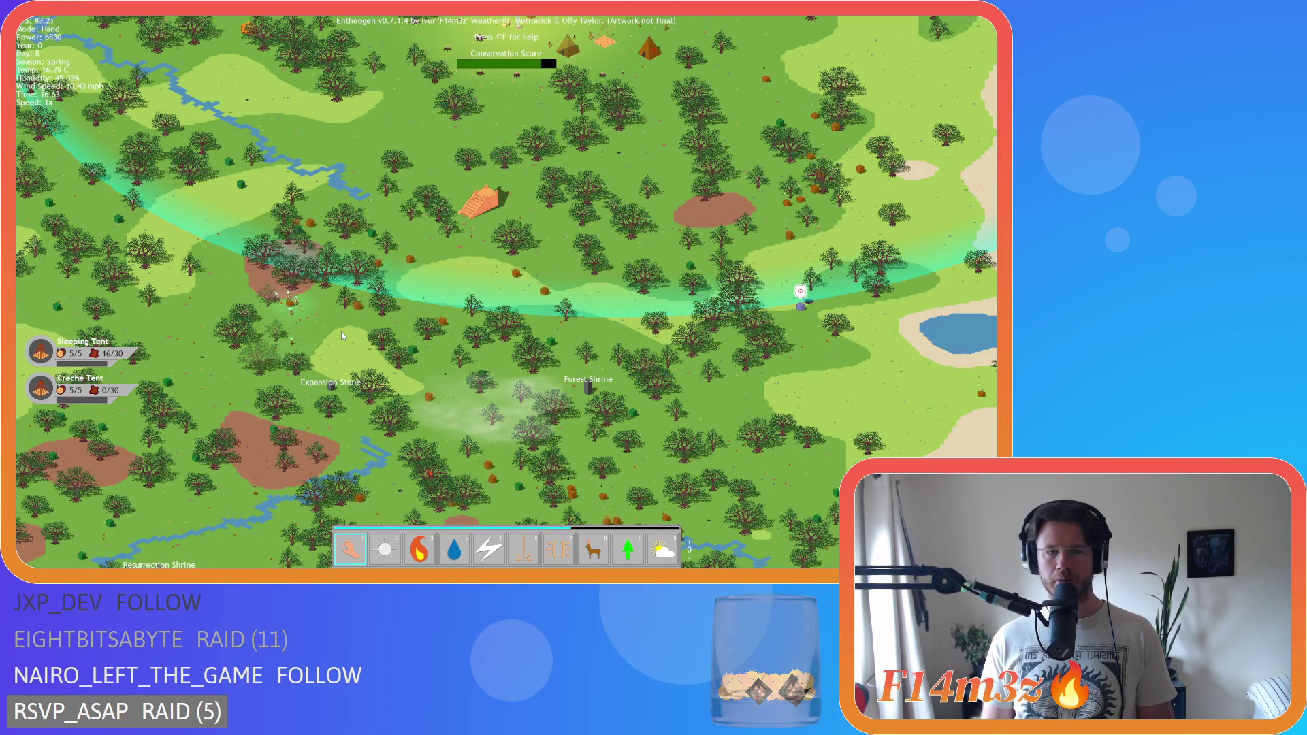
key(Up)
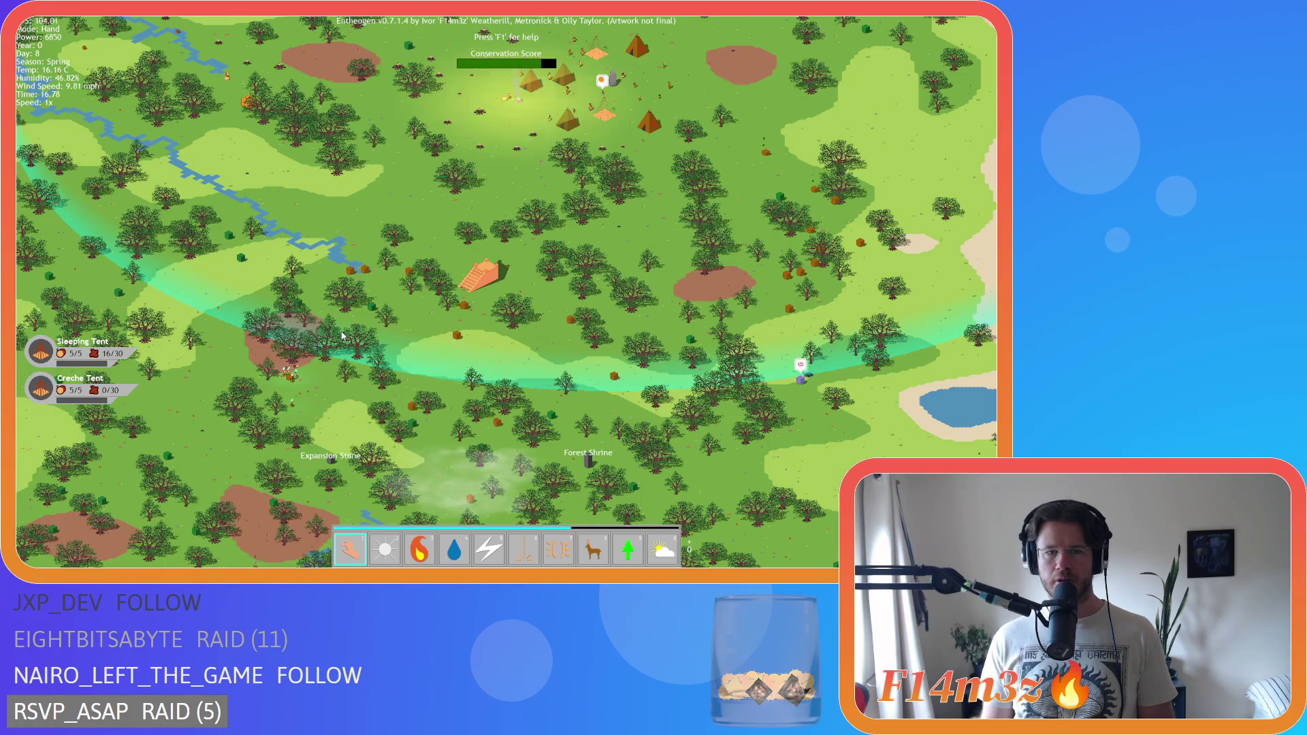
key(Left)
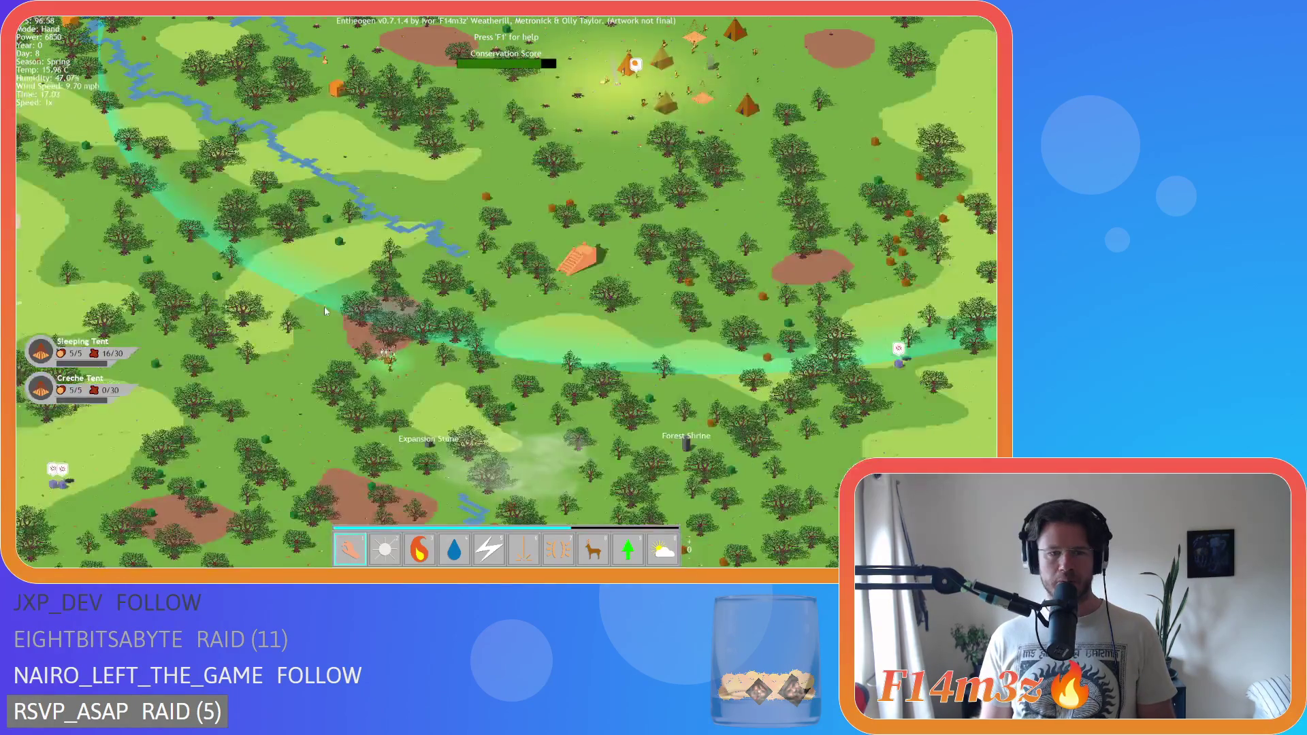
key(Right)
key(Up)
key(Up)
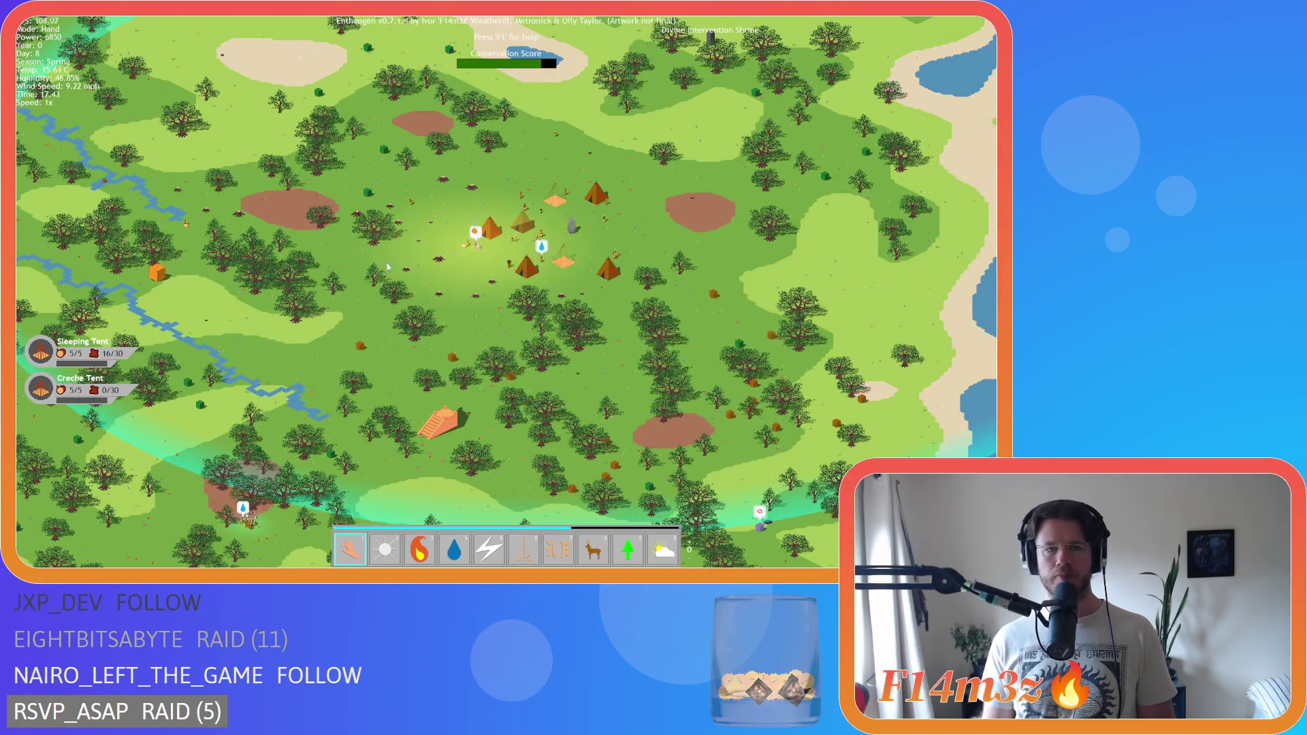
key(Up)
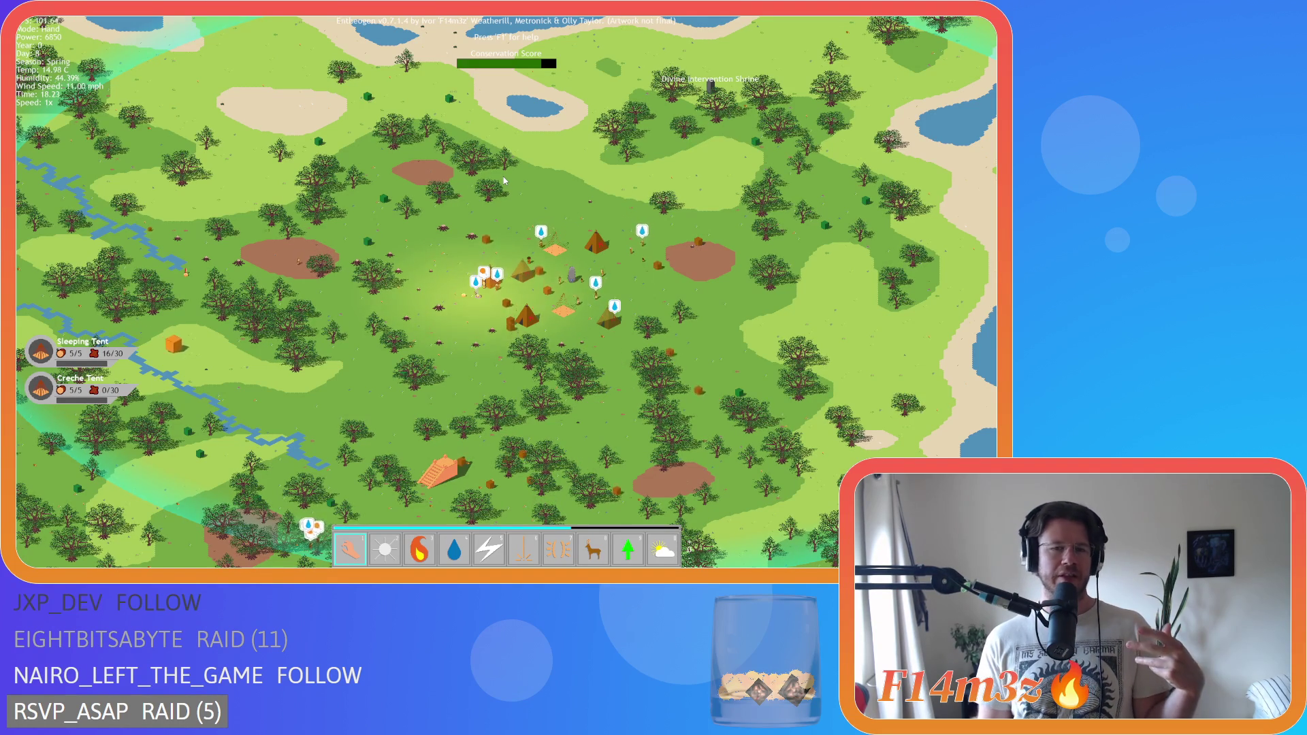
- Pan south-west of the camp, east across the map and back, then south
key(s)
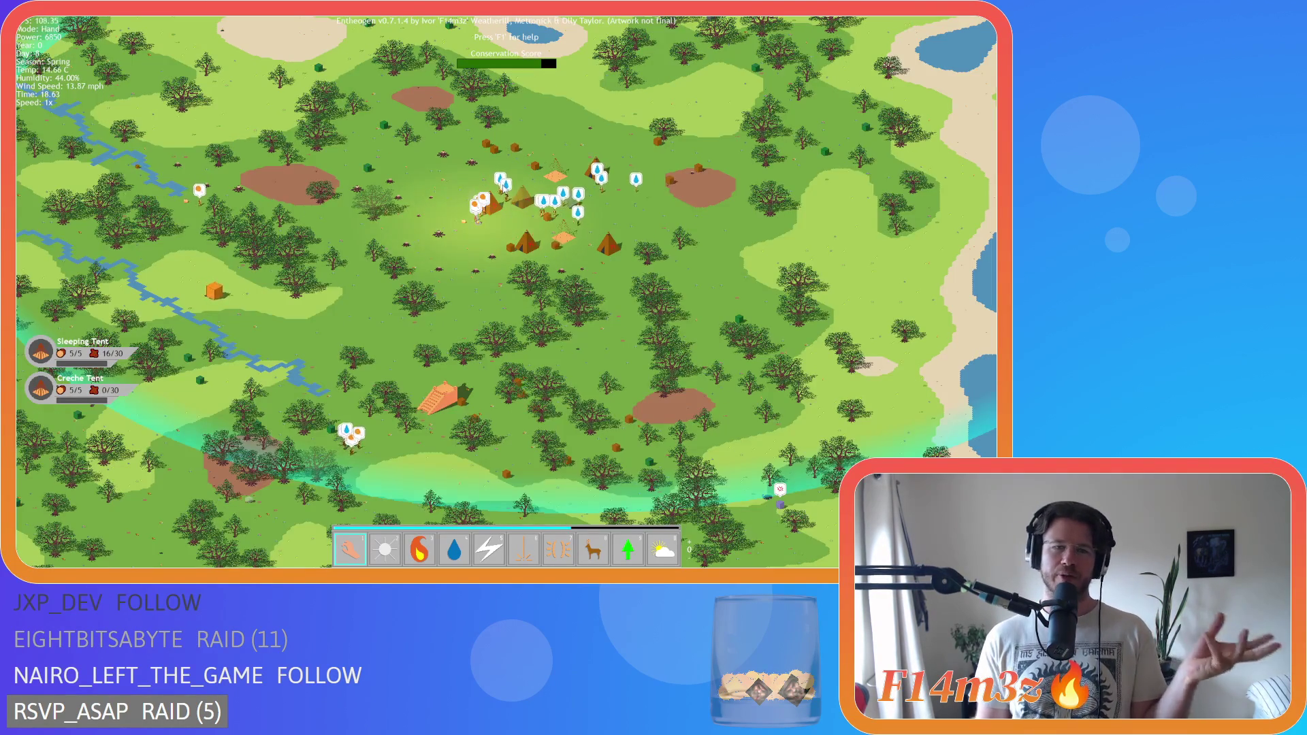
key(s)
key(a)
key(d)
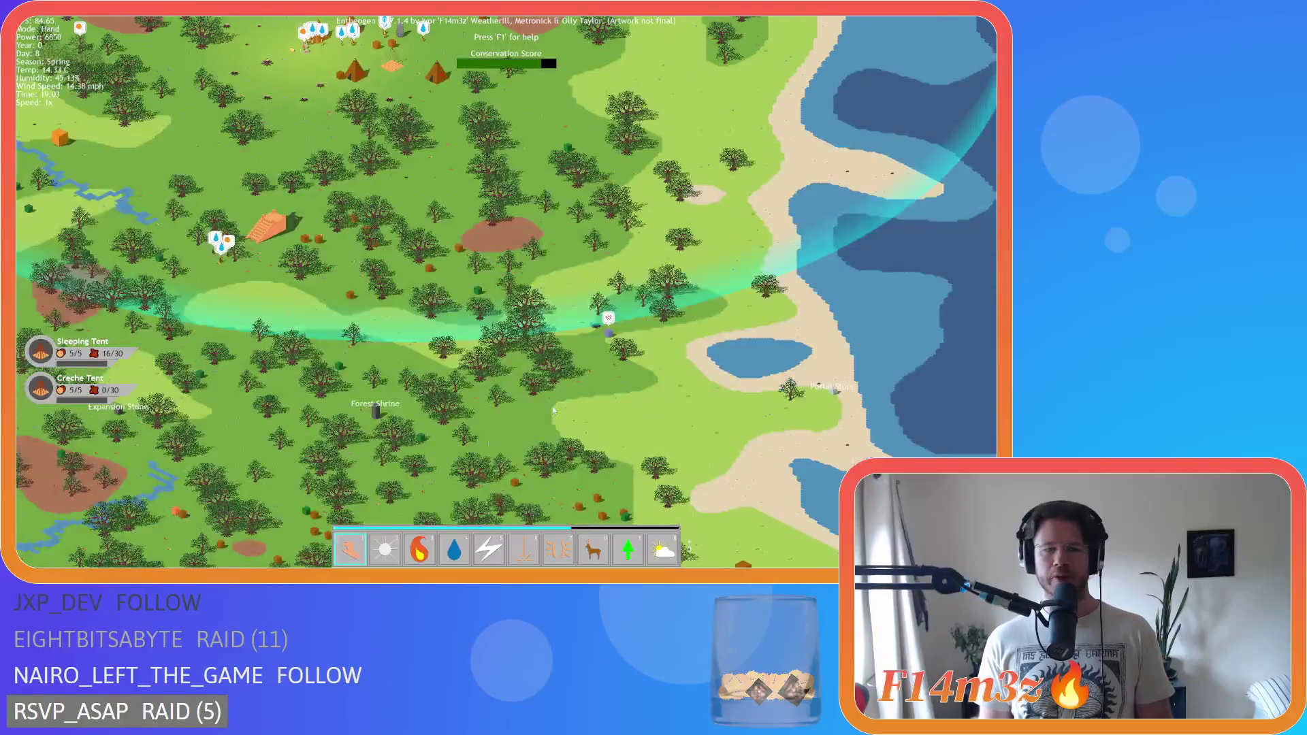
key(a)
key(w)
key(d)
key(s)
- Pan south-east to the coast, back north-west to the village, and zoom in on the camp
key(w)
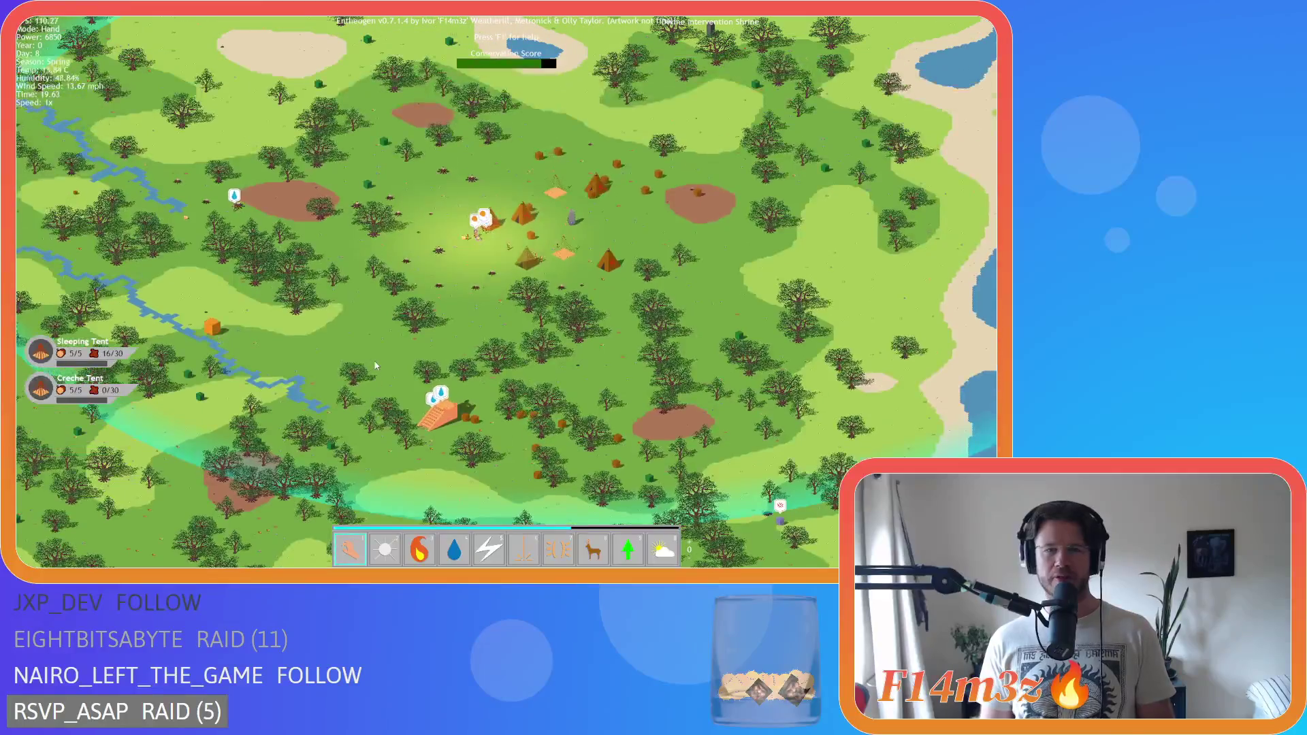
key(d)
key(s)
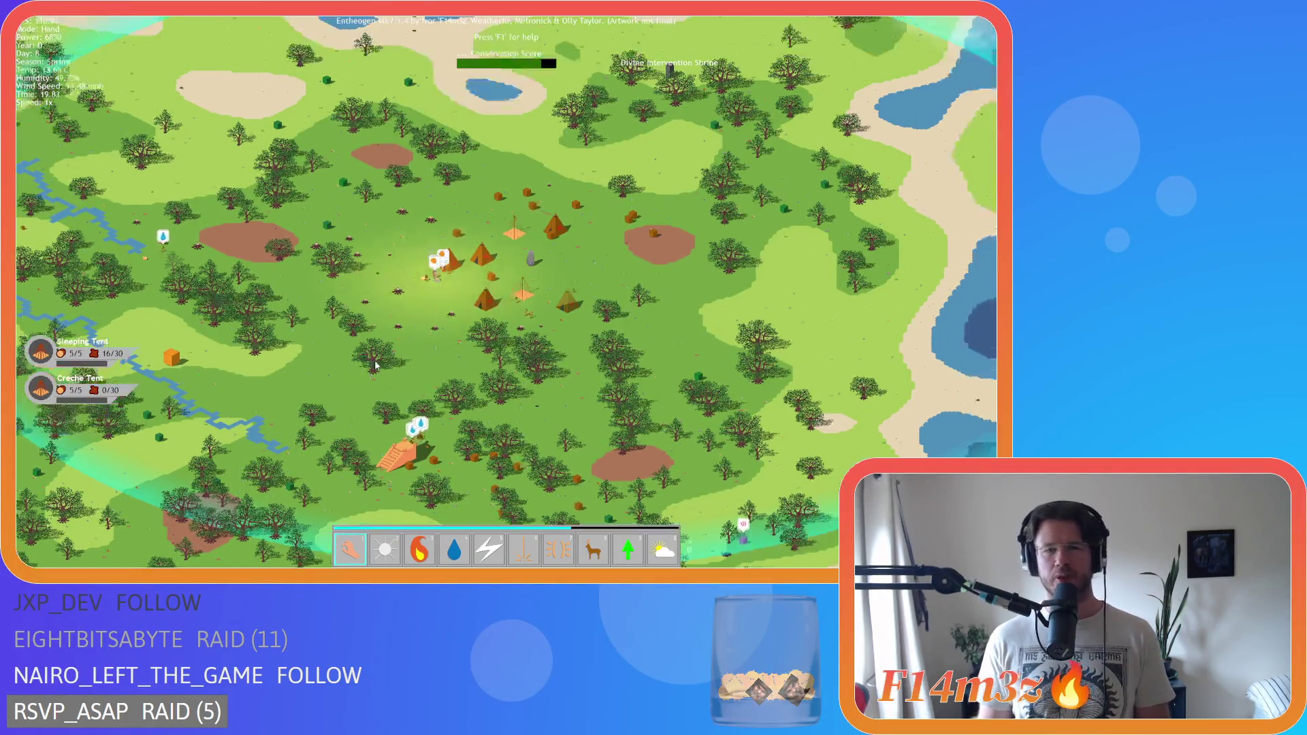
key(d)
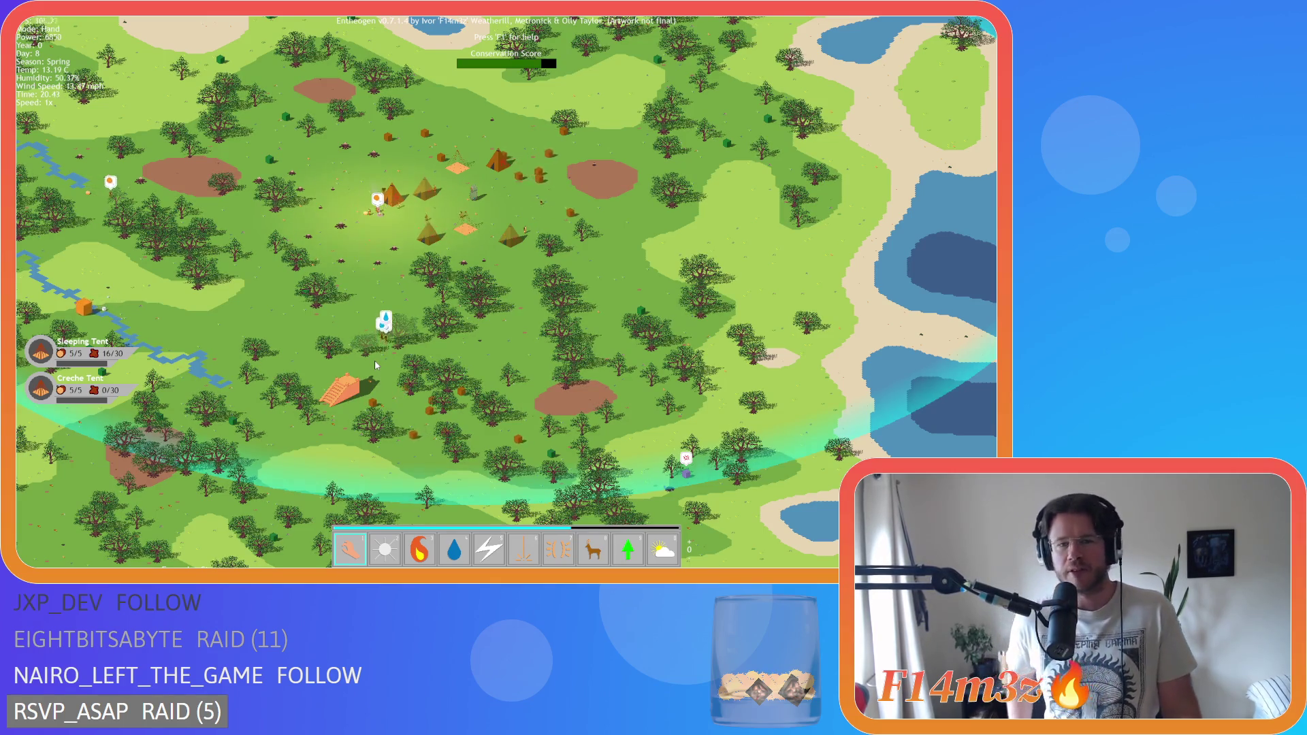
key(d)
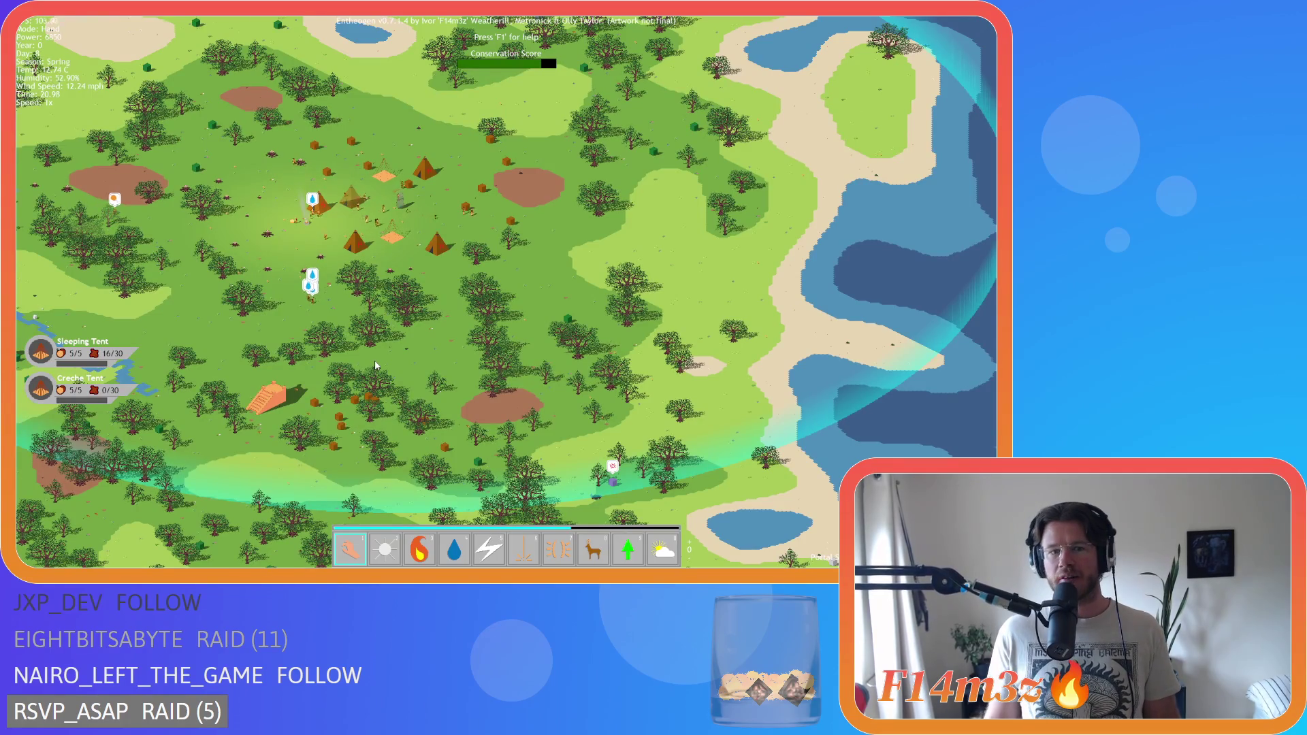
key(a)
key(w)
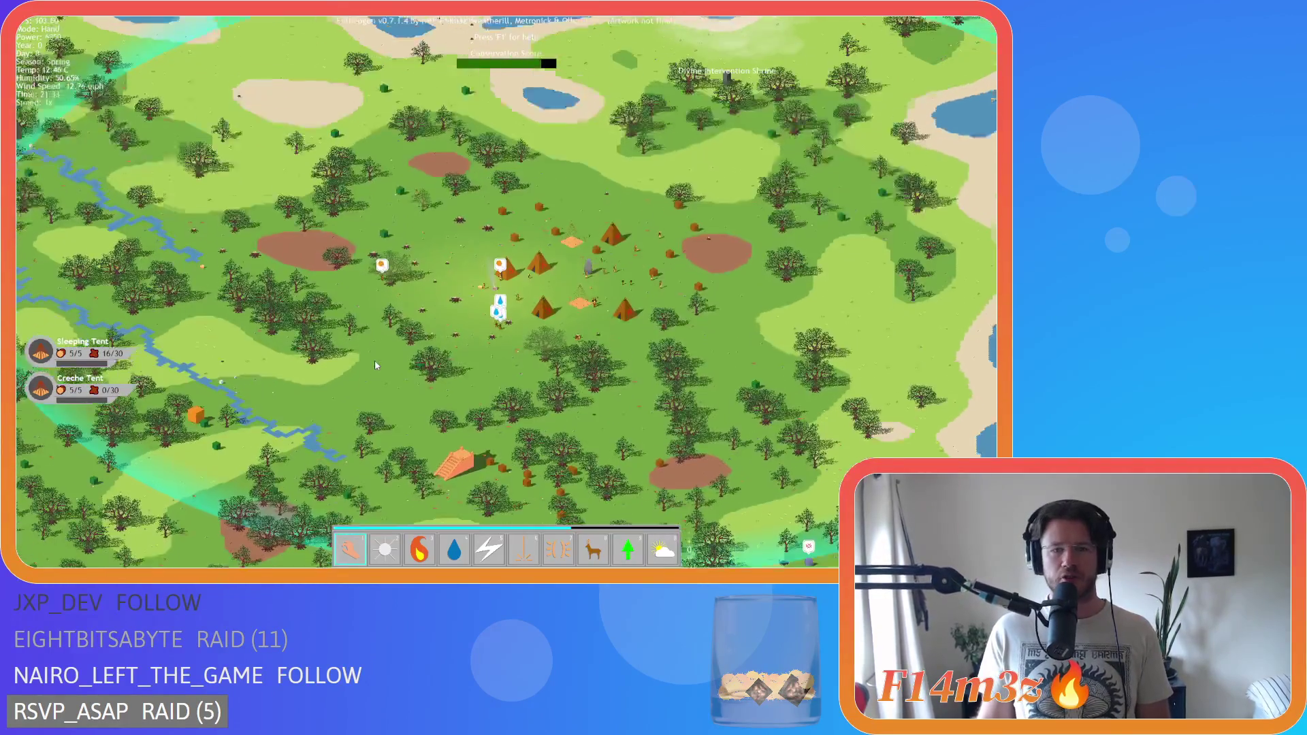
scroll(374, 359, up, 5)
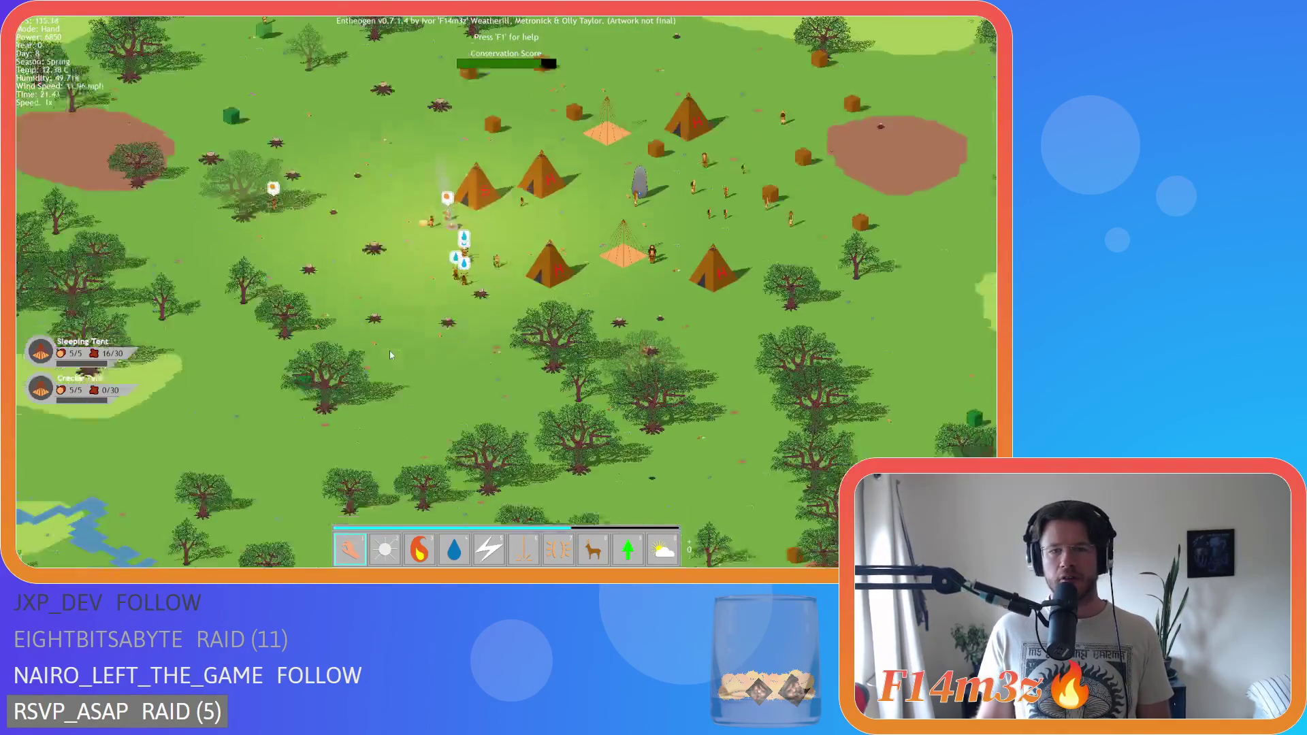
- Zoom out and back in west of the camp and toggle the colour-overlay map view
key(a)
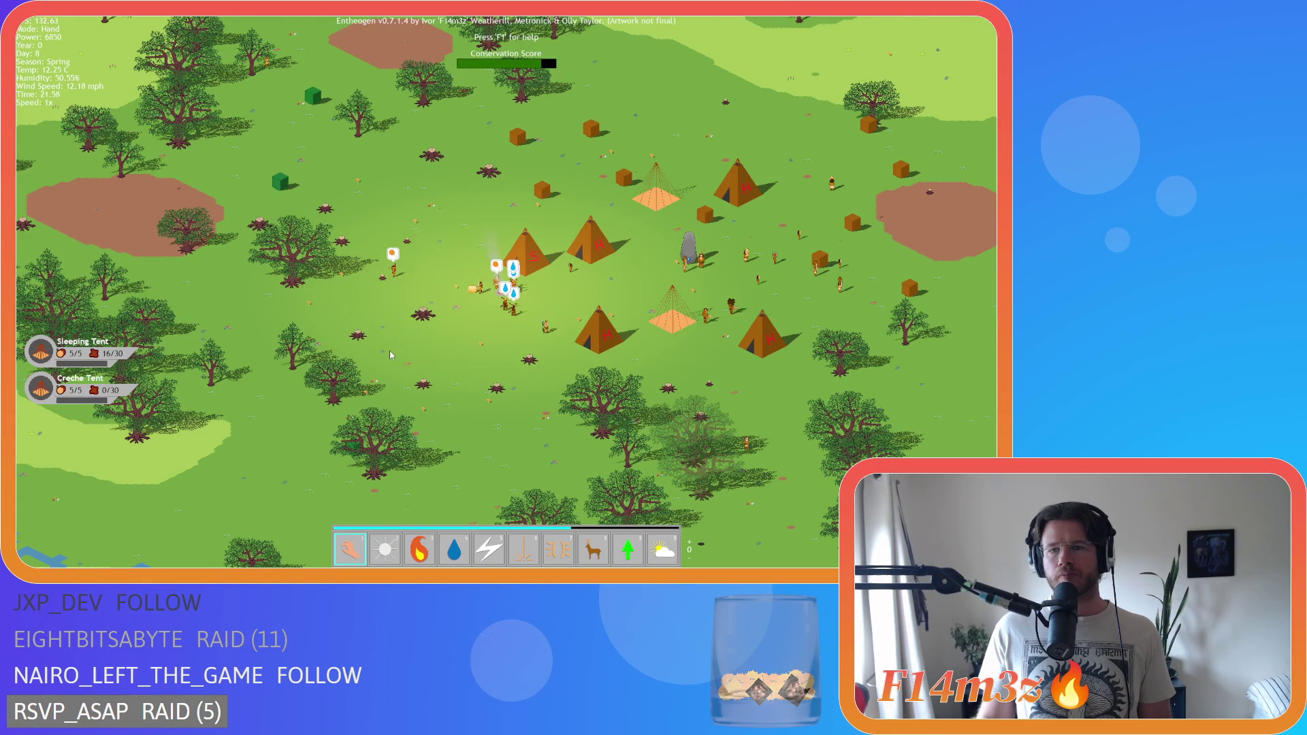
scroll(389, 350, down, 8)
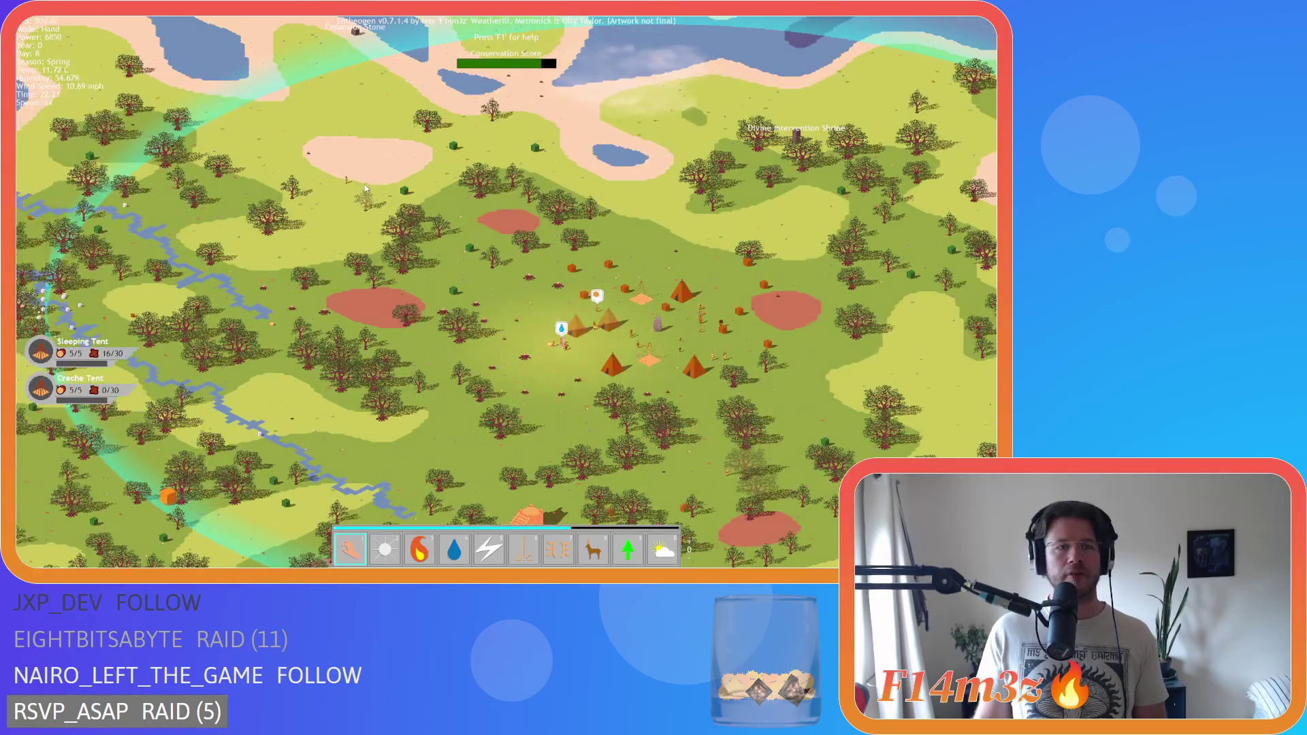
scroll(366, 188, up, 3)
scroll(443, 189, up, 3)
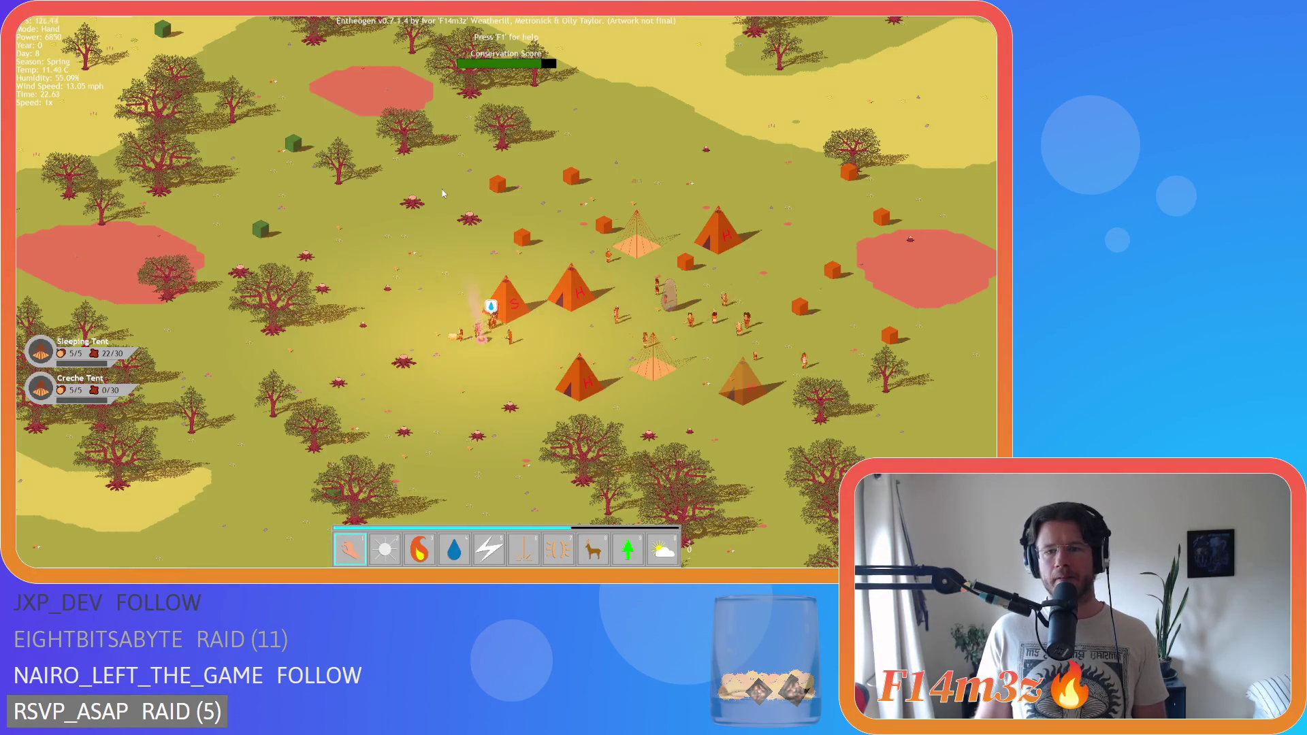
key(Tab)
scroll(442, 189, up, 3)
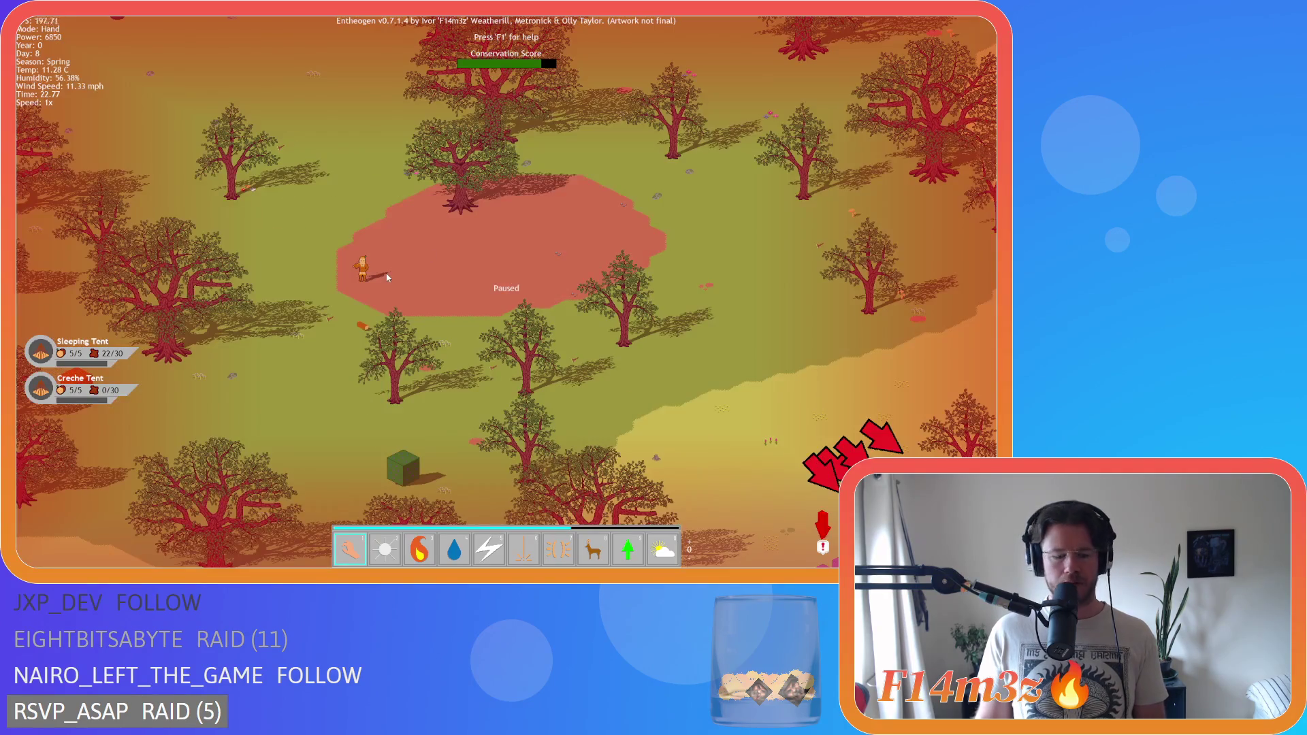
scroll(368, 286, down, 5)
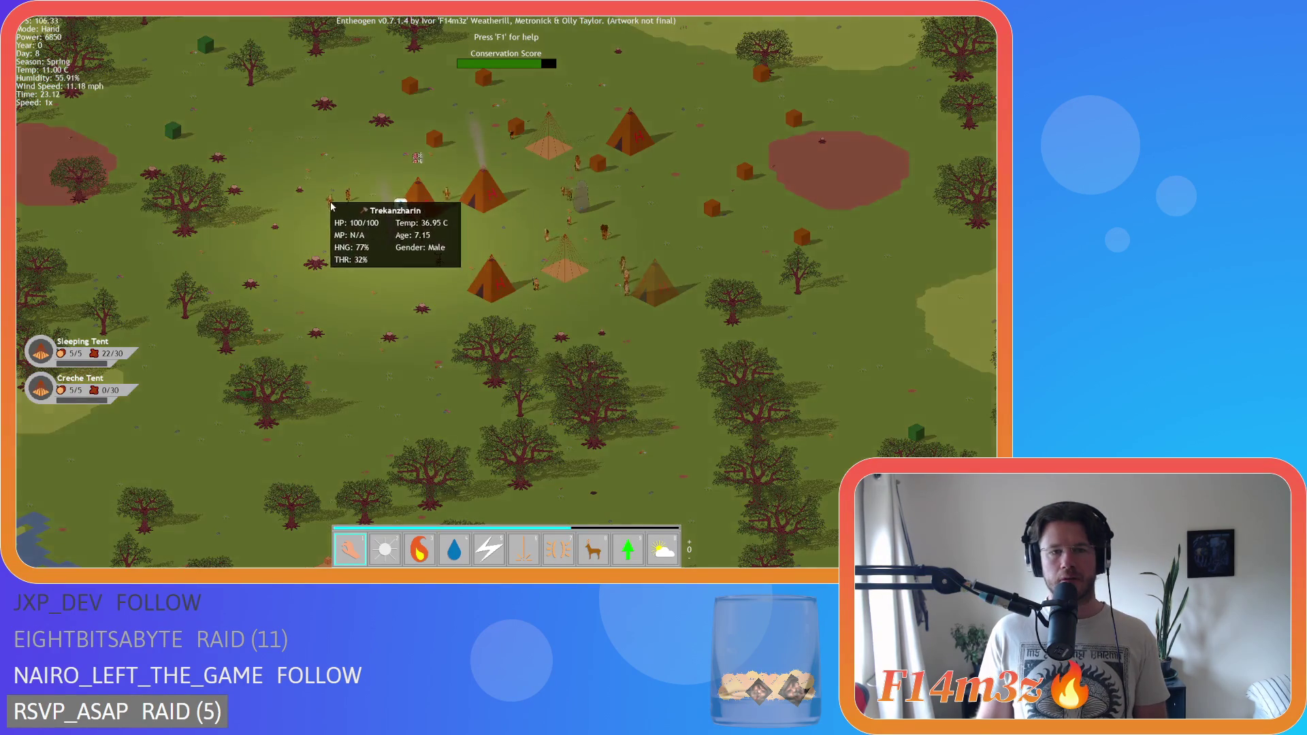
- Cast the Storm power from the second power set over the village
key(4)
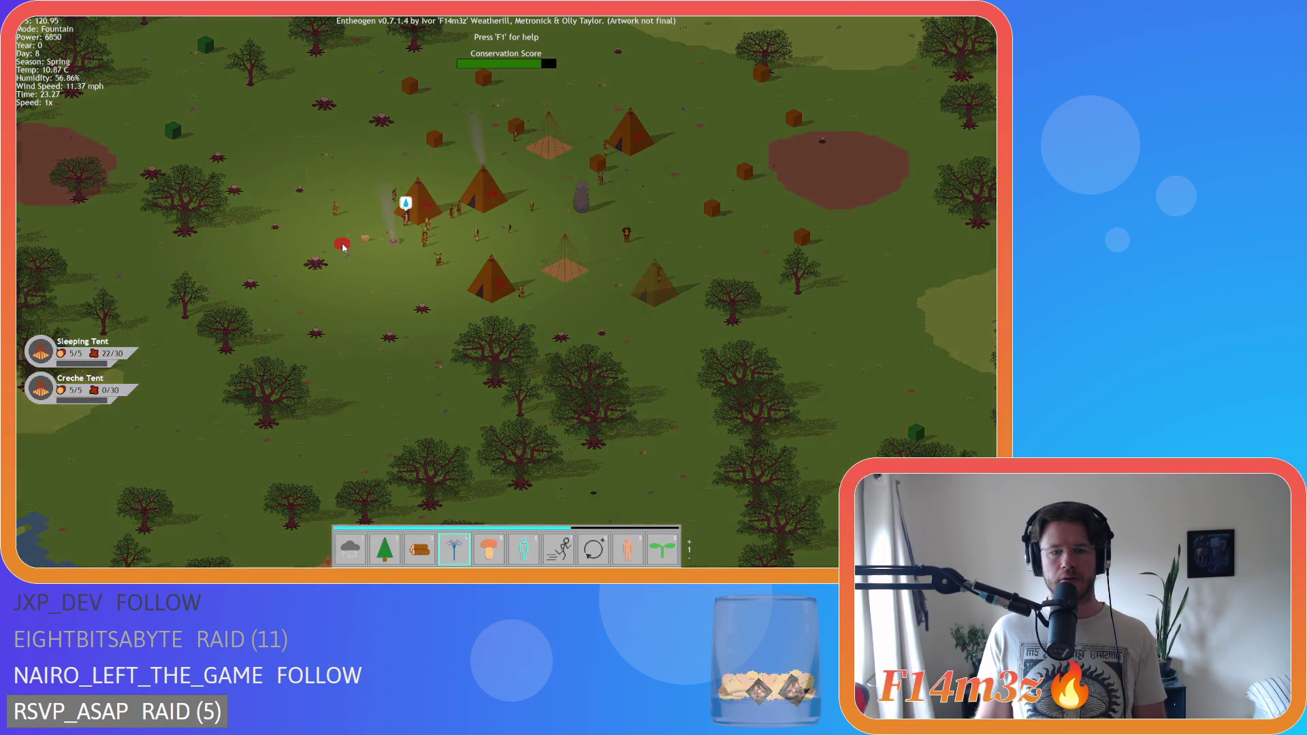
key(1)
key(d)
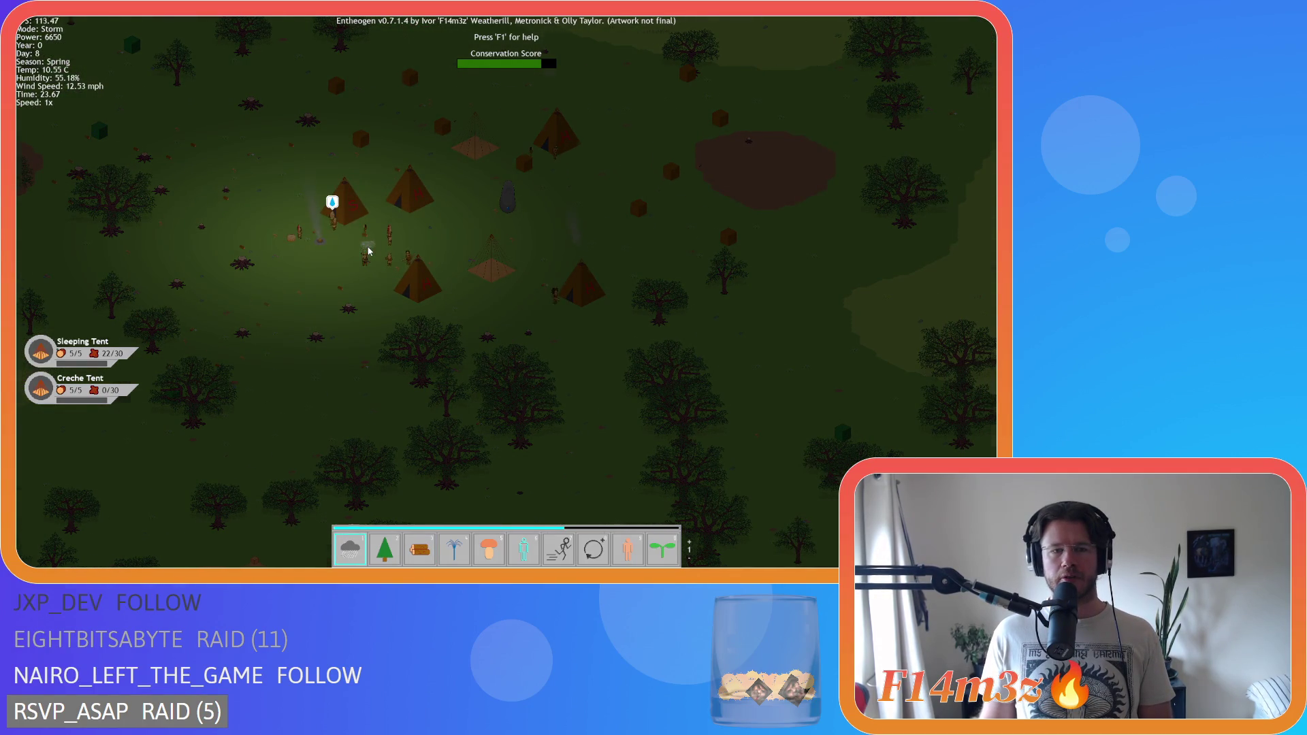
key(d)
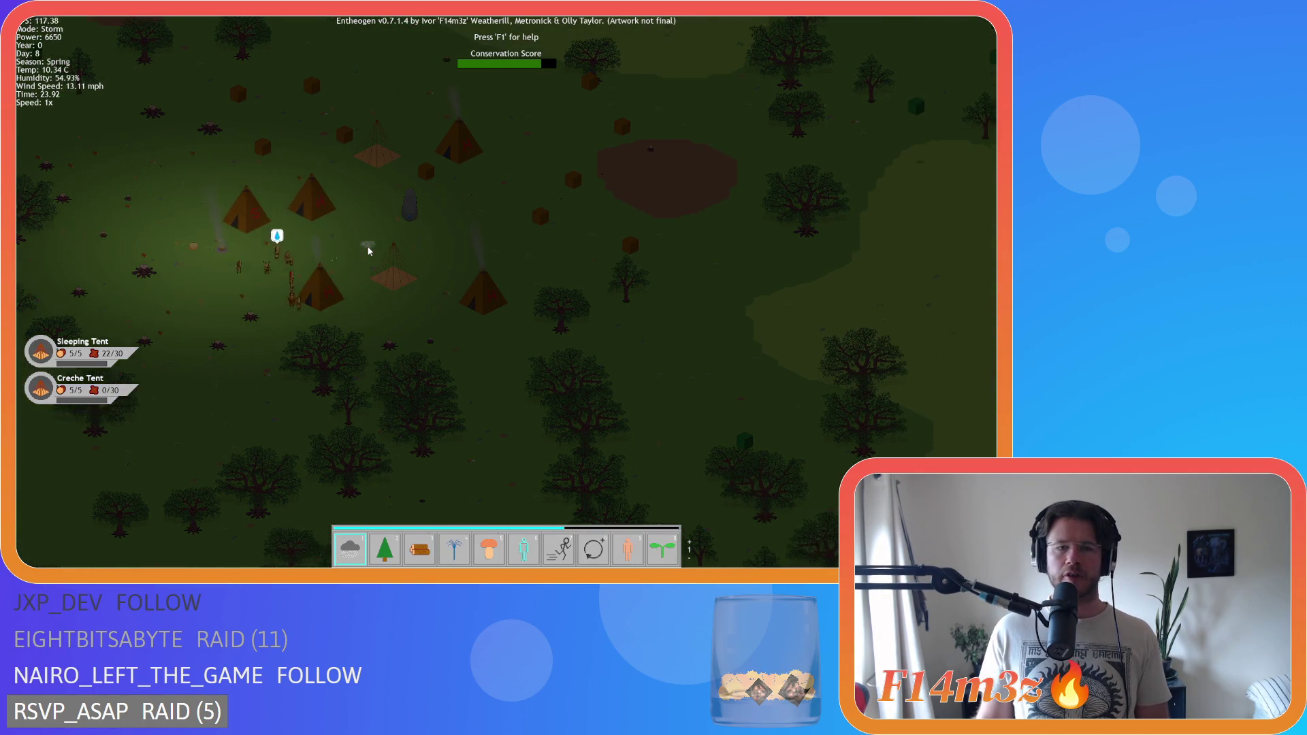
- Return to the Hand power set, centre the lit camp, and speed the game to 4x
key(w)
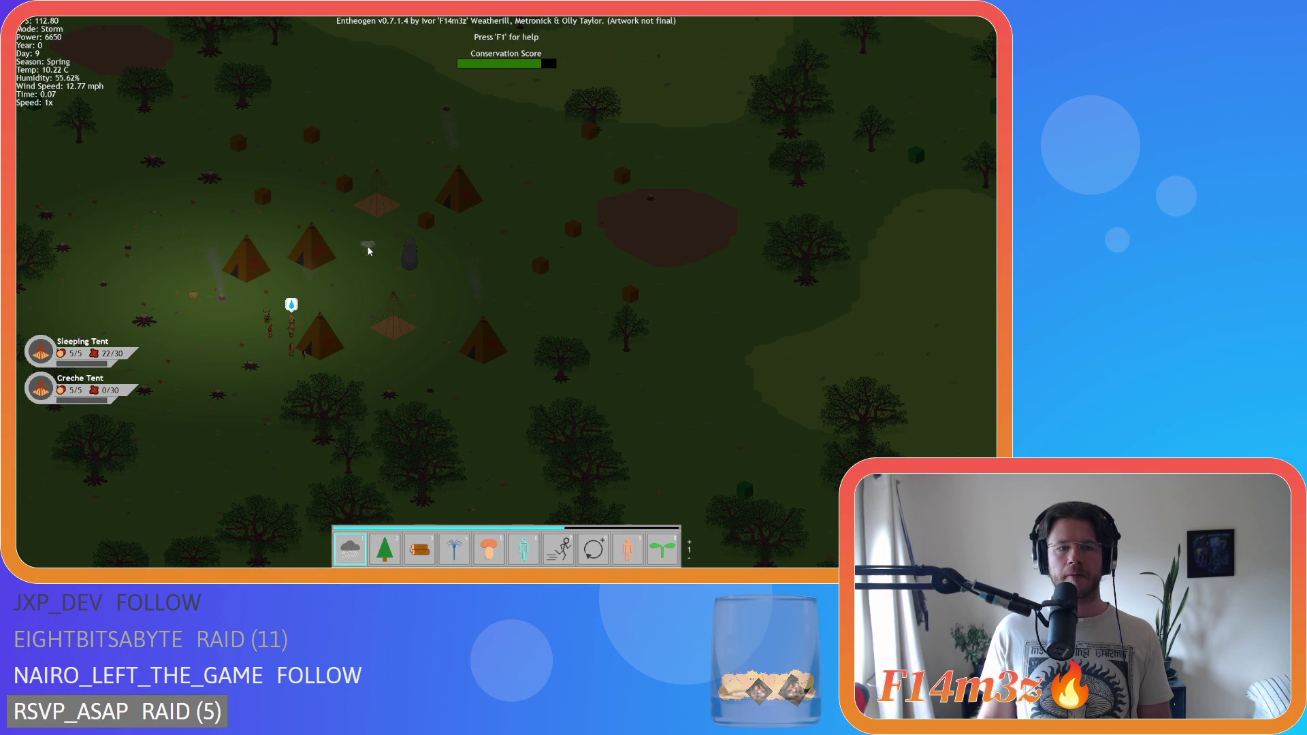
key(a)
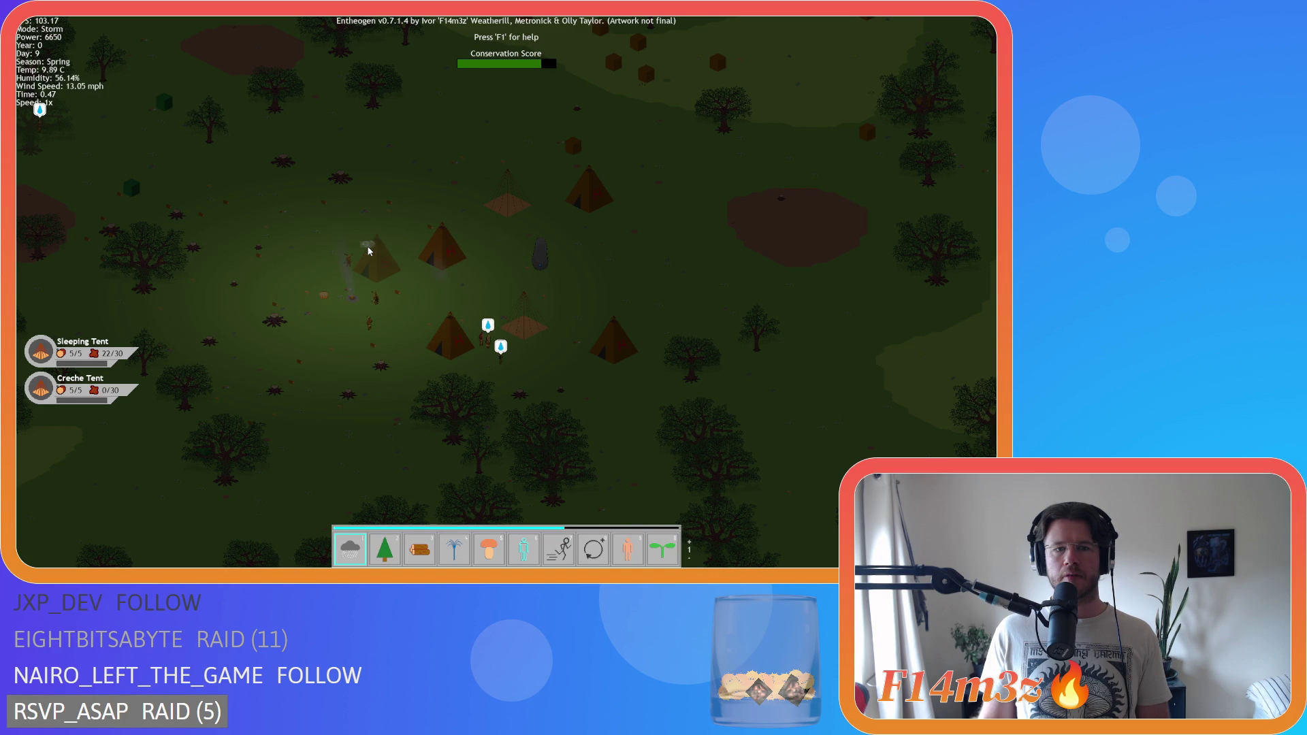
key(w)
key(a)
scroll(368, 250, down, 1)
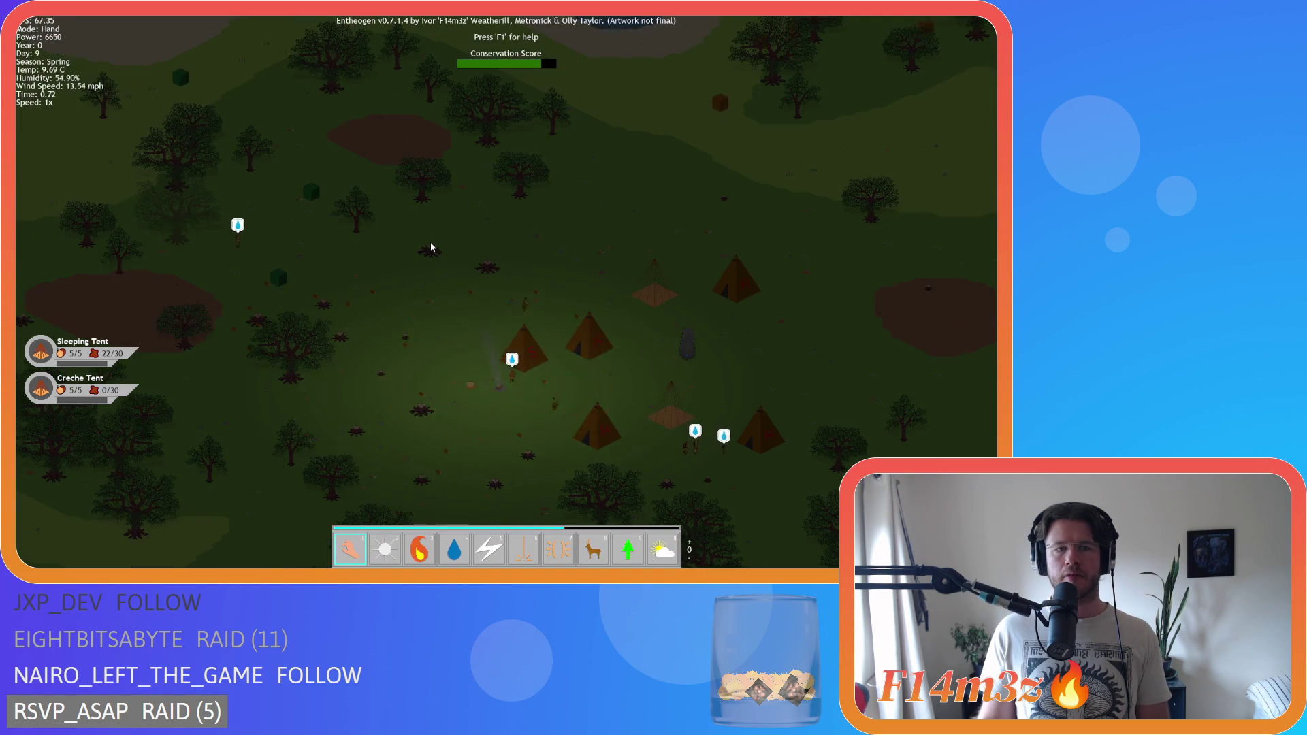
key(s)
key(d)
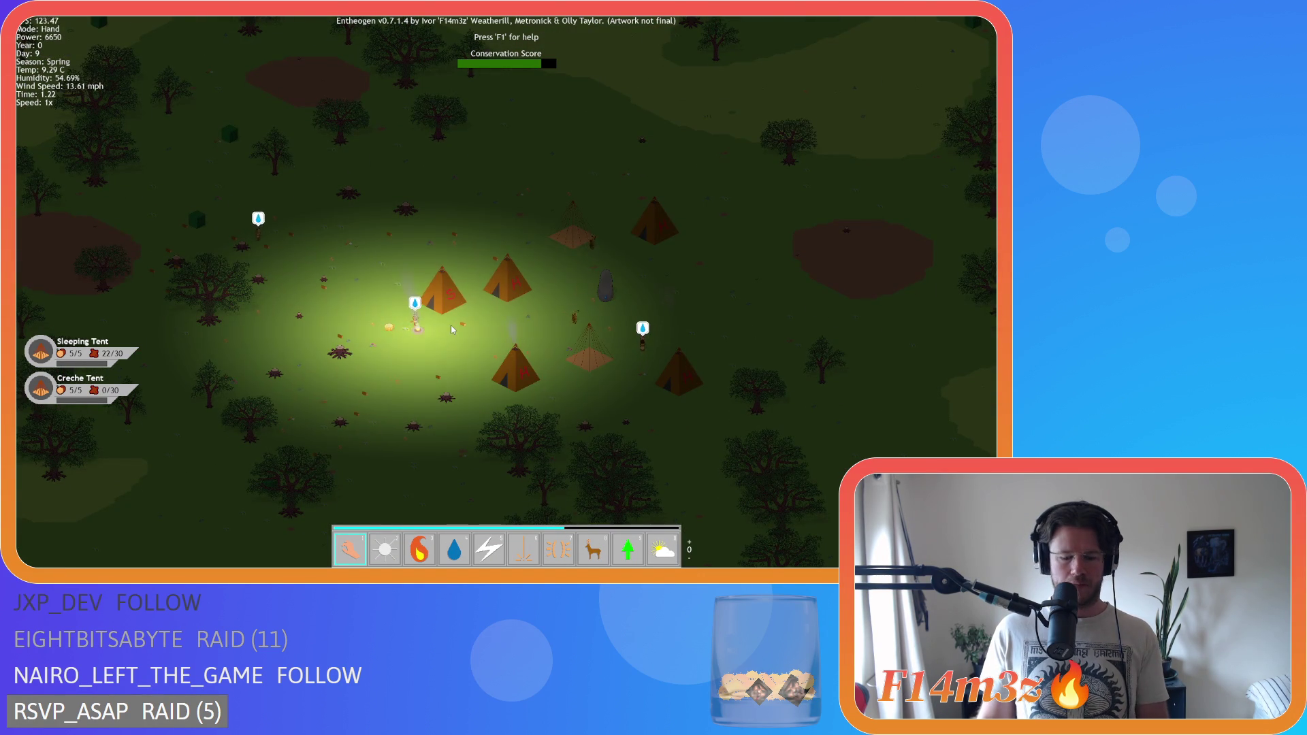
key(plus)
key(plus)
key(plus)
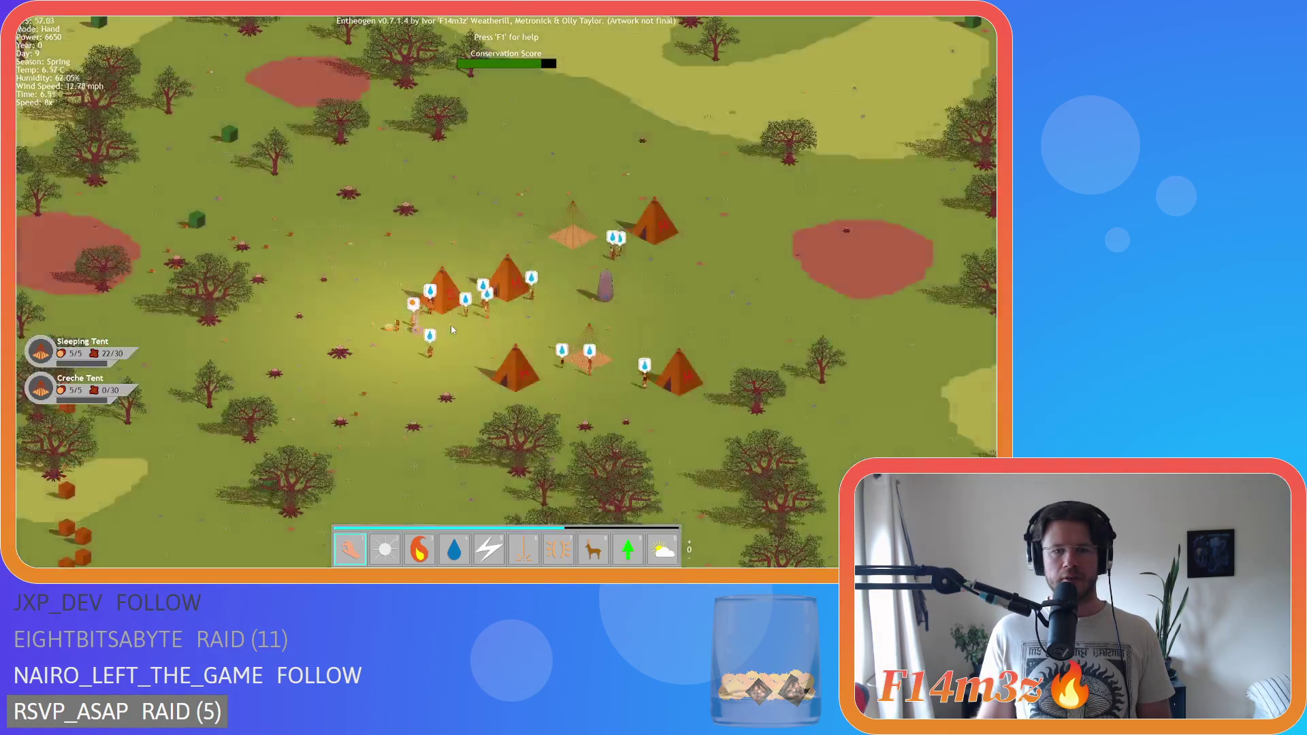
- Pan around the camp and zoom in on the tents while the night passes
key(Left)
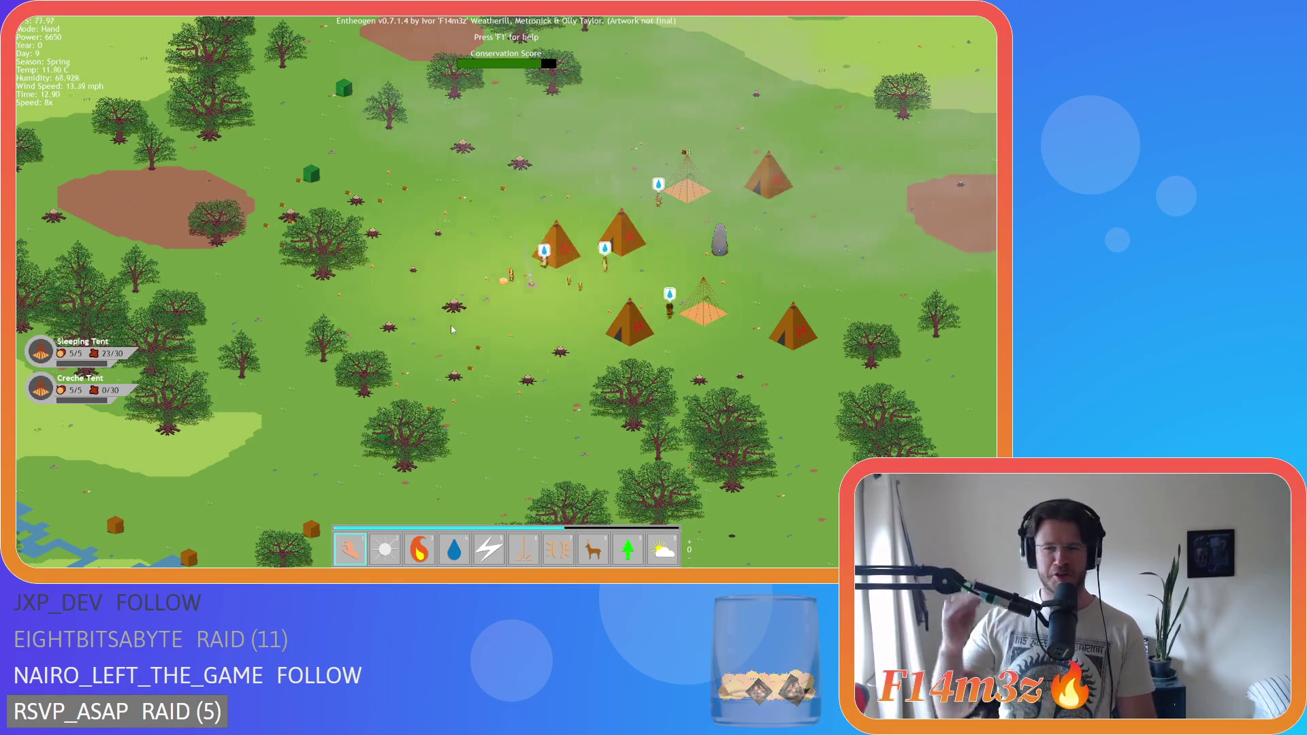
key(d)
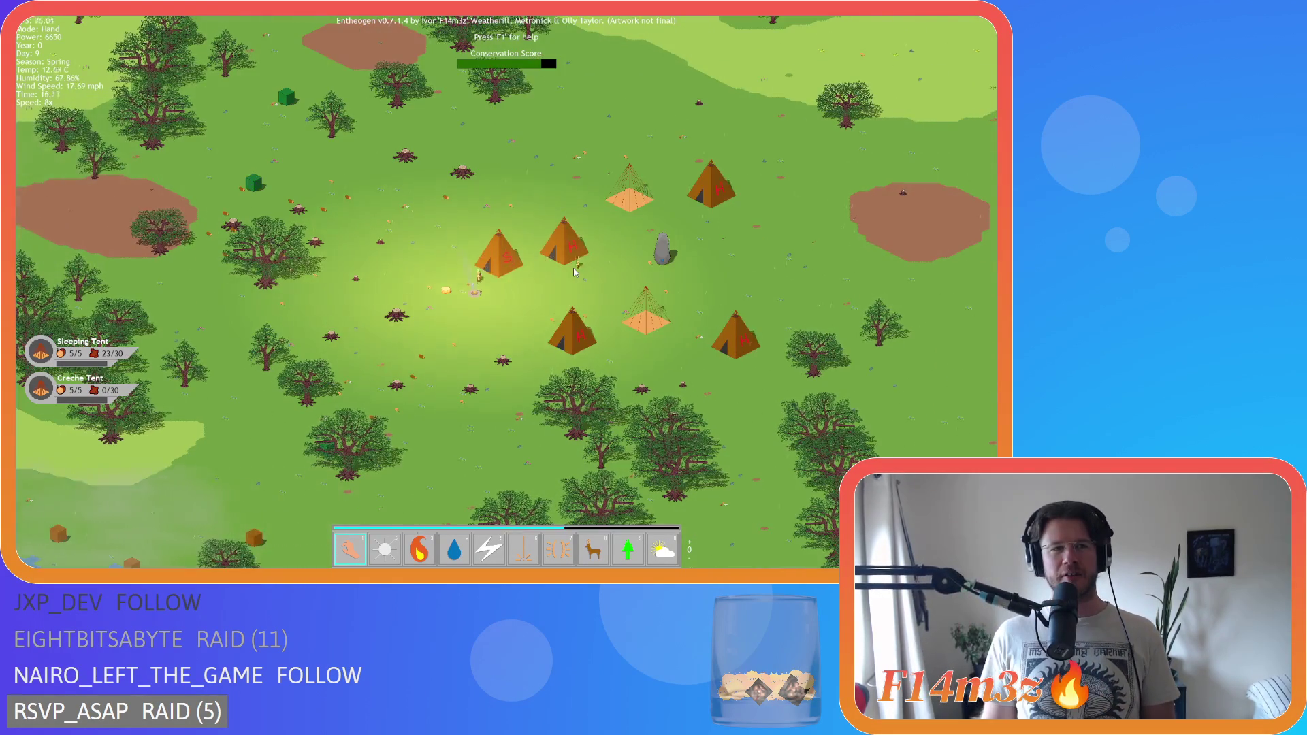
key(s)
key(a)
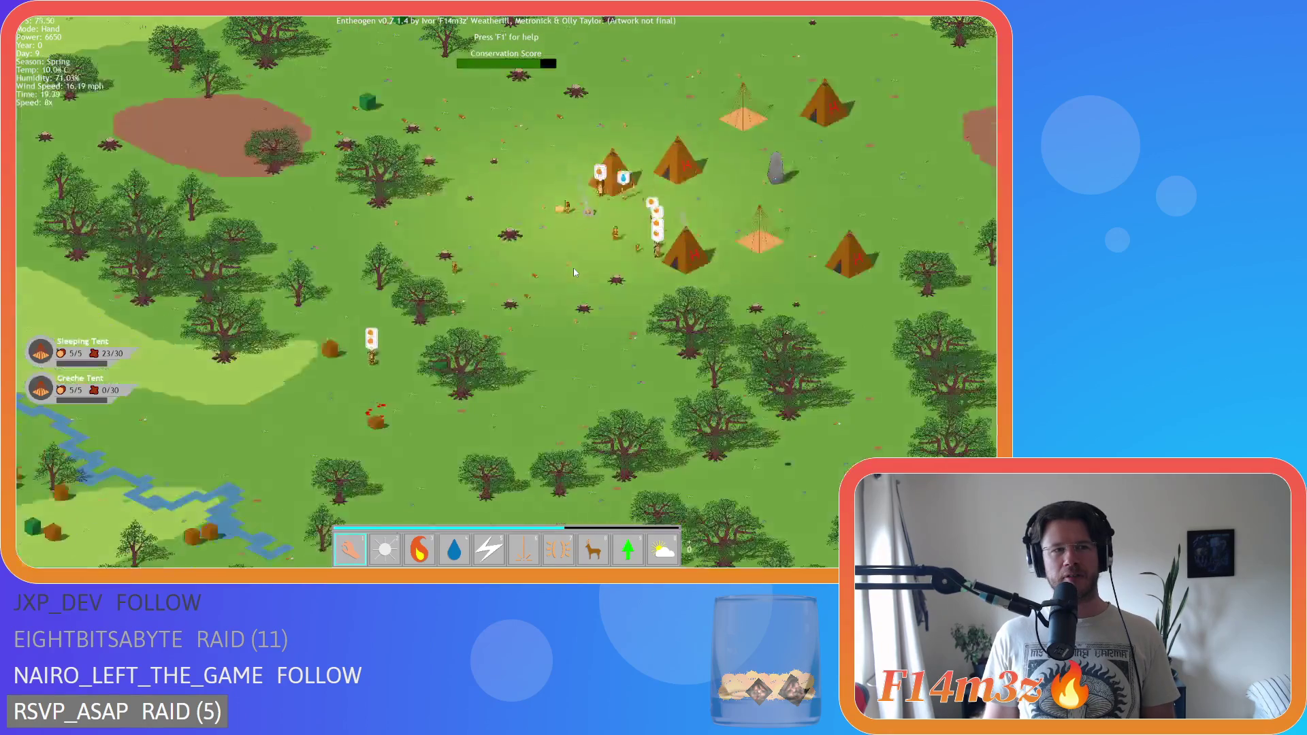
key(d)
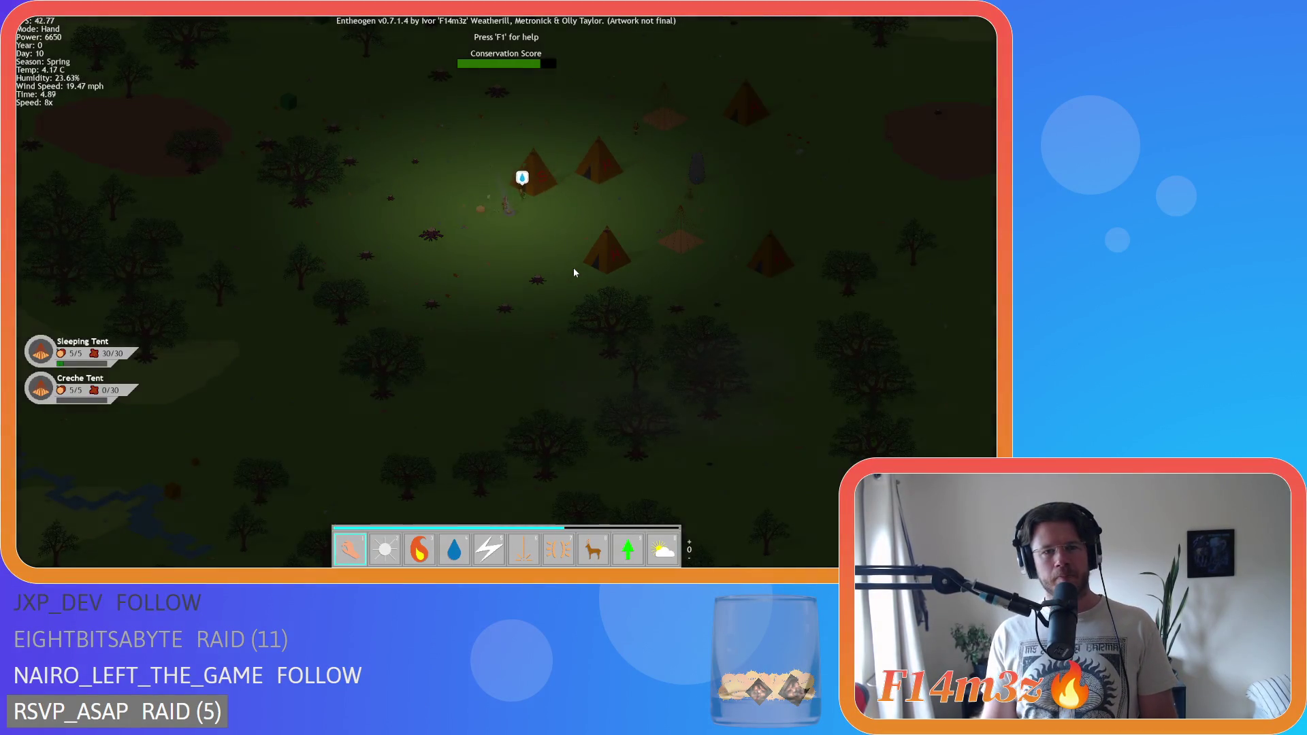
scroll(574, 271, up, 3)
key(w)
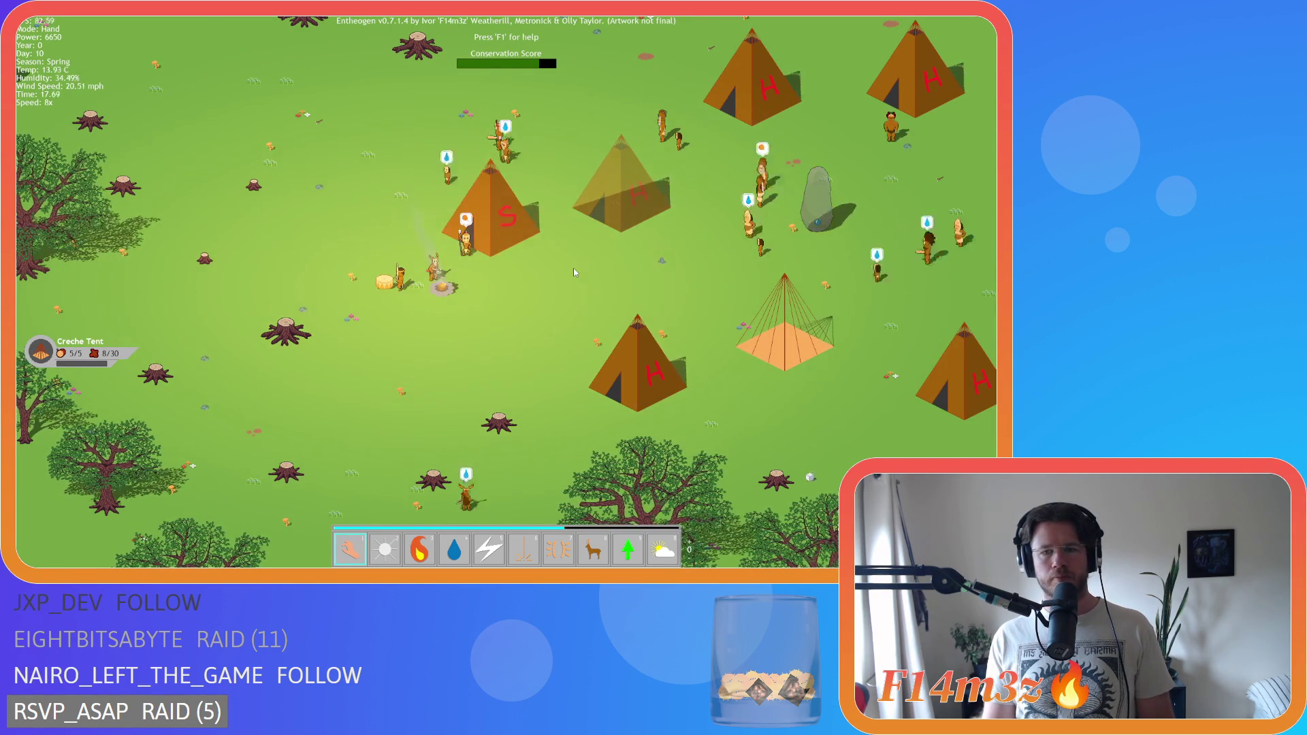
- Toggle the overlay, recentre and zoom in on the camp, and raise the speed to 8x
key(Tab)
key(Tab)
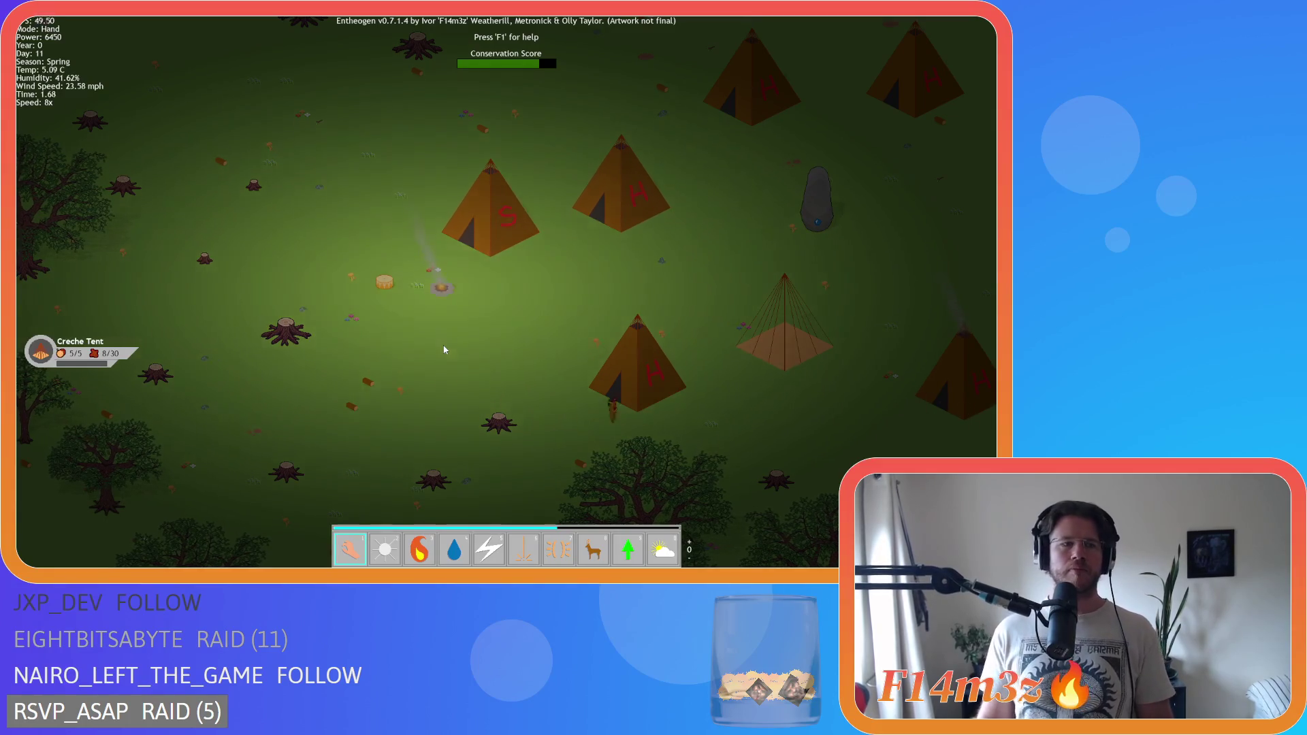
key(Up)
key(Right)
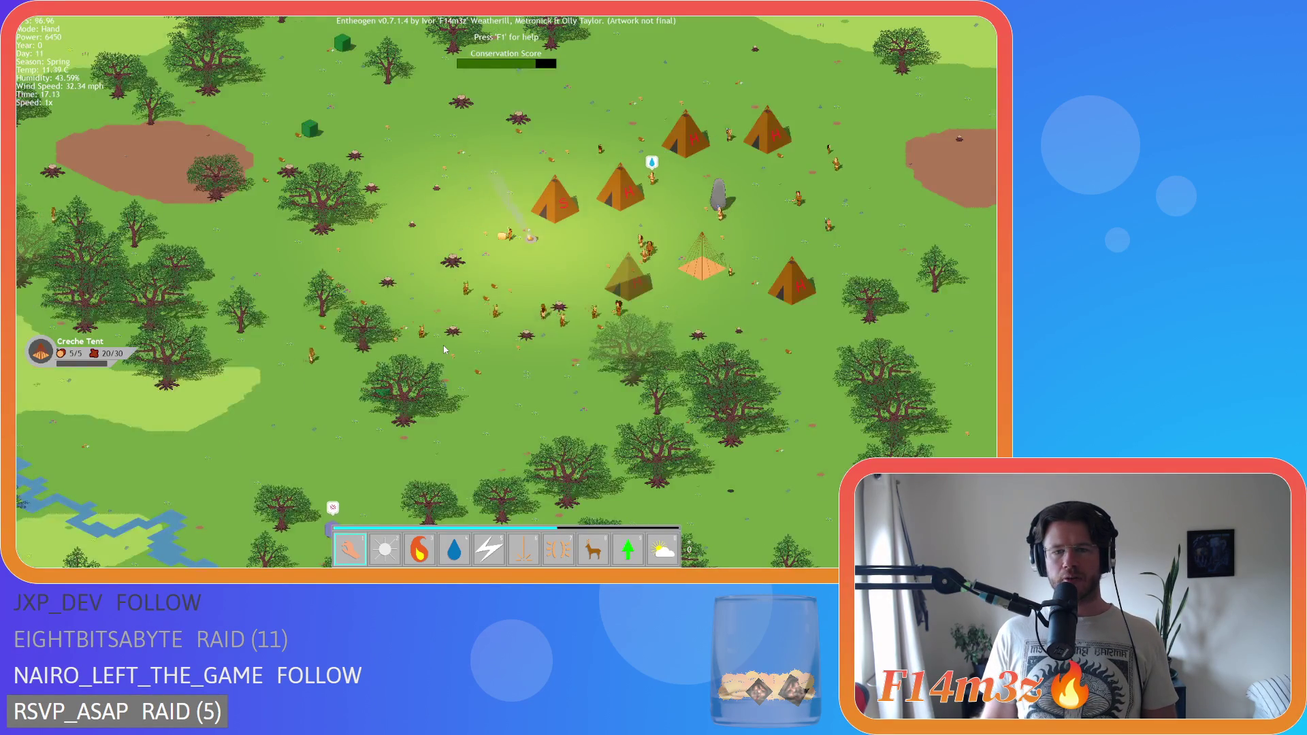
scroll(443, 349, up, 3)
key(d)
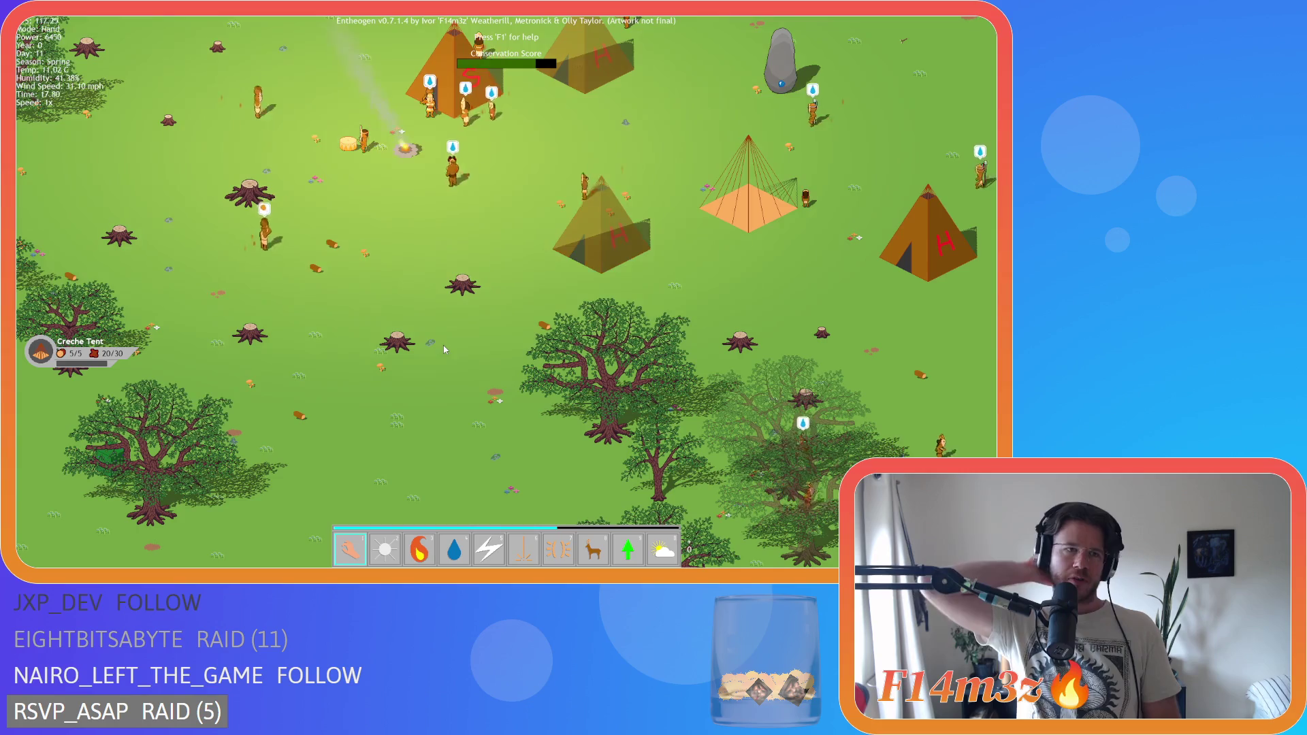
key(plus)
key(plus)
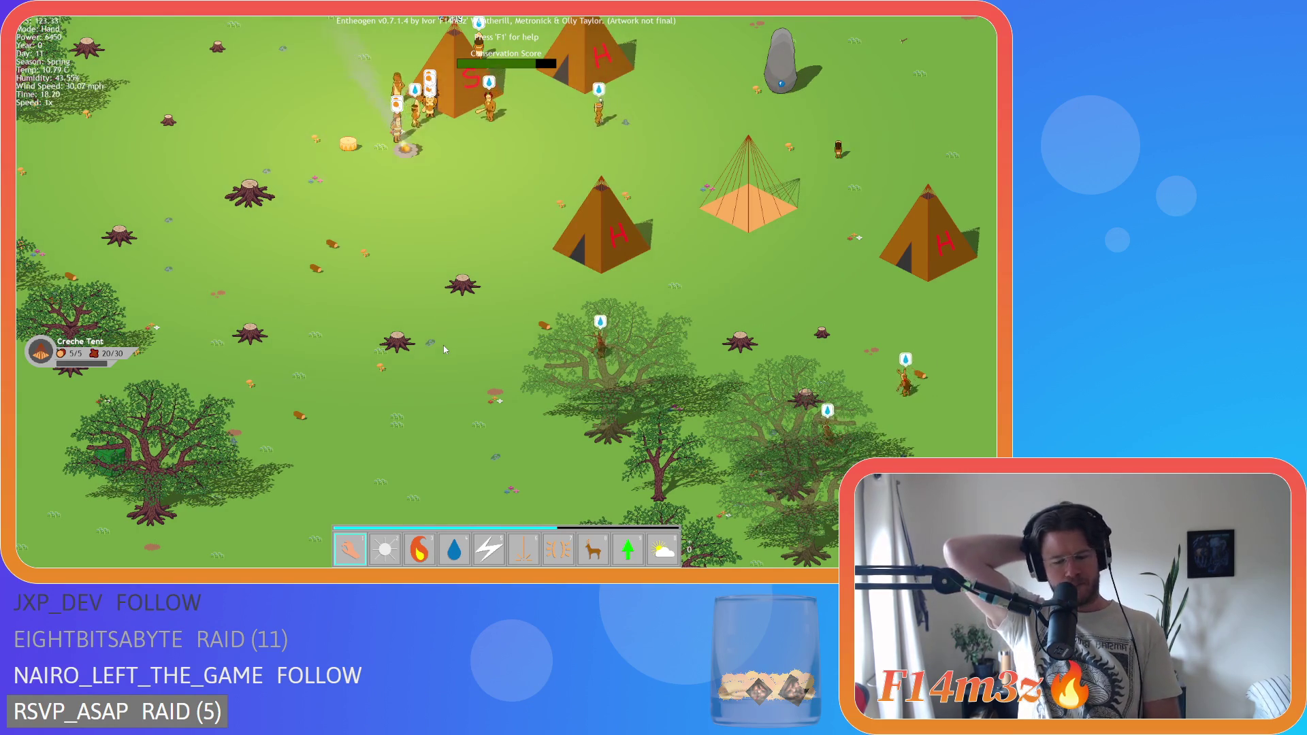
key(plus)
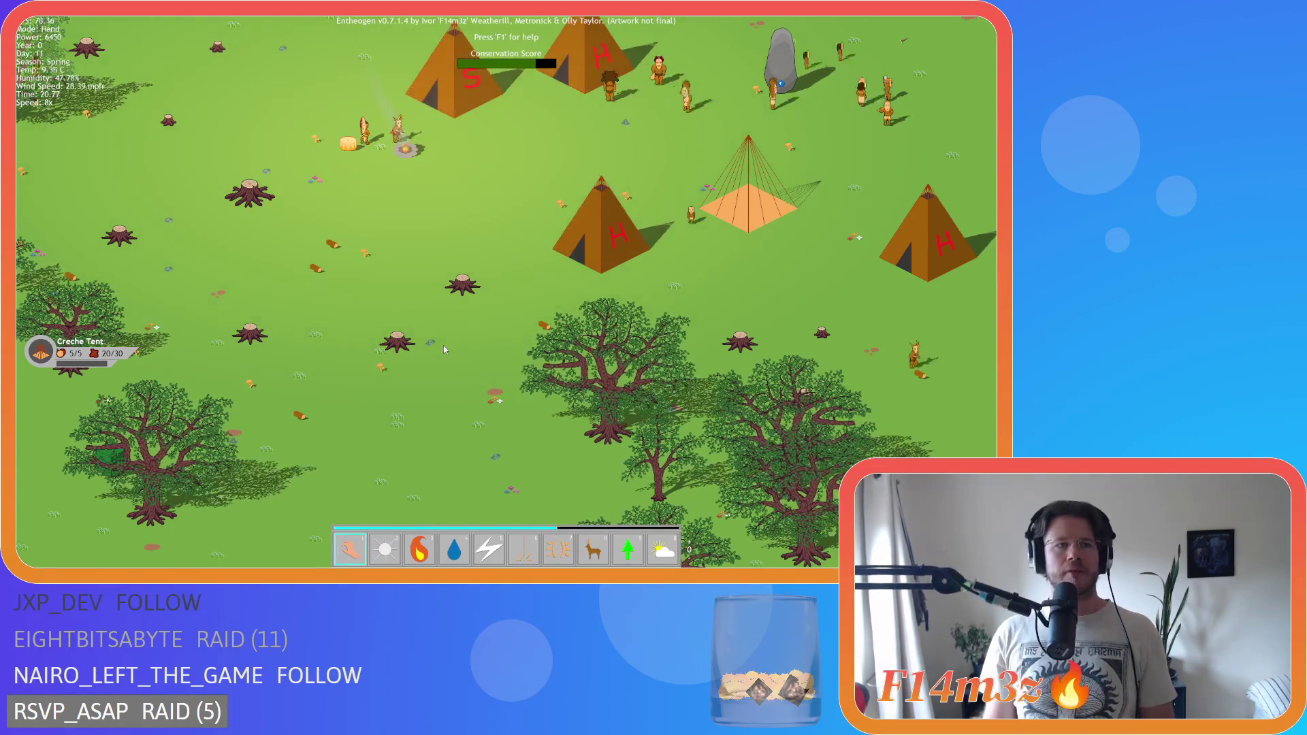
- Pan the camera north over the camp, then right past it toward the forest
key(Up)
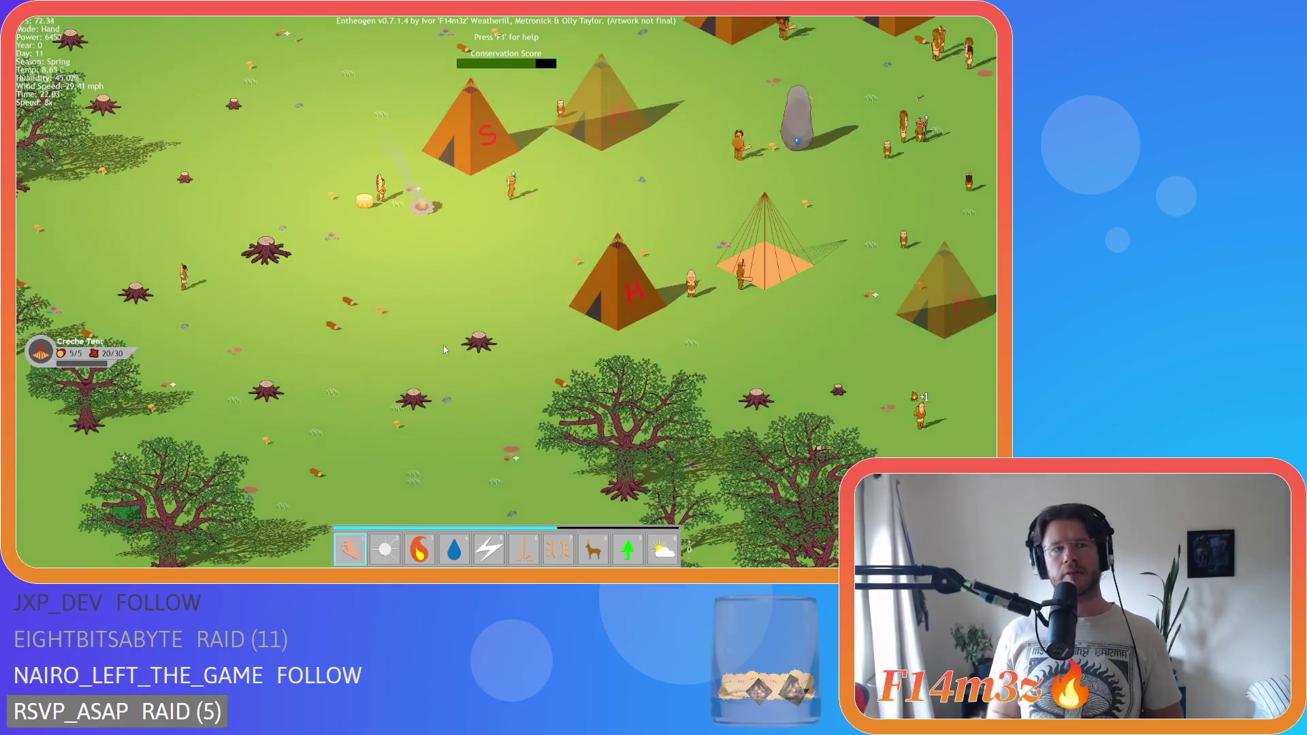
key(Right)
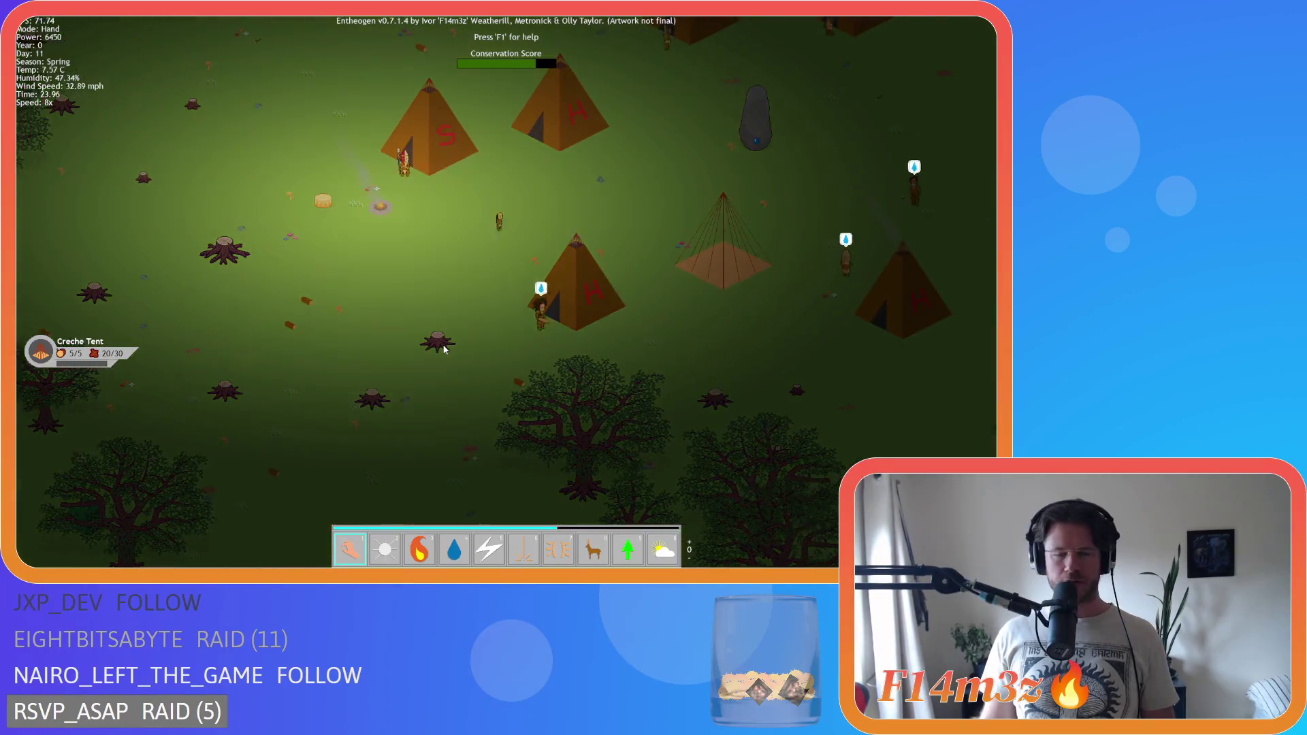
key(Up)
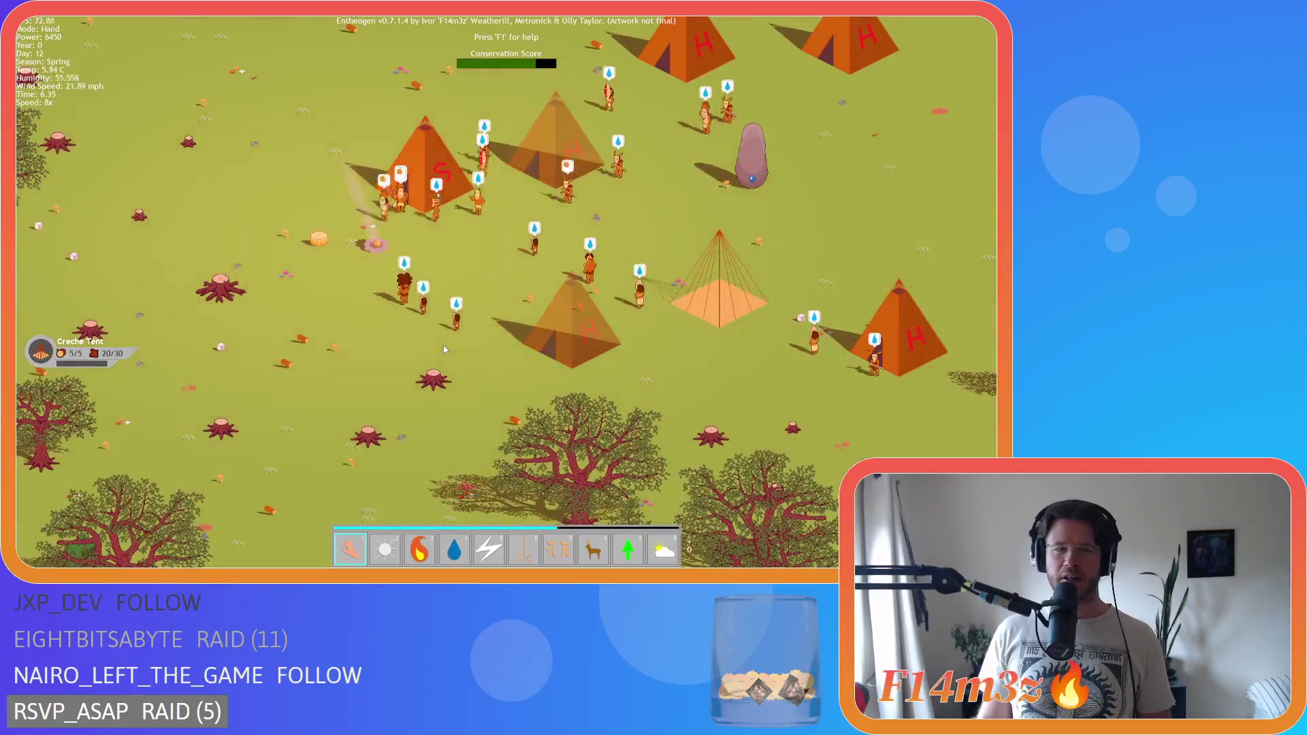
key(Left)
key(Up)
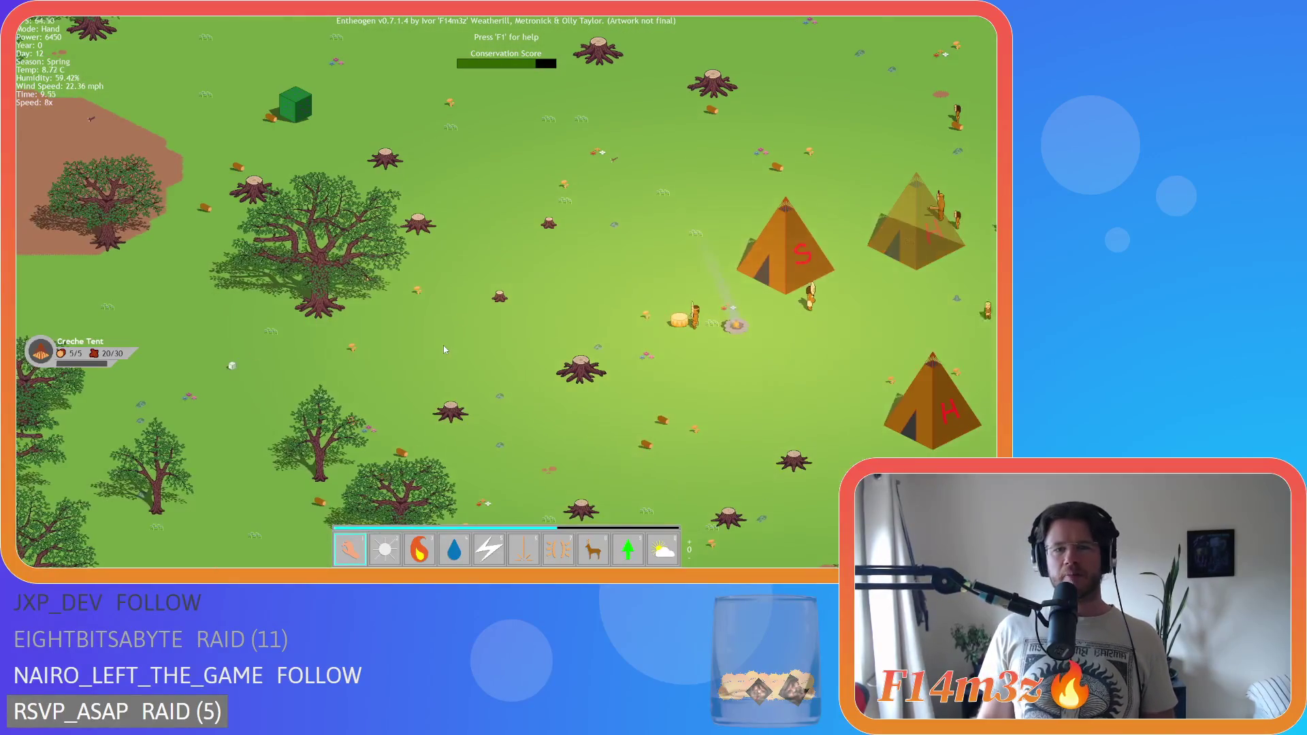
key(Right)
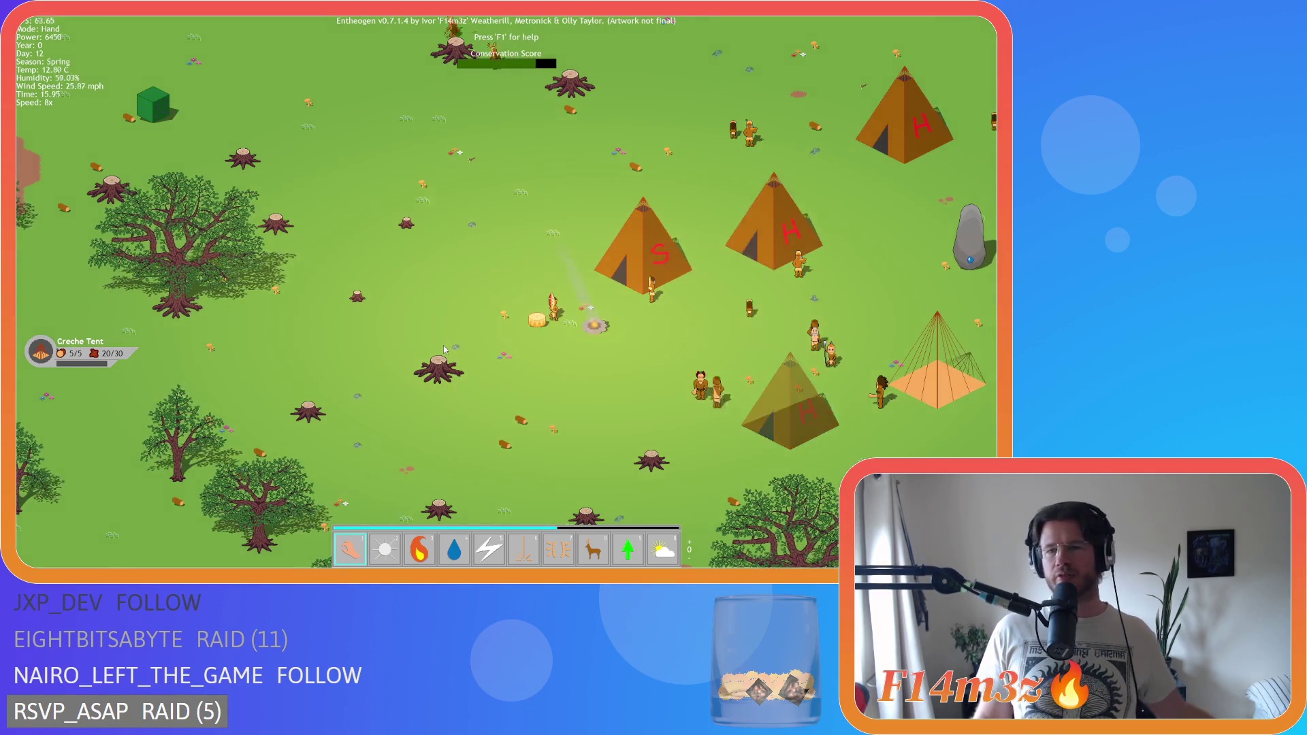
key(d)
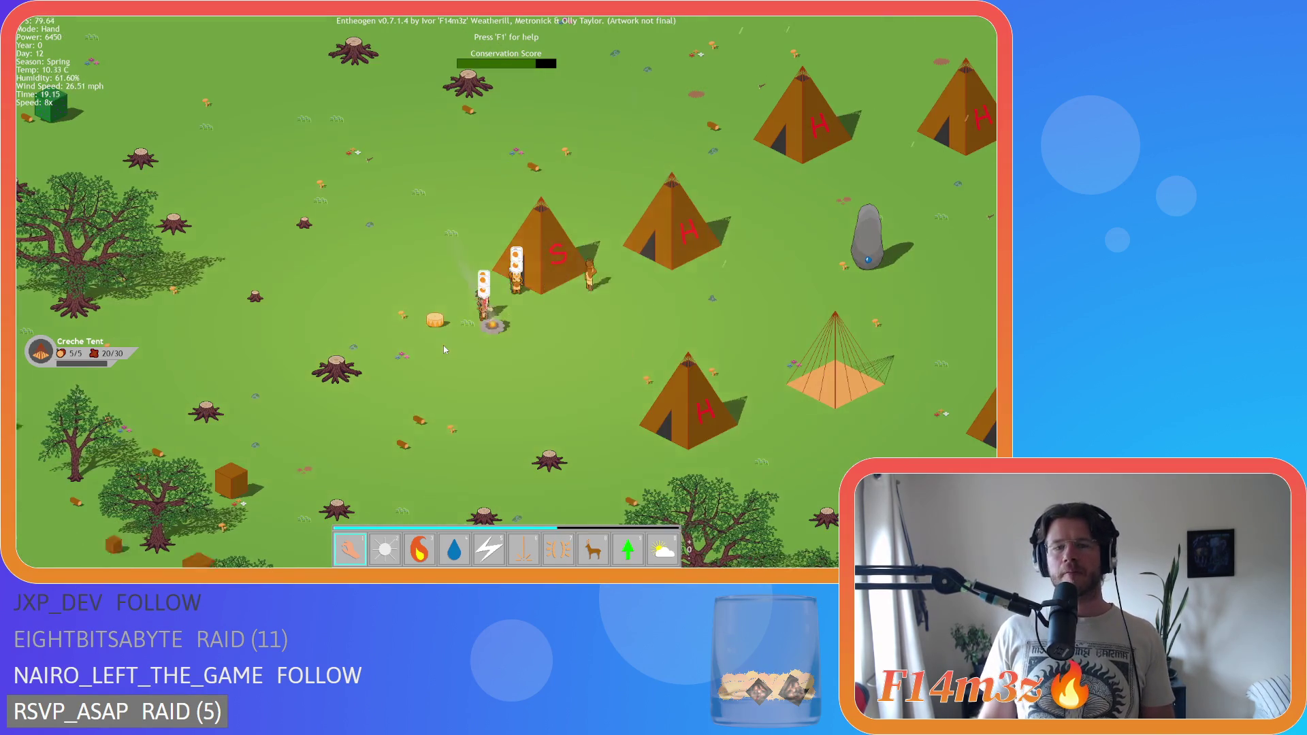
- Zoom out toward the forest, pan far right and down, then bring the village back to centre
key(s)
key(s)
scroll(444, 350, down, 5)
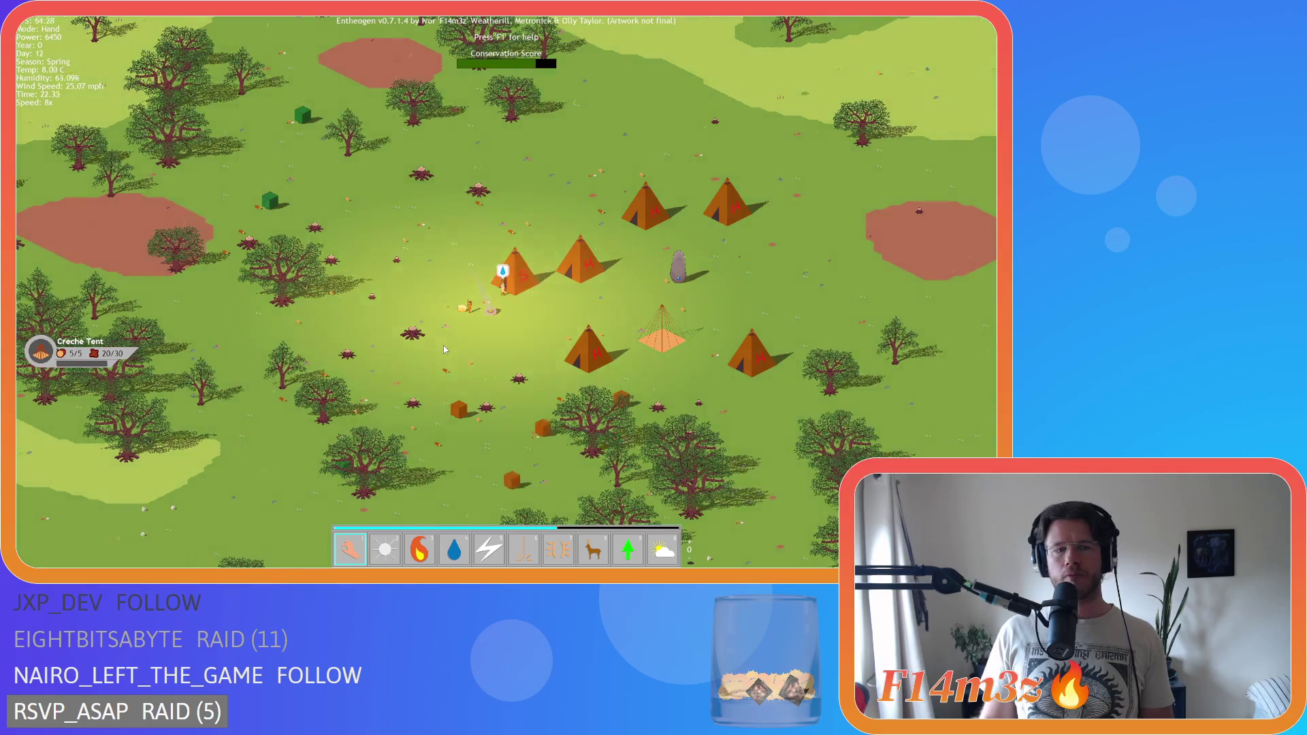
scroll(444, 350, up, 5)
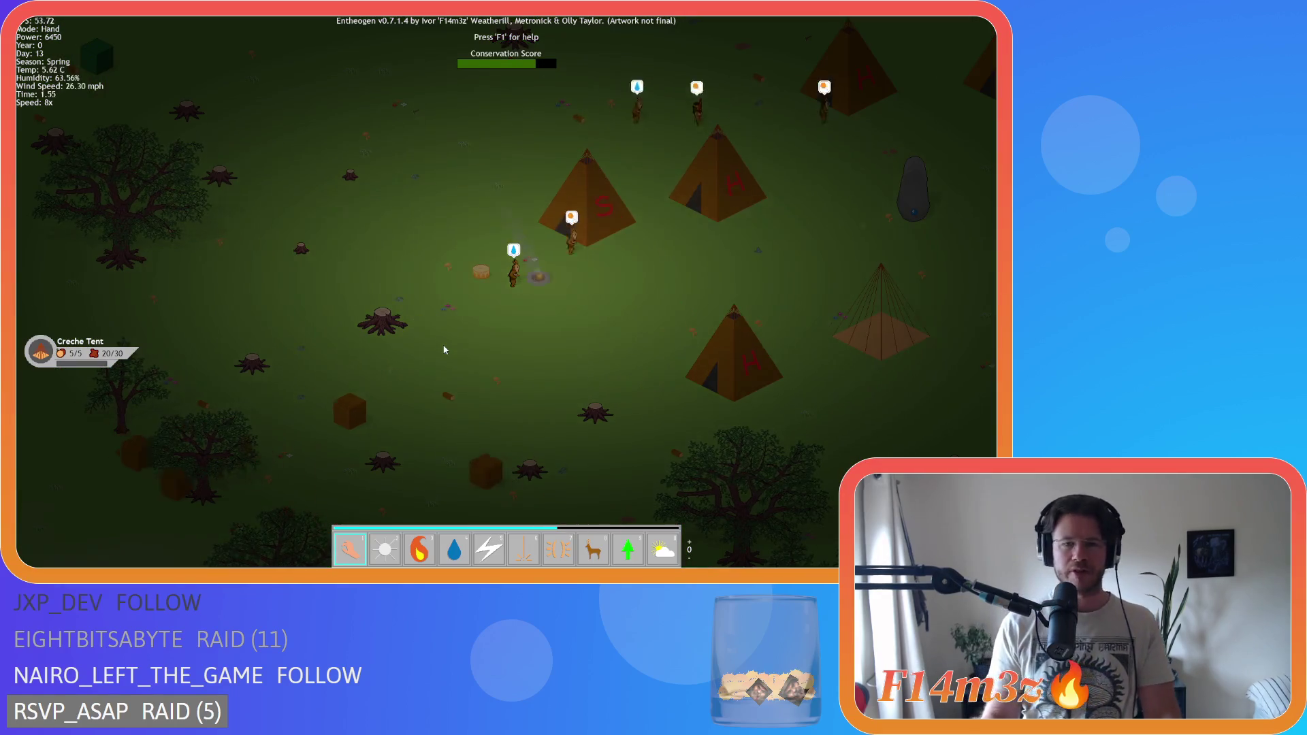
key(d)
key(s)
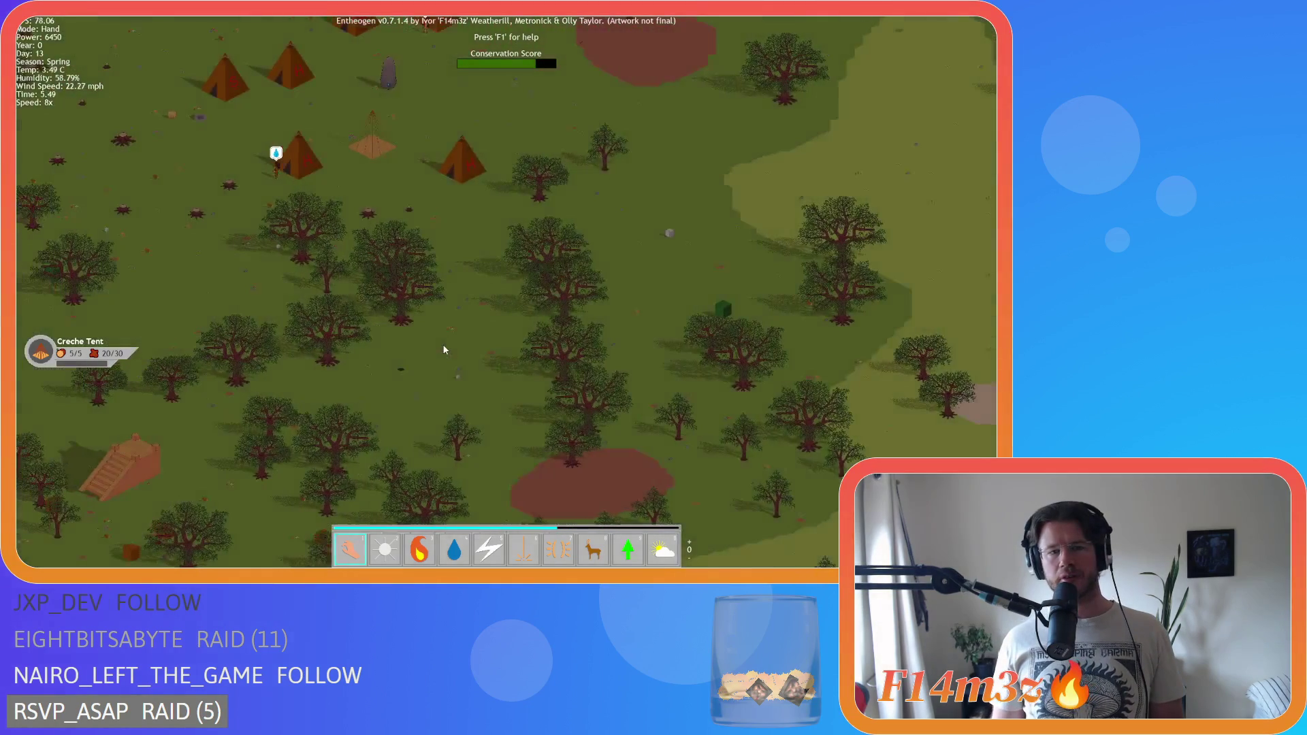
key(a)
key(w)
scroll(443, 349, up, 5)
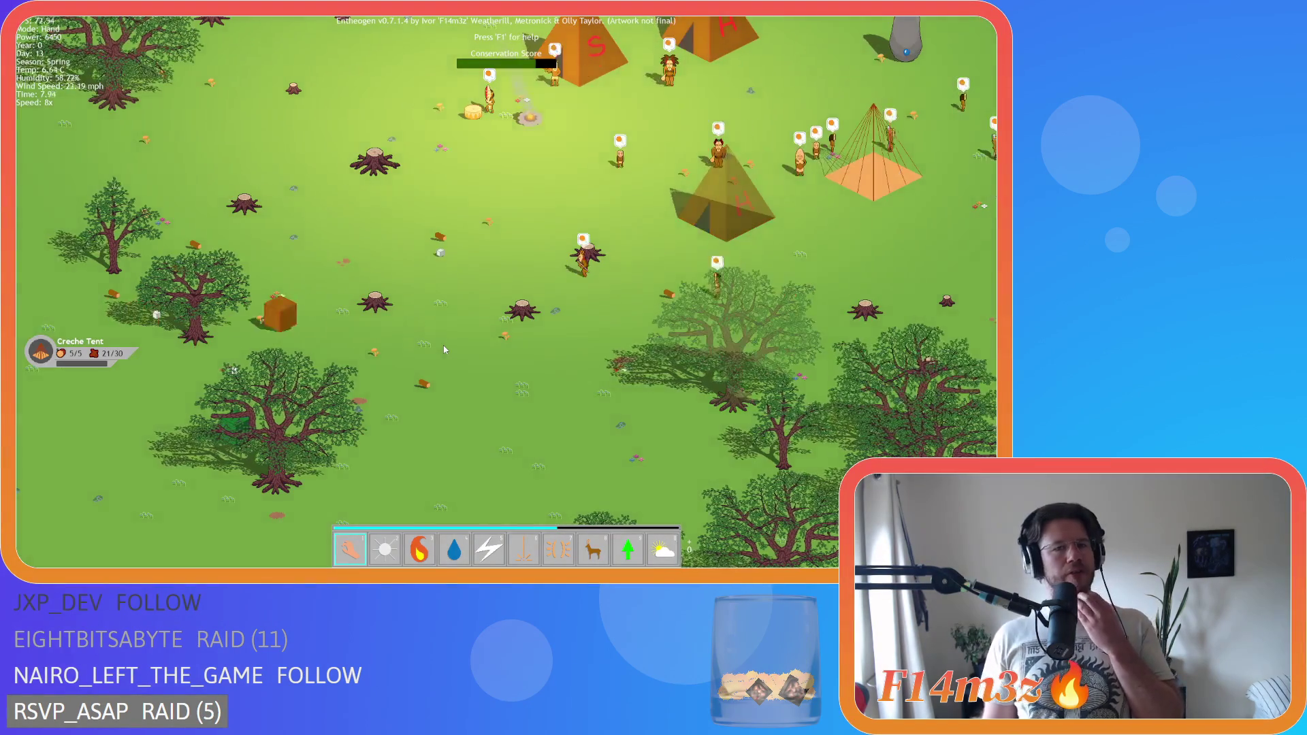
- Pan across the village, down-left away from camp, and up along the river and back
key(d)
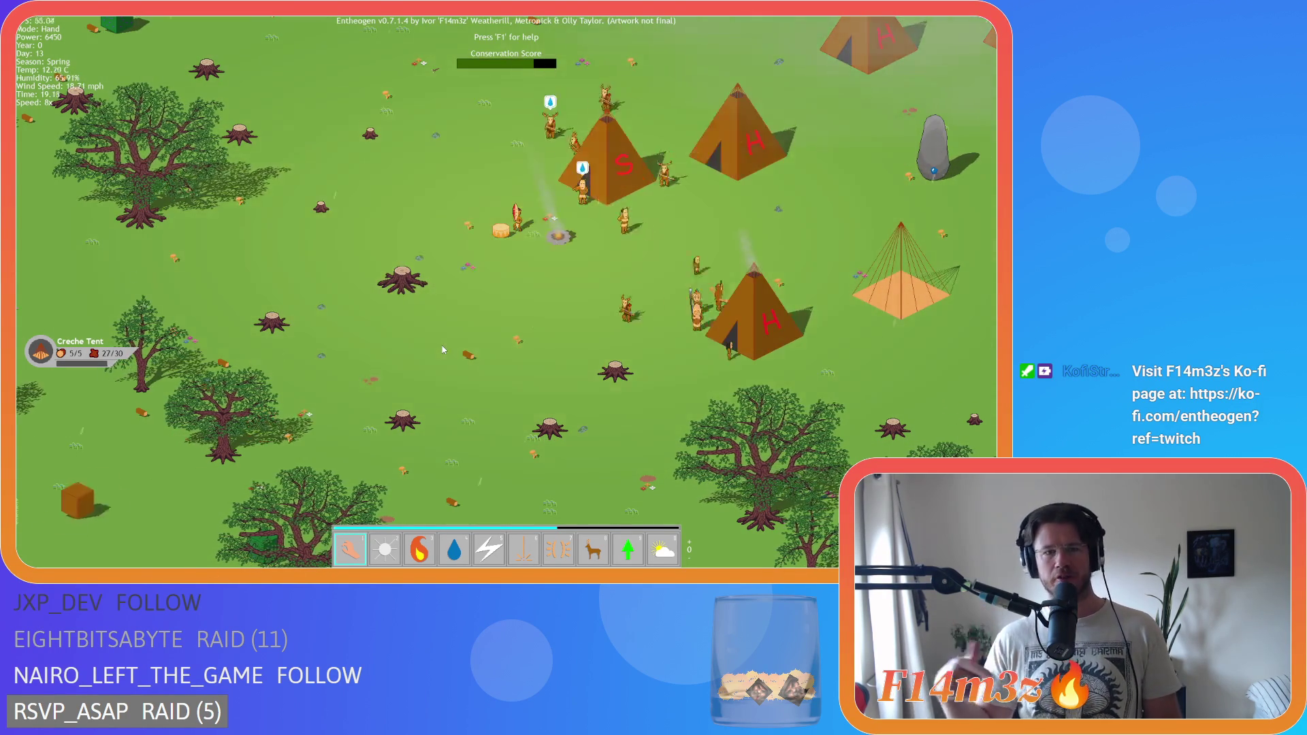
key(Left)
key(Down)
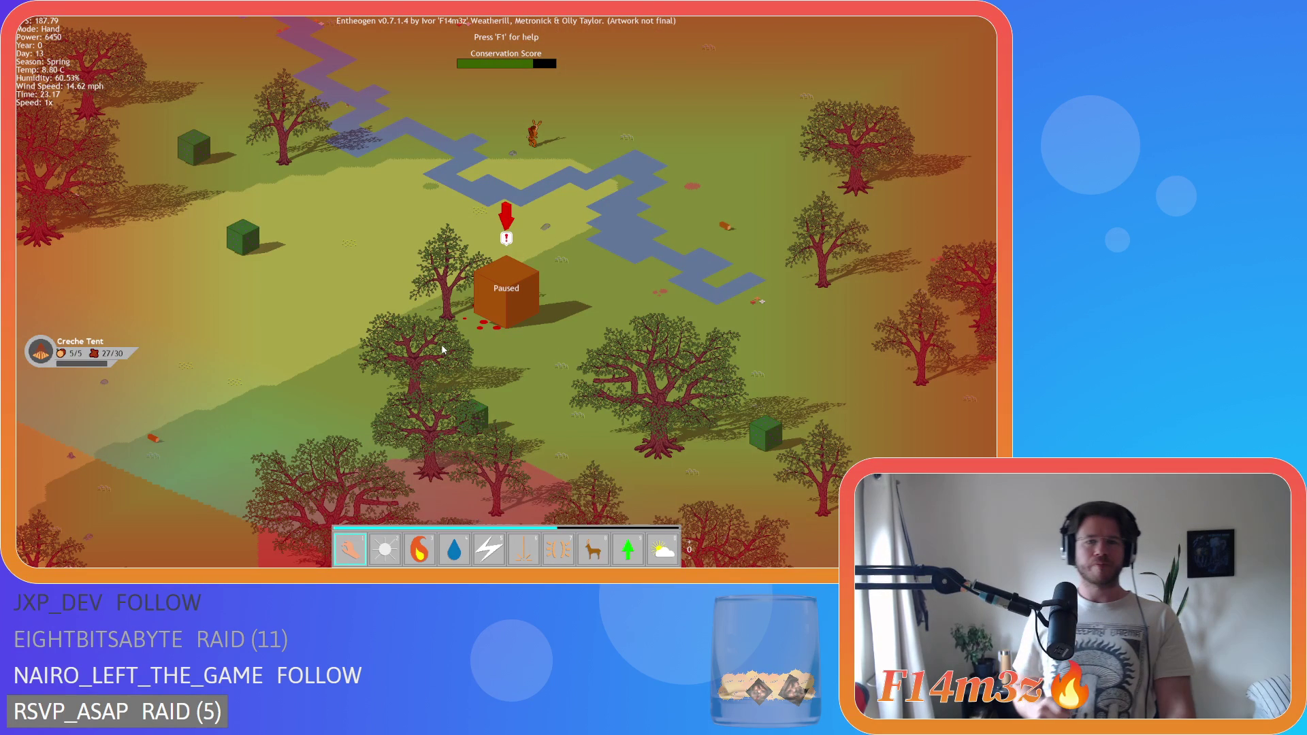
key(Up)
key(Right)
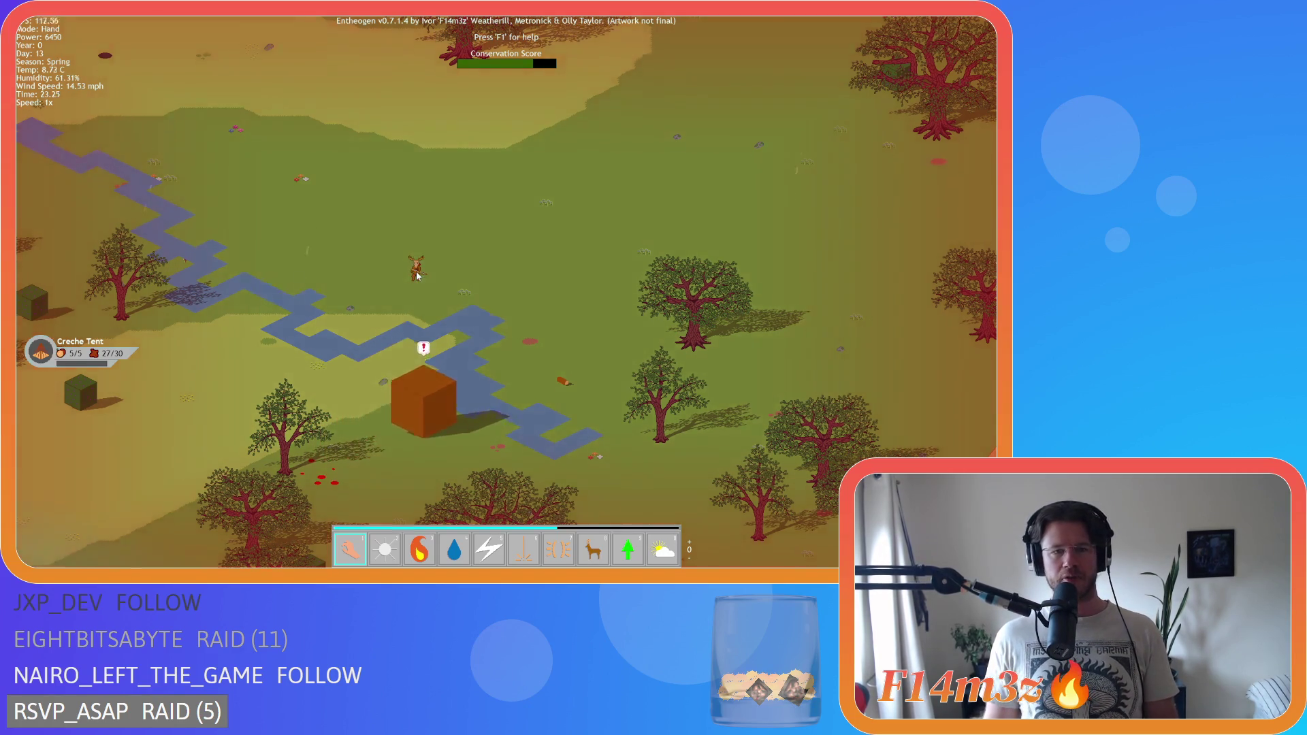
key(Up)
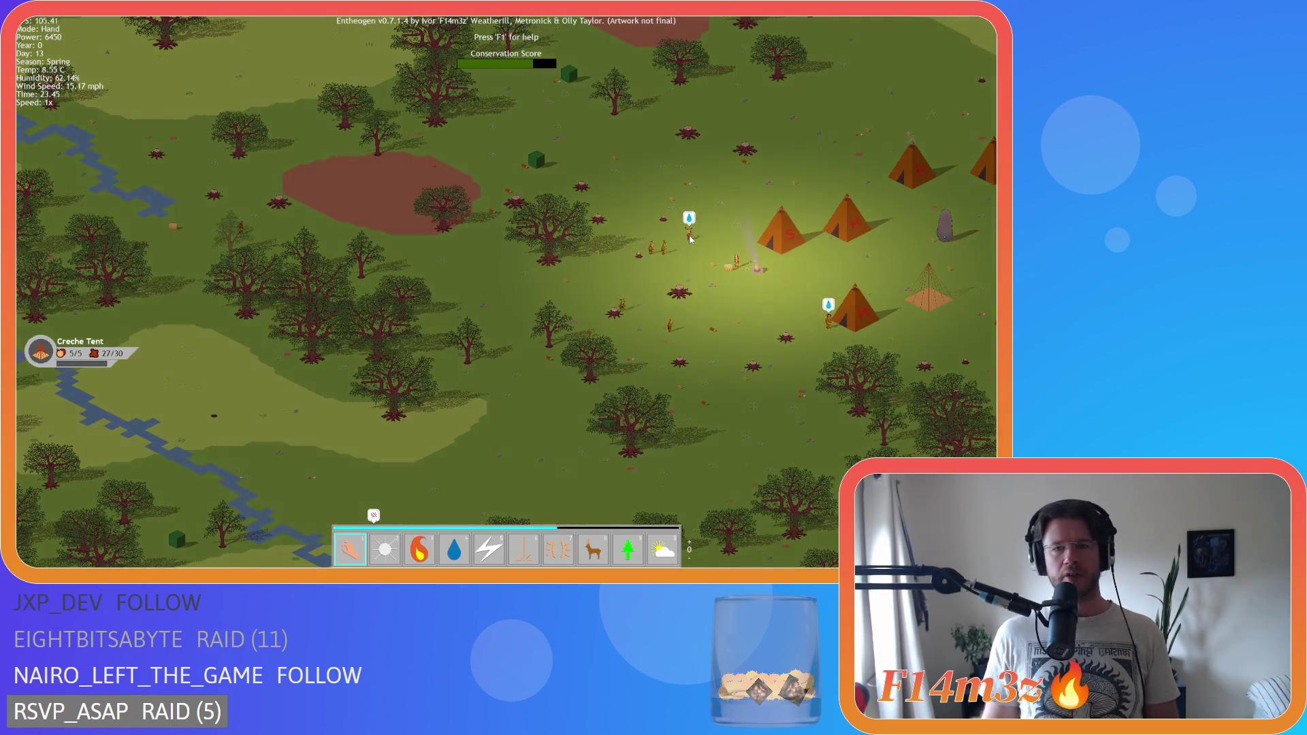
key(Down)
key(Right)
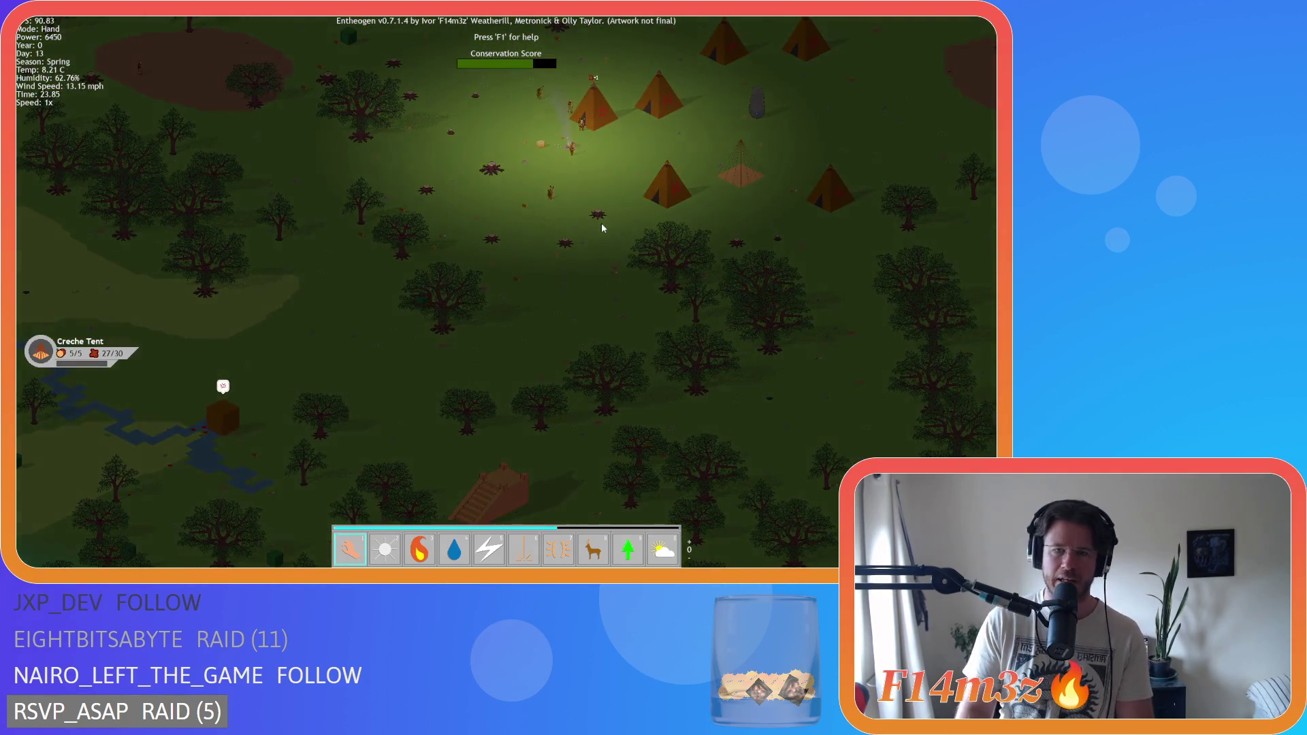
- Pan up-right over the camp, raise the game speed to 8x, and pan across the camp
key(Right)
key(Up)
key(Right)
key(Up)
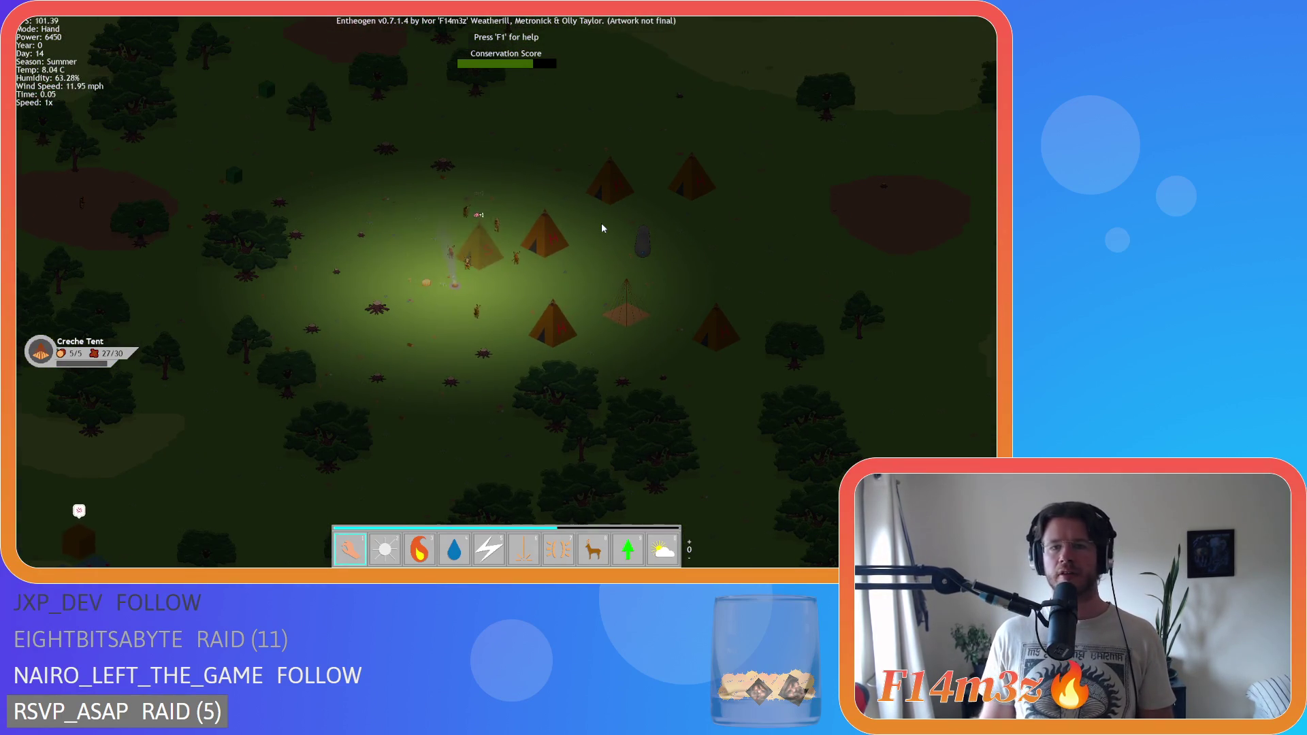
key(plus)
key(plus)
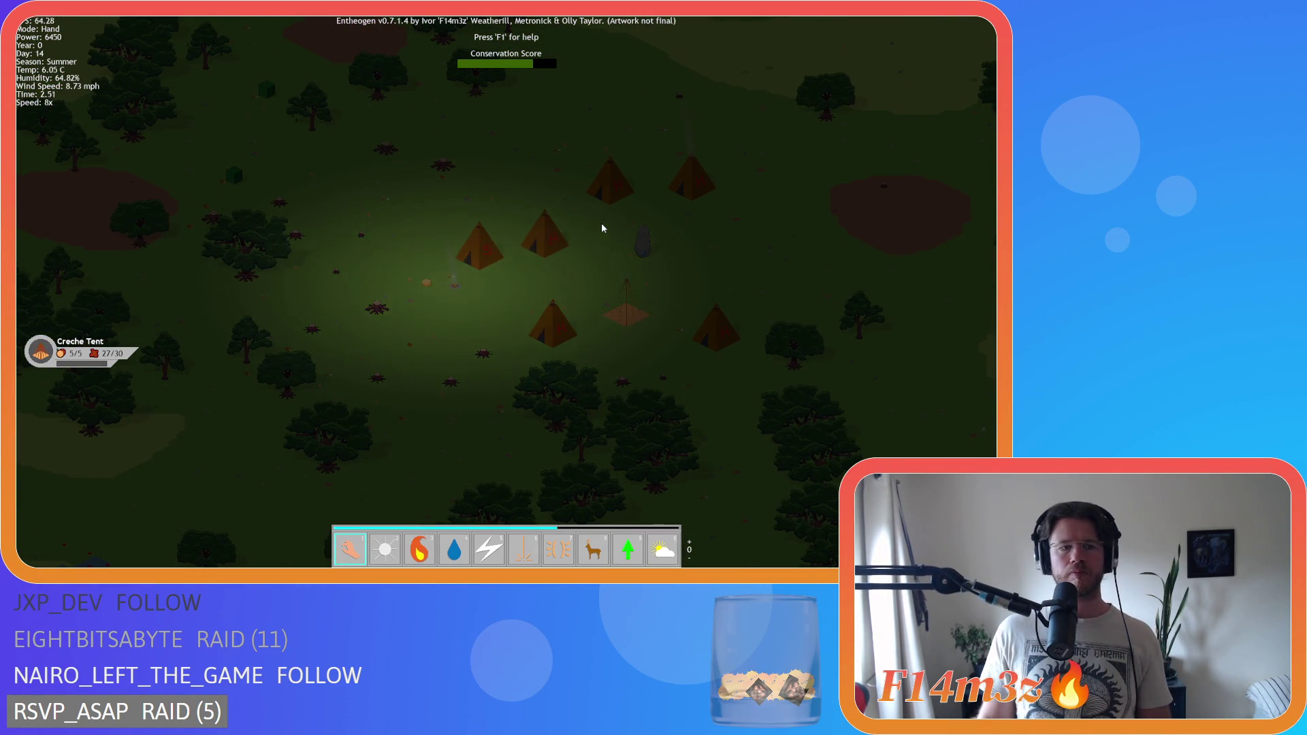
key(Left)
key(Down)
key(Right)
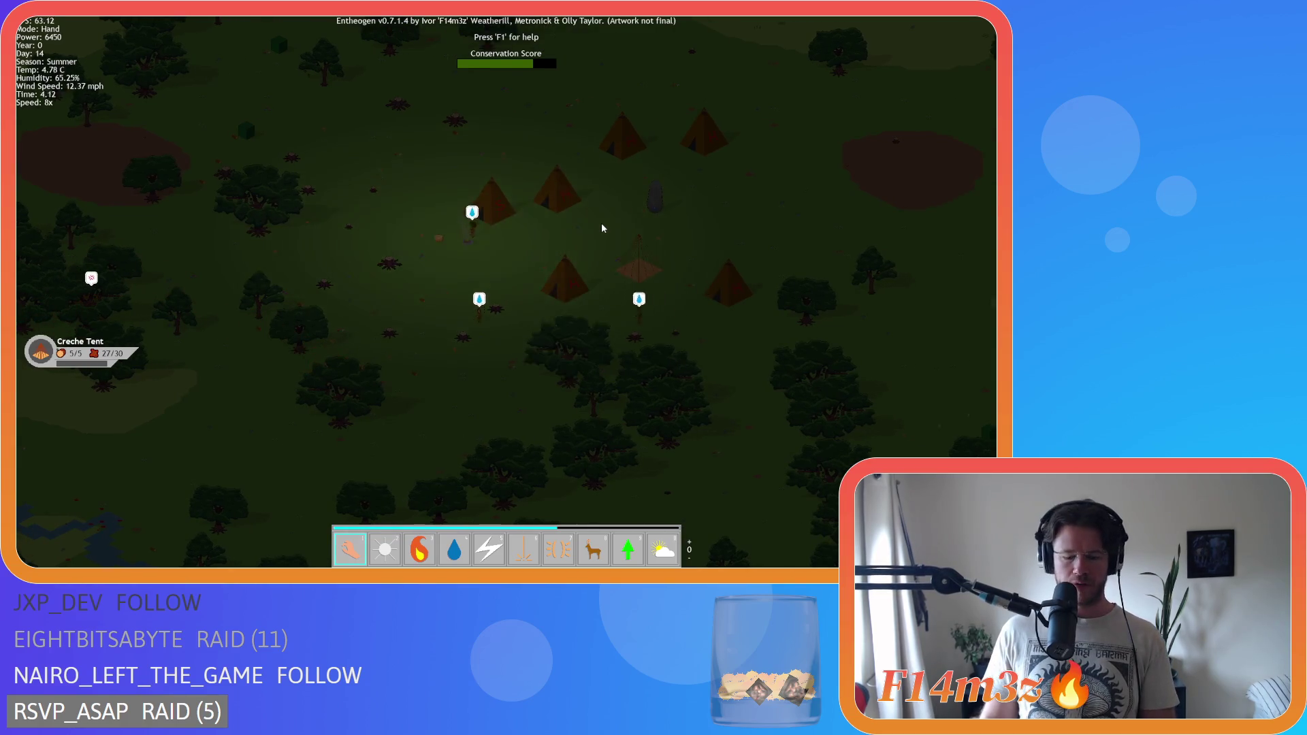
- Resume the game at 8x, pan up-left over the forest, and pause briefly to inspect it
key(space)
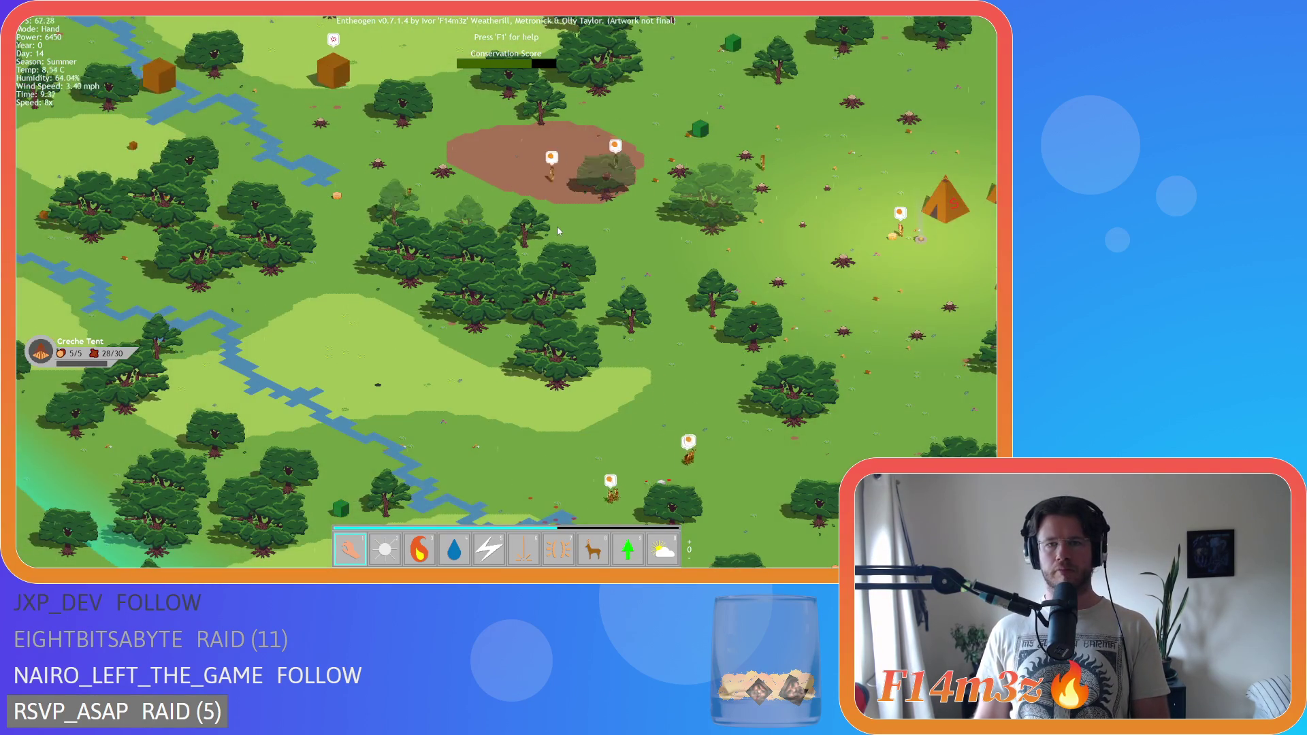
key(d)
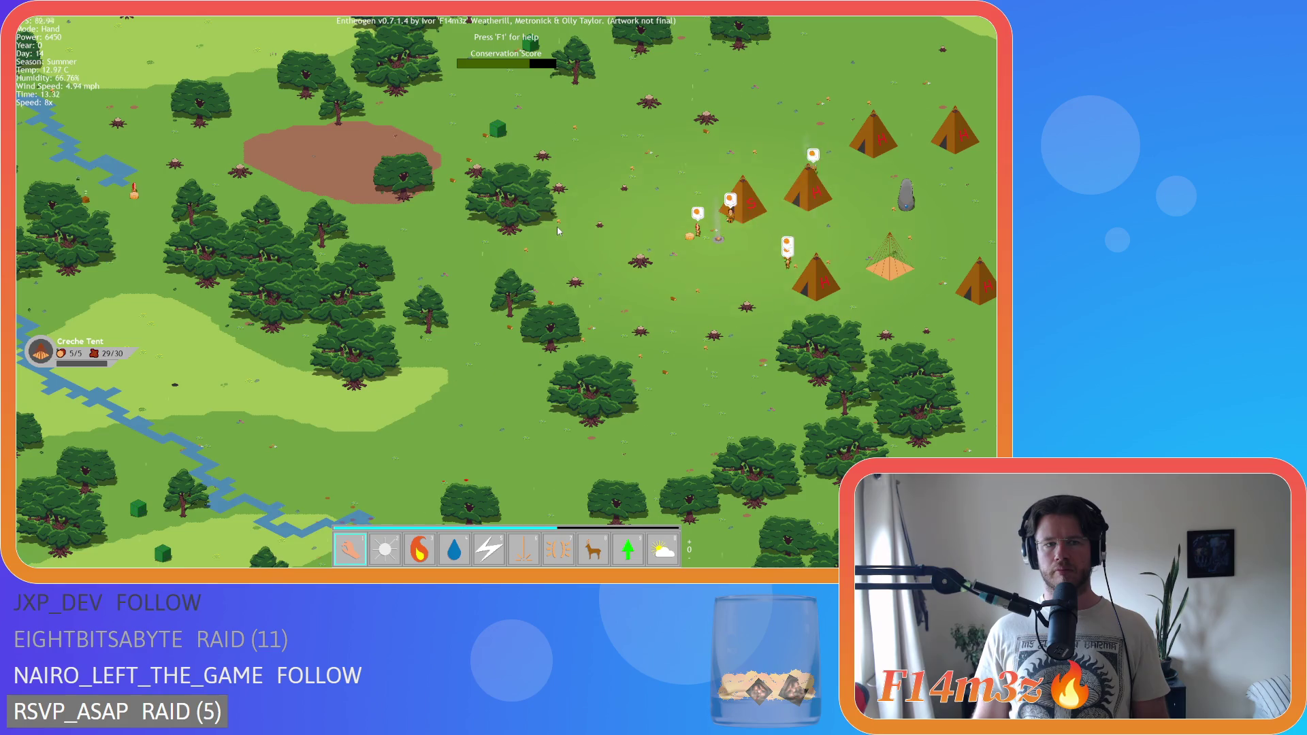
key(w)
key(a)
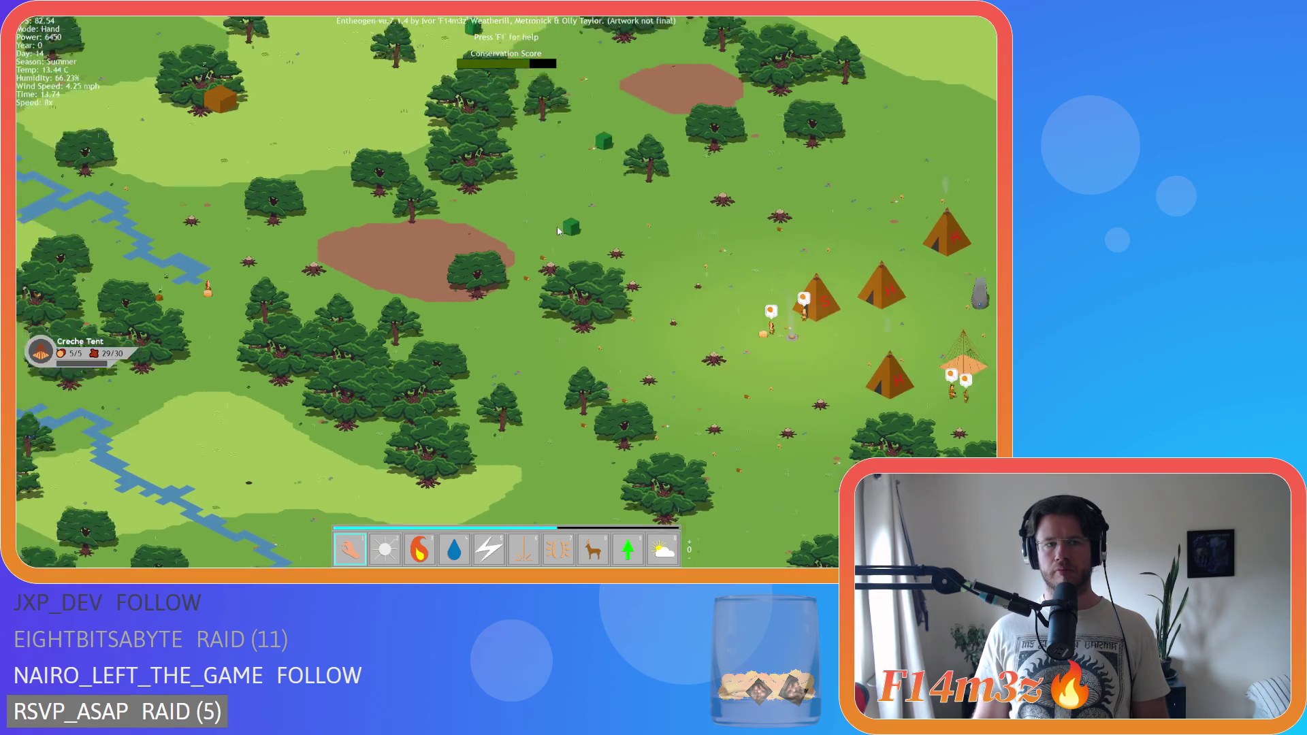
key(space)
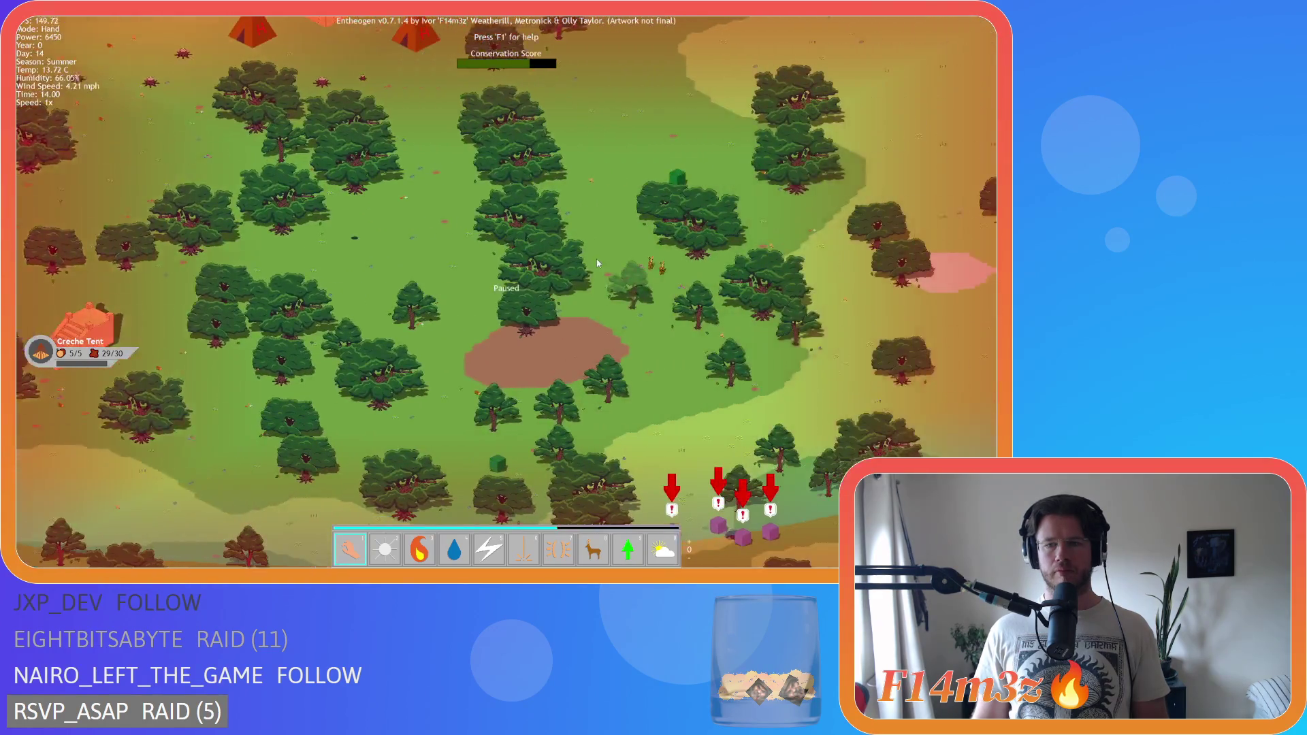
scroll(621, 286, up, 3)
key(space)
scroll(622, 287, down, 4)
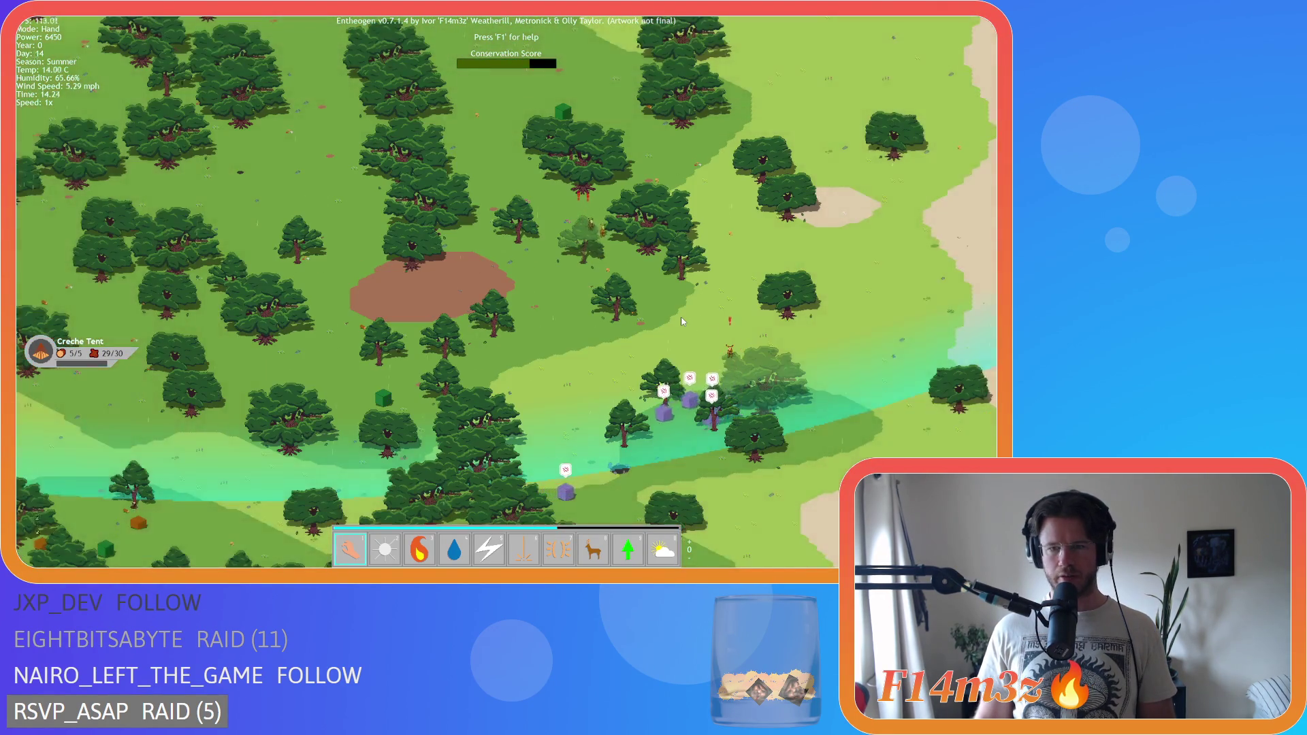
- Pan to reveal the lake, show the red-orange overlay near the Forest Shrine, then jump back to the village
key(s)
key(d)
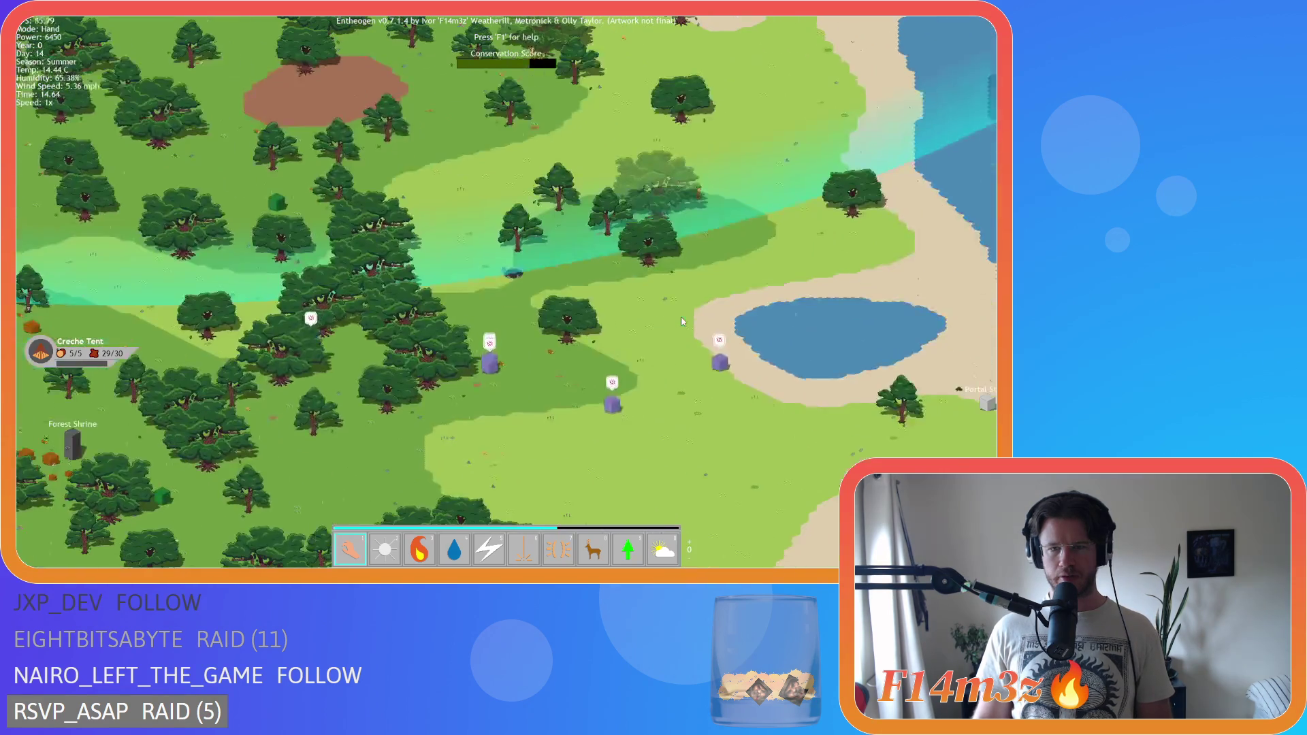
key(w)
key(a)
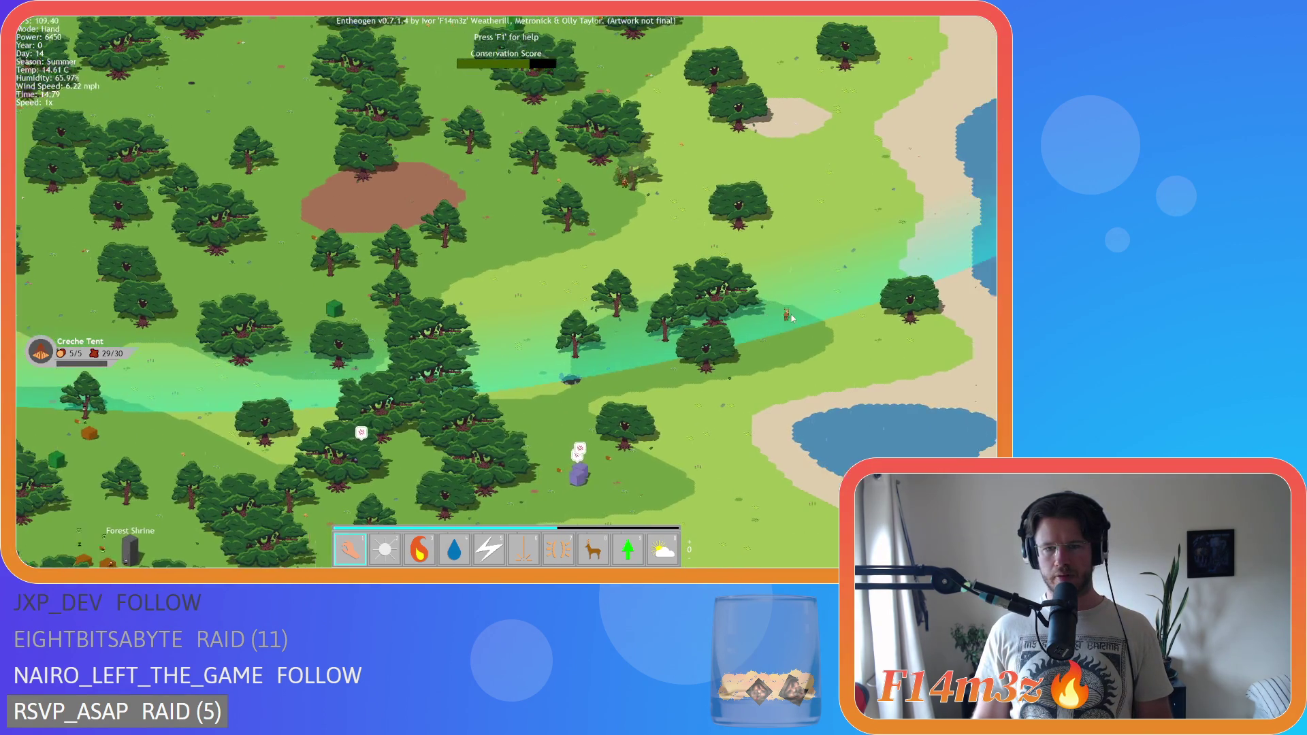
key(s)
key(d)
key(s)
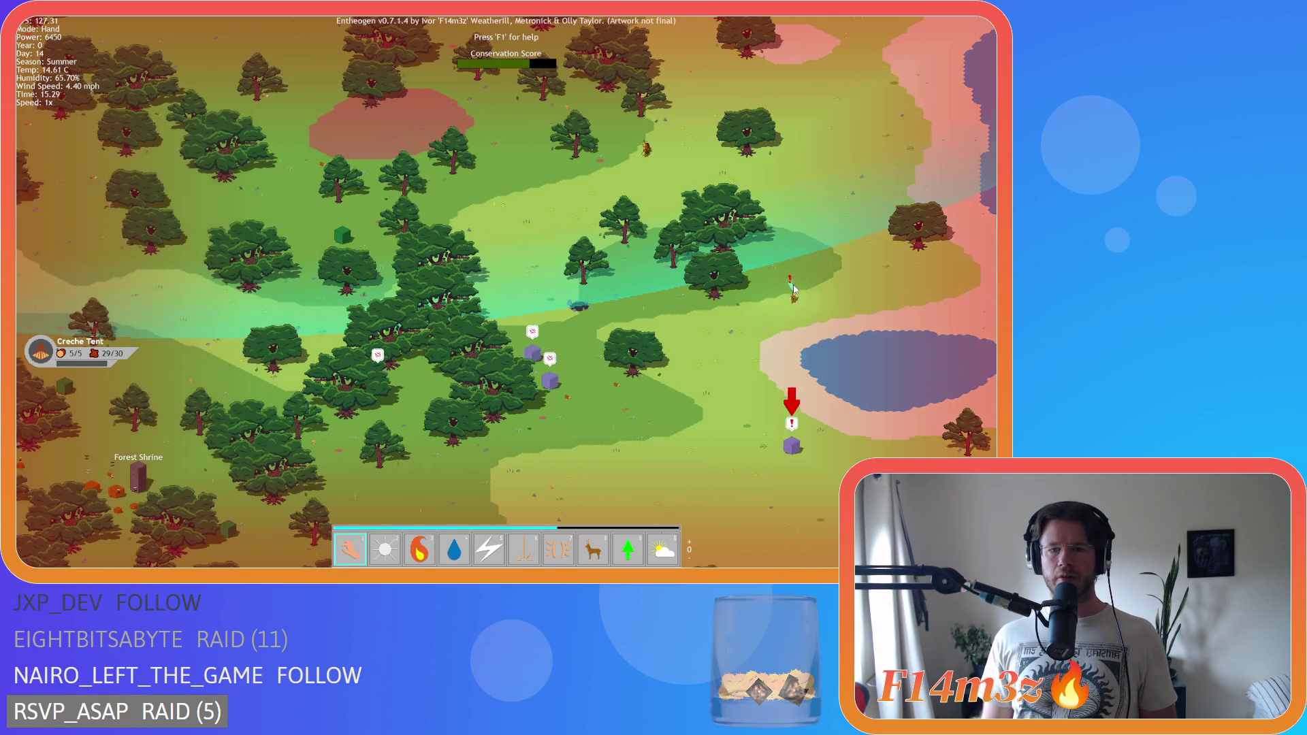
key(a)
key(space)
- Pan past the ziggurat and south through the forest until the Forest Shrine appears
scroll(794, 284, up, 5)
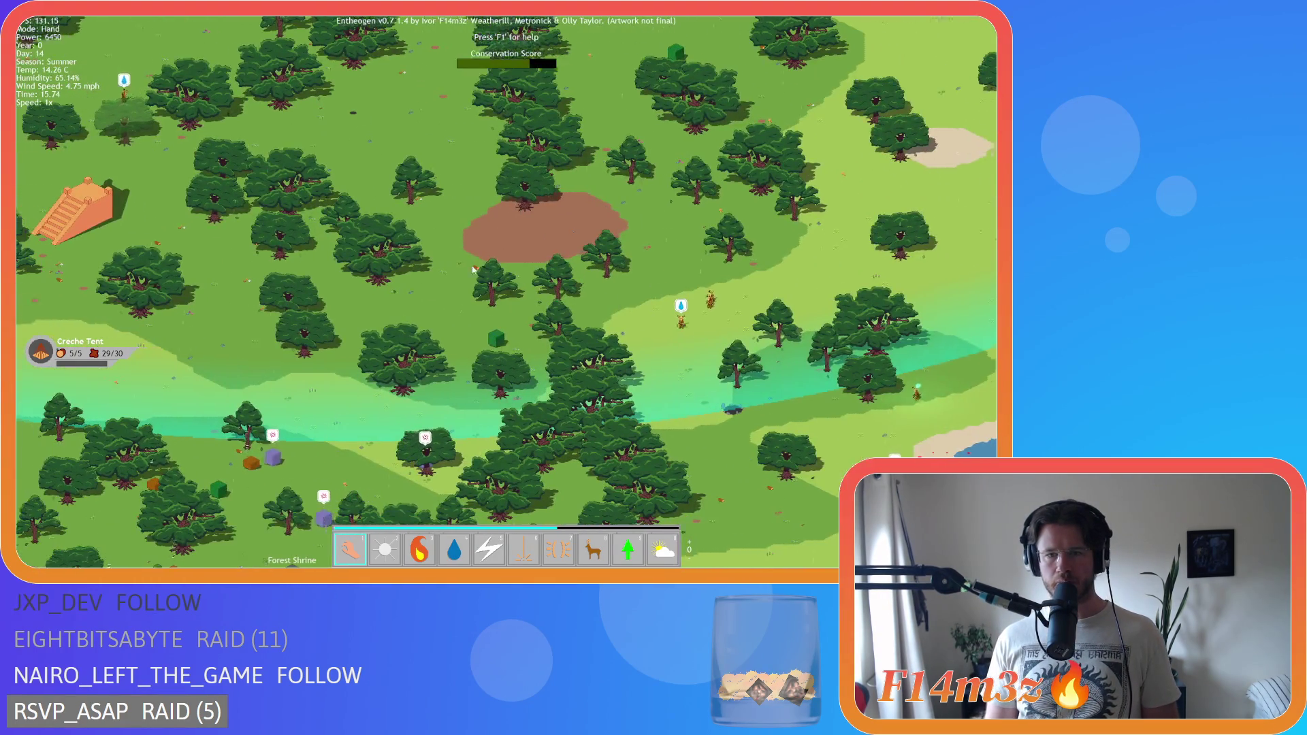
key(a)
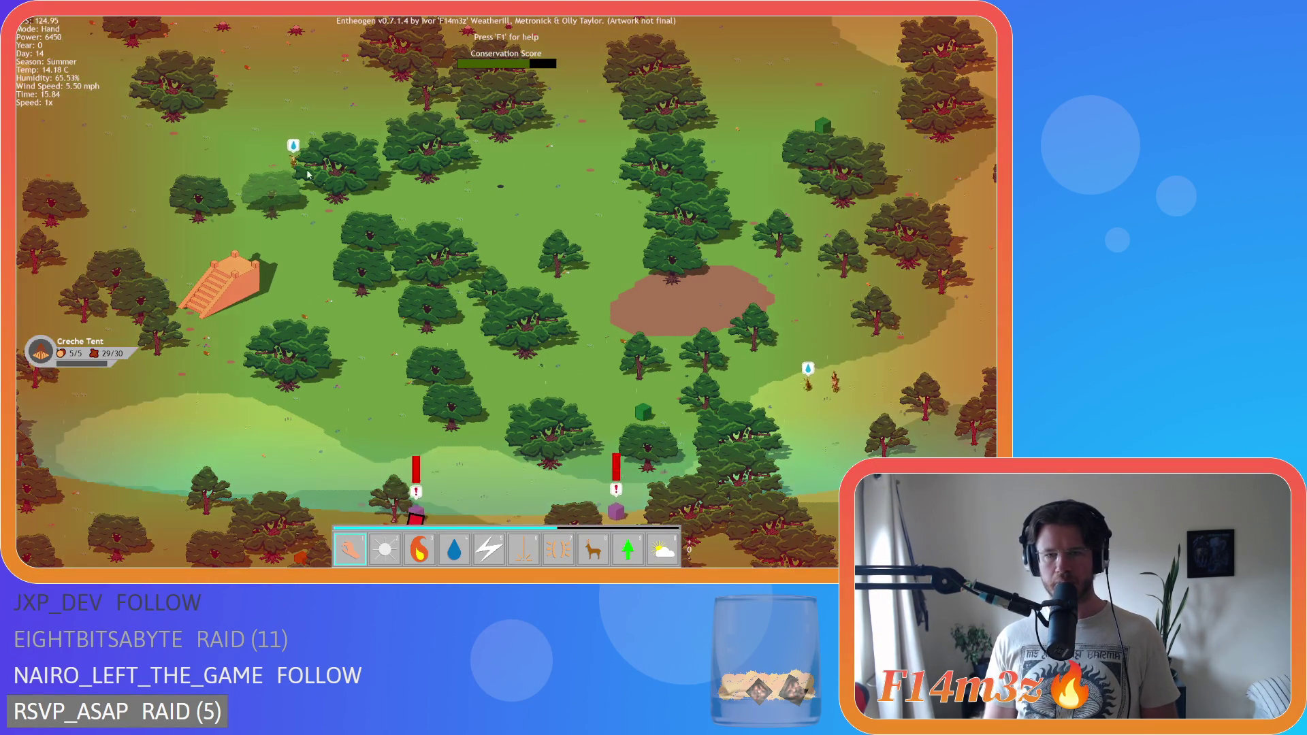
key(d)
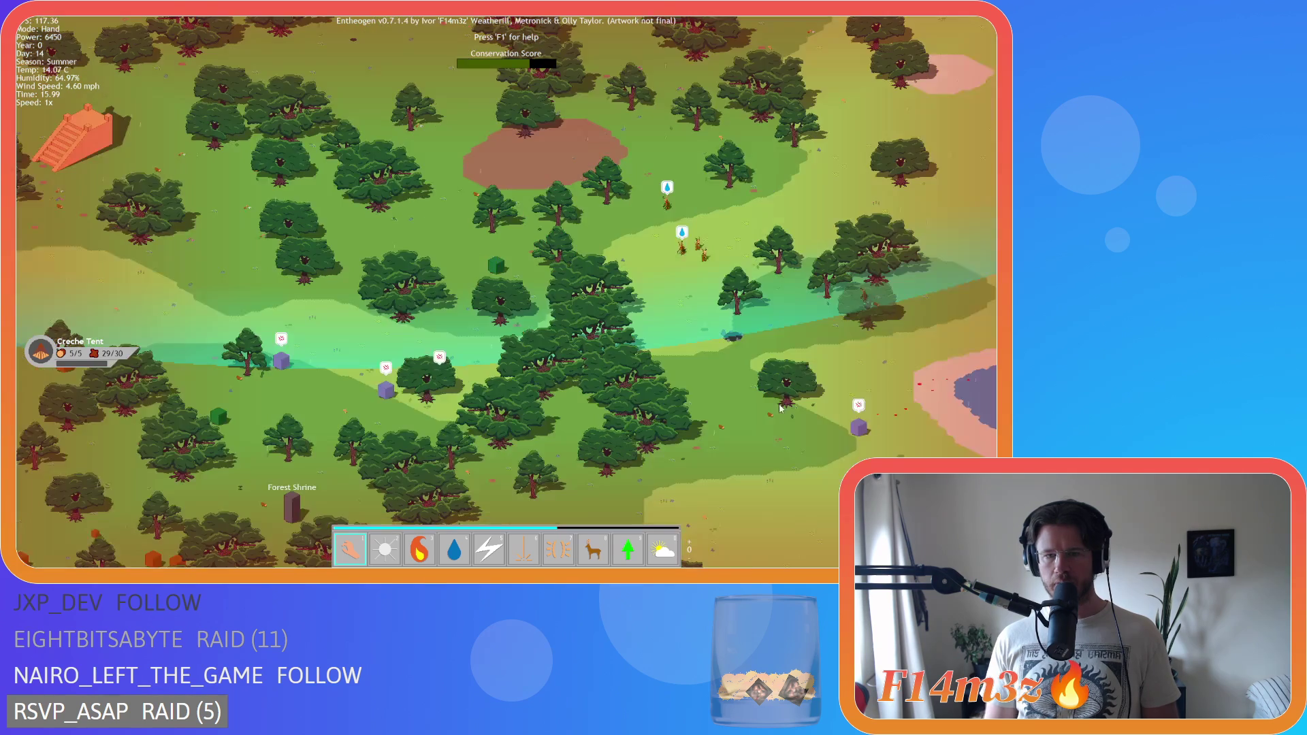
key(w)
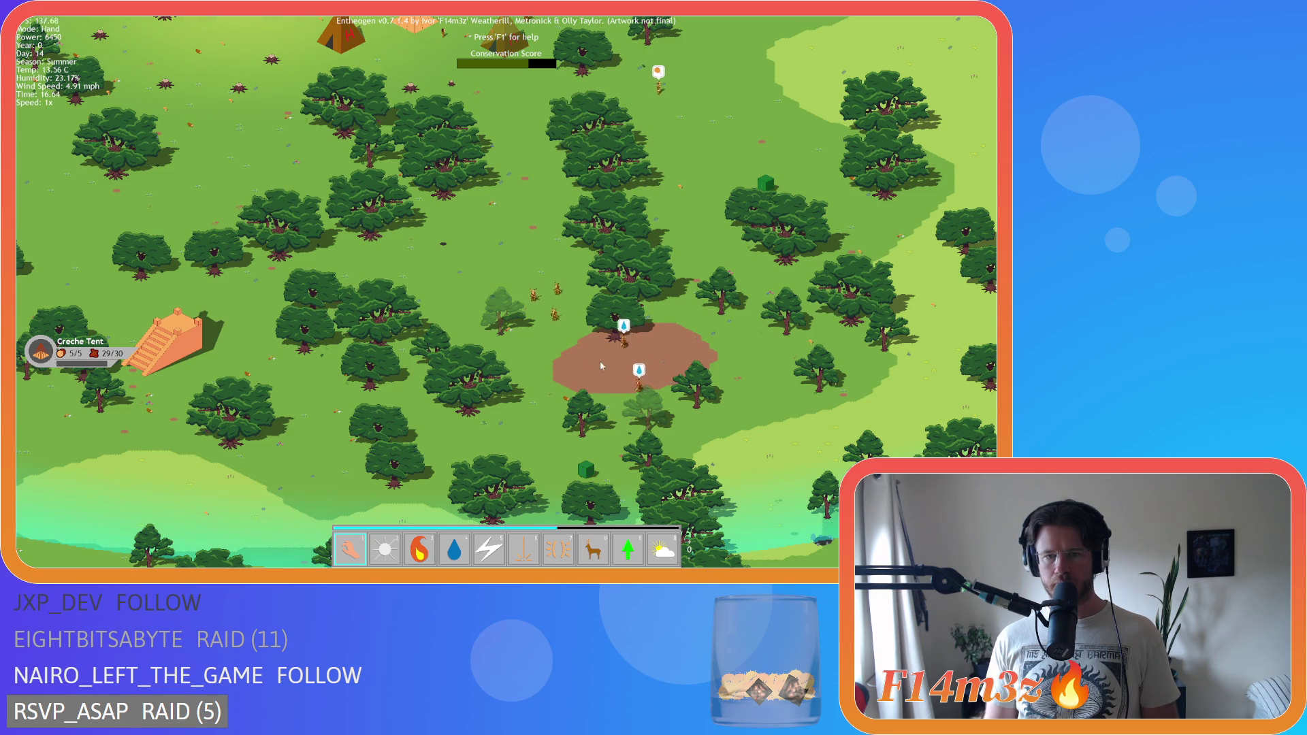
key(a)
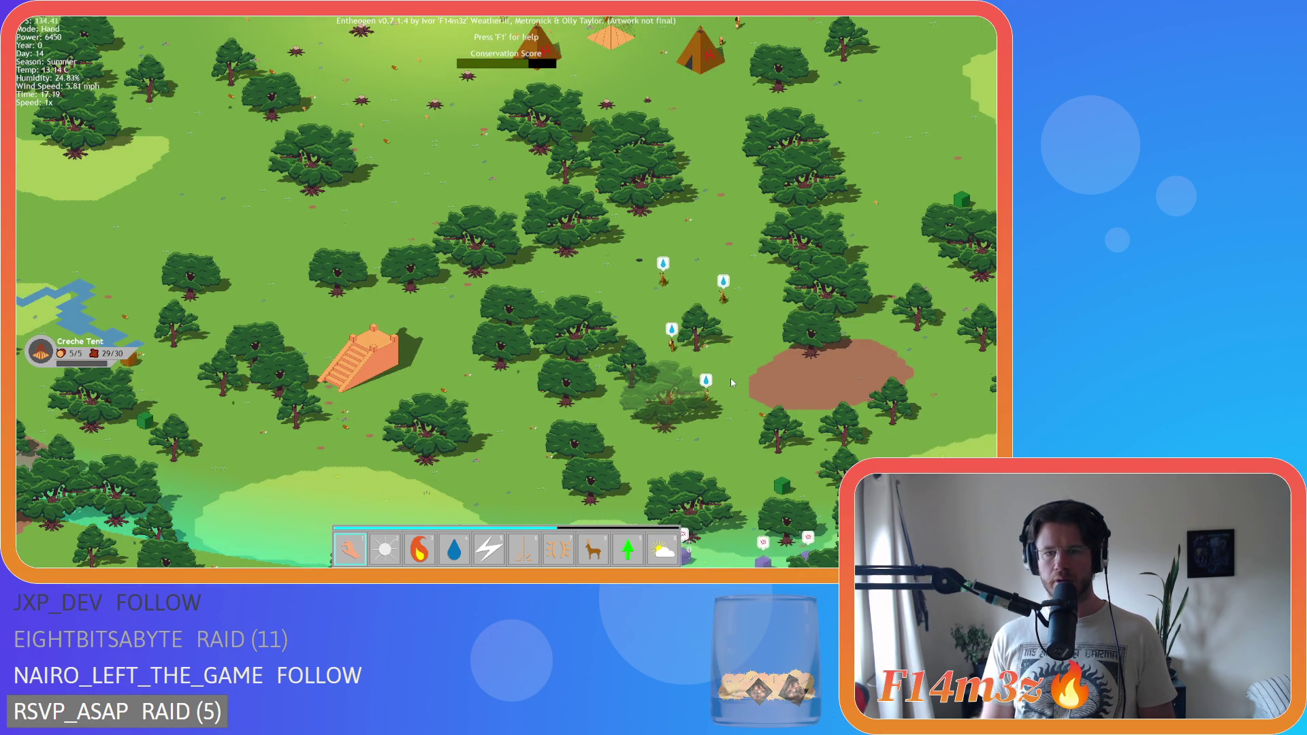
key(s)
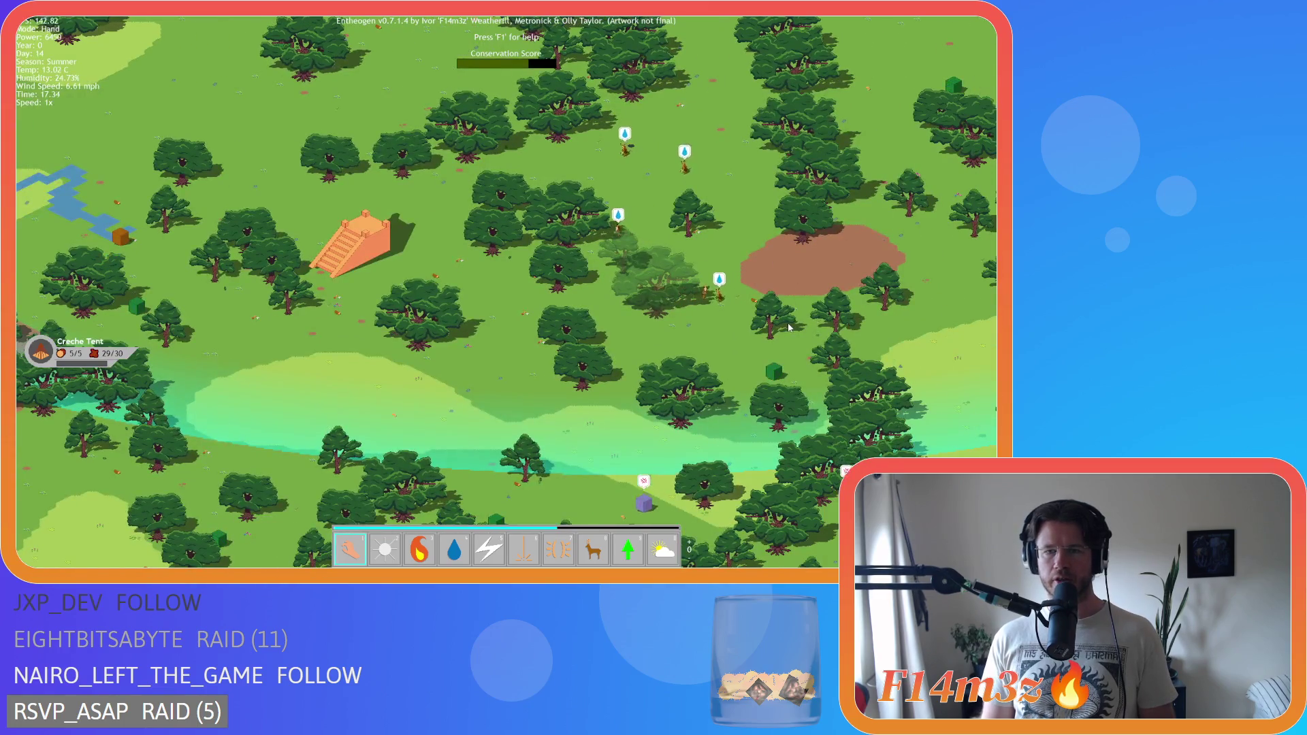
key(w)
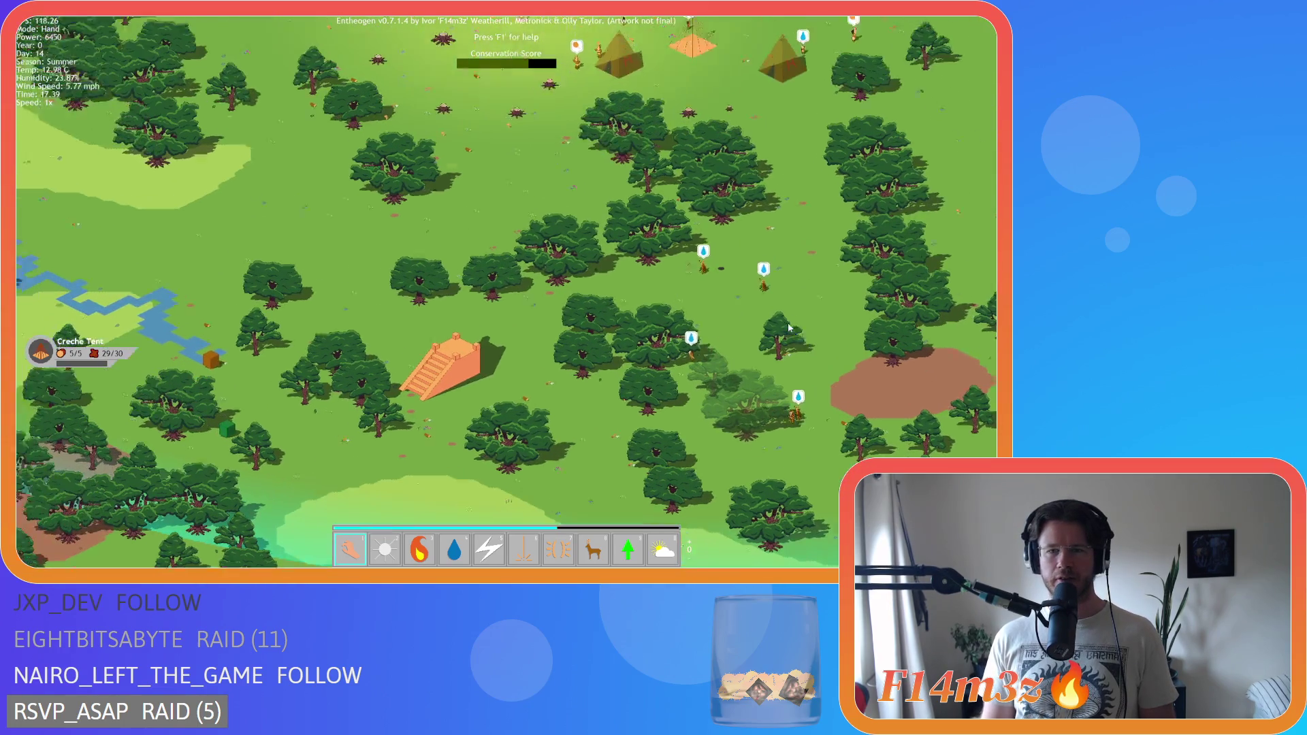
key(s)
key(d)
key(a)
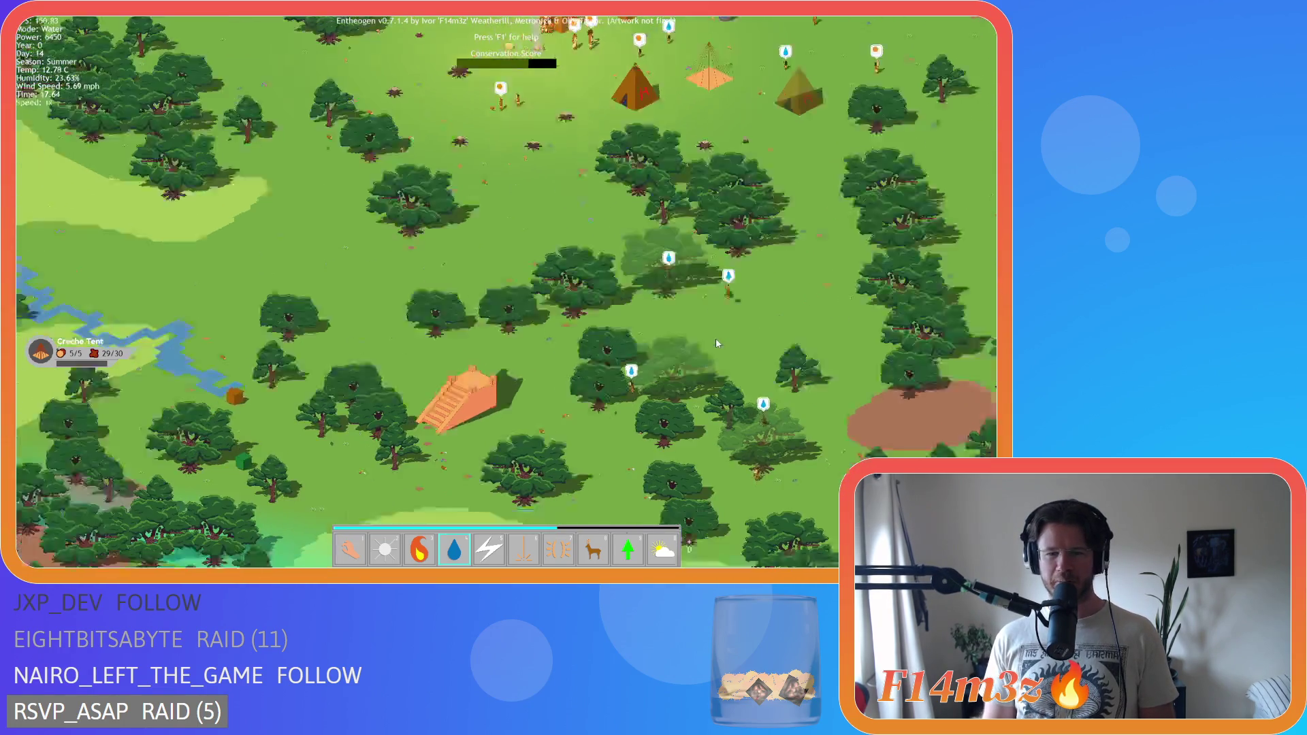
key(w)
key(s)
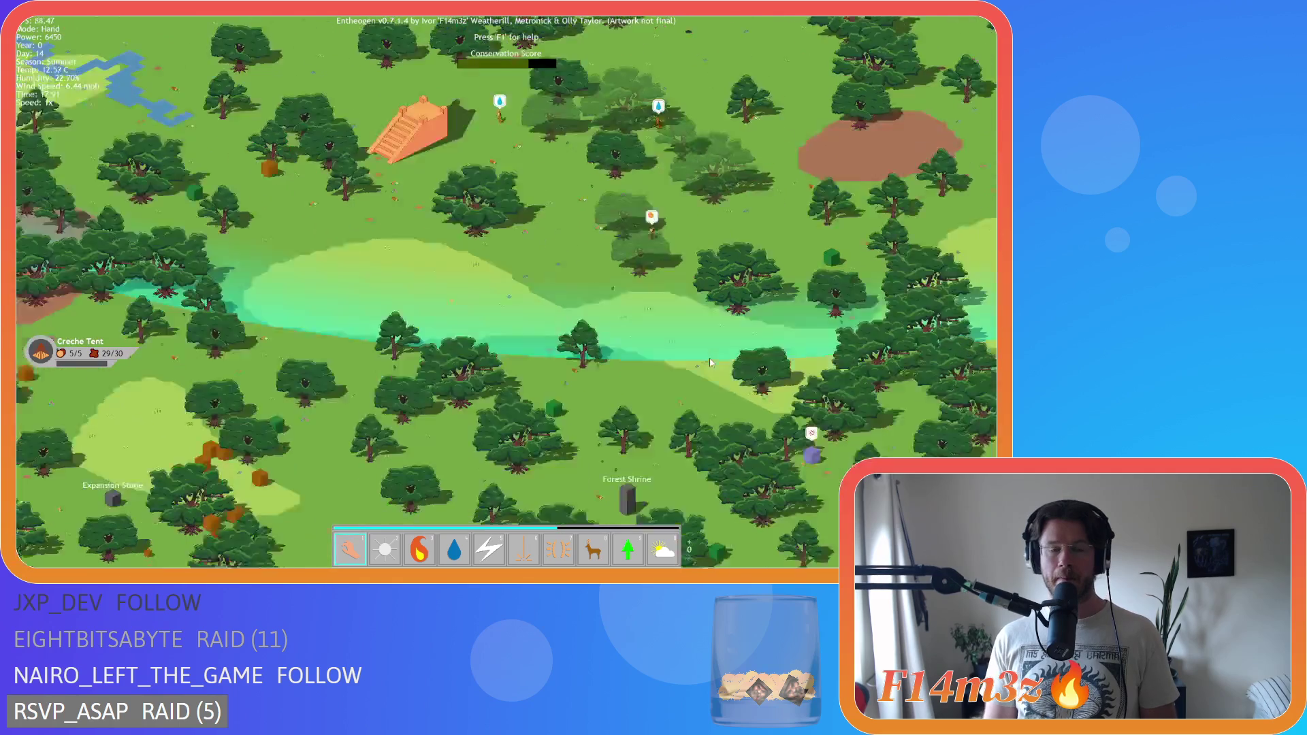
key(s)
key(s)
key(a)
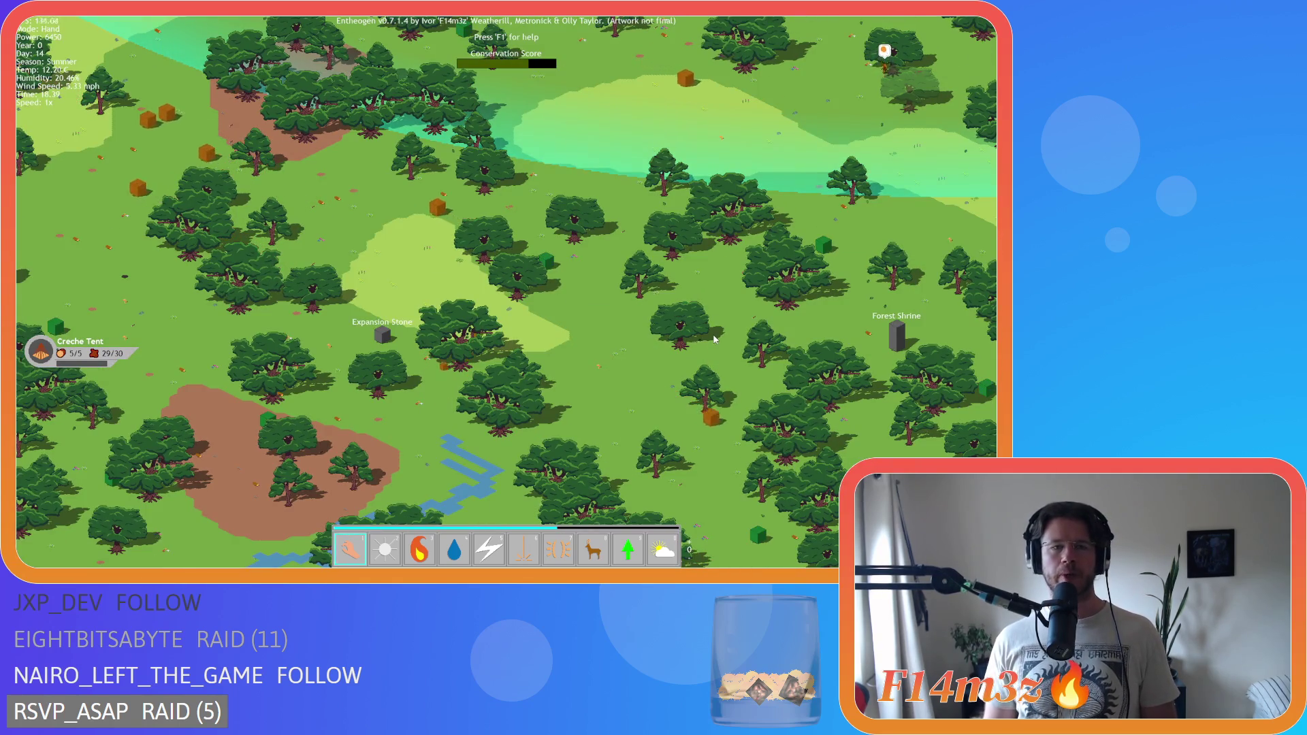
- Pan north-east past the river and across the meadow, settling with the shrine in view
key(w)
key(d)
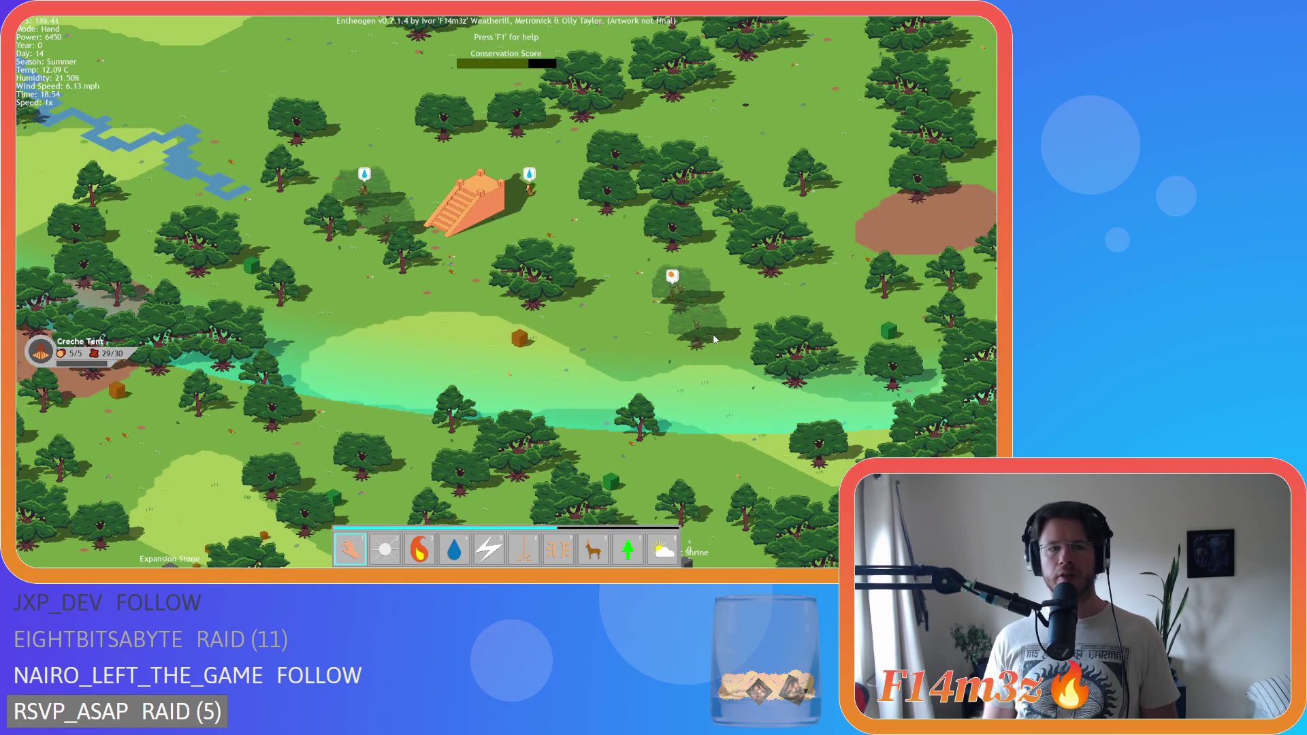
key(a)
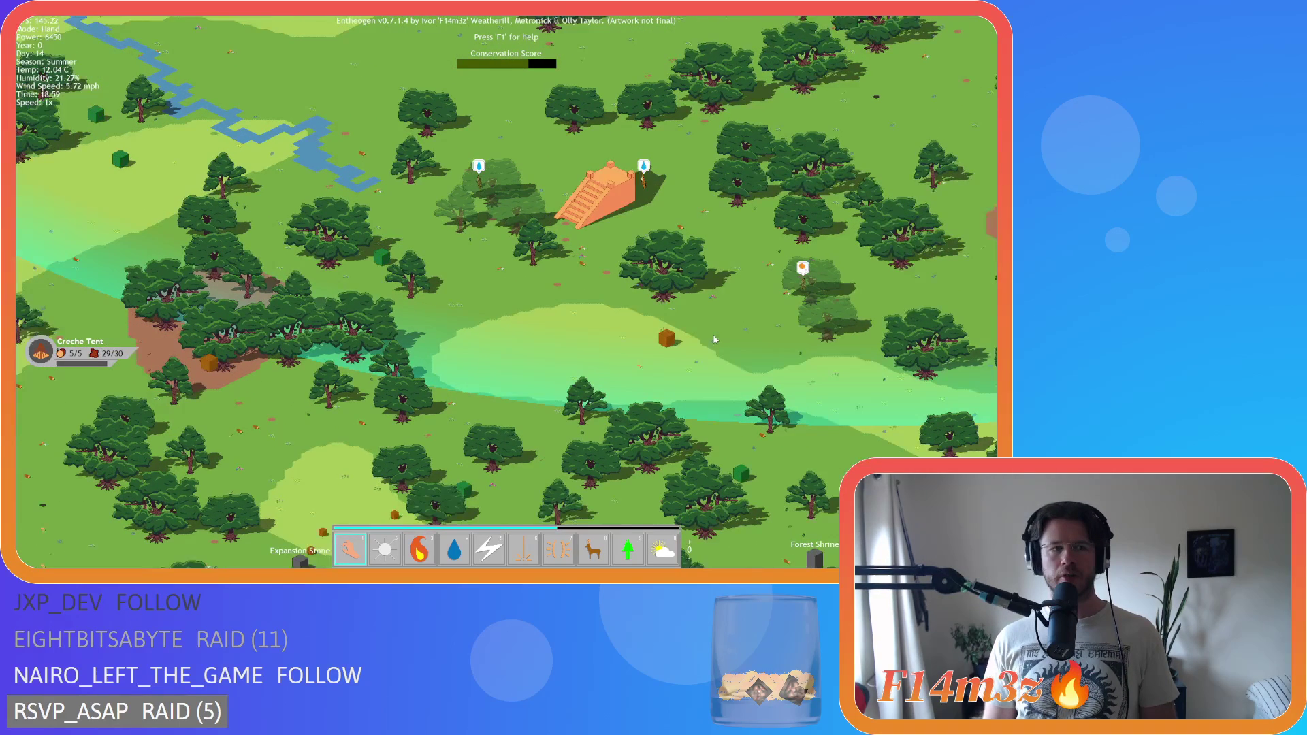
key(s)
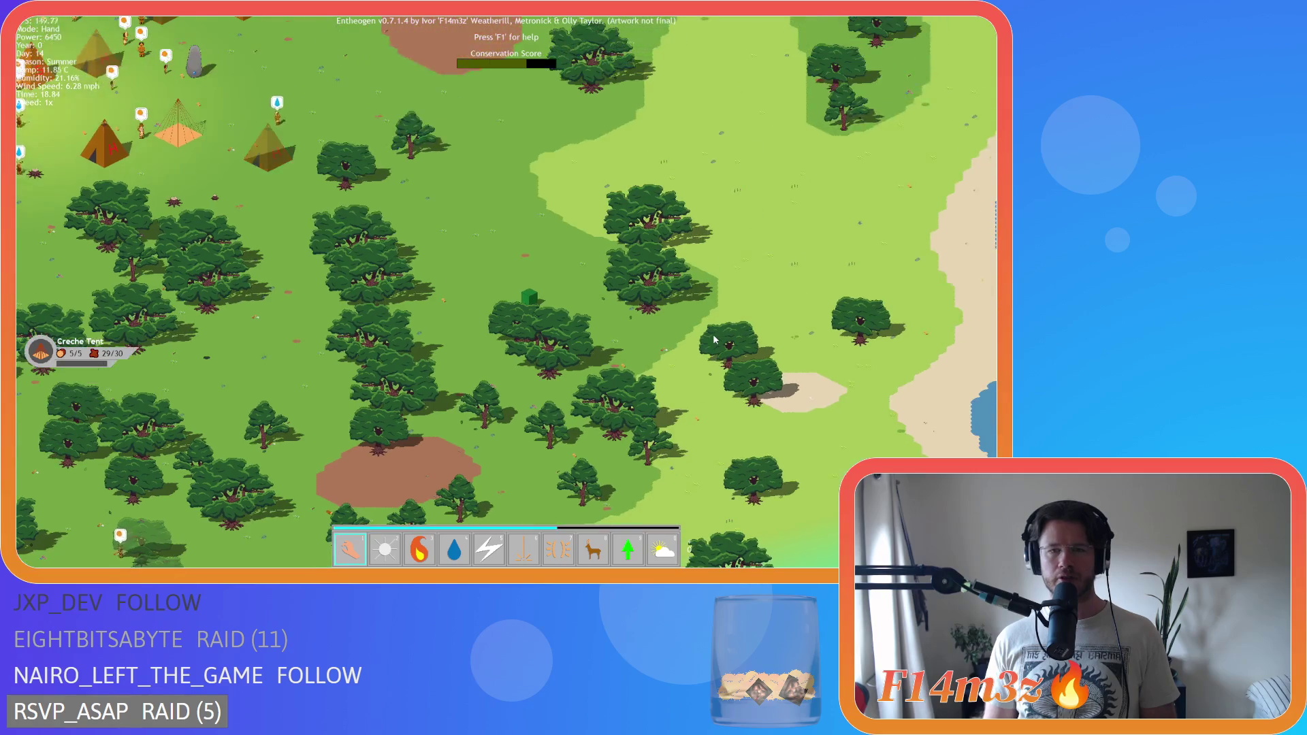
key(d)
key(w)
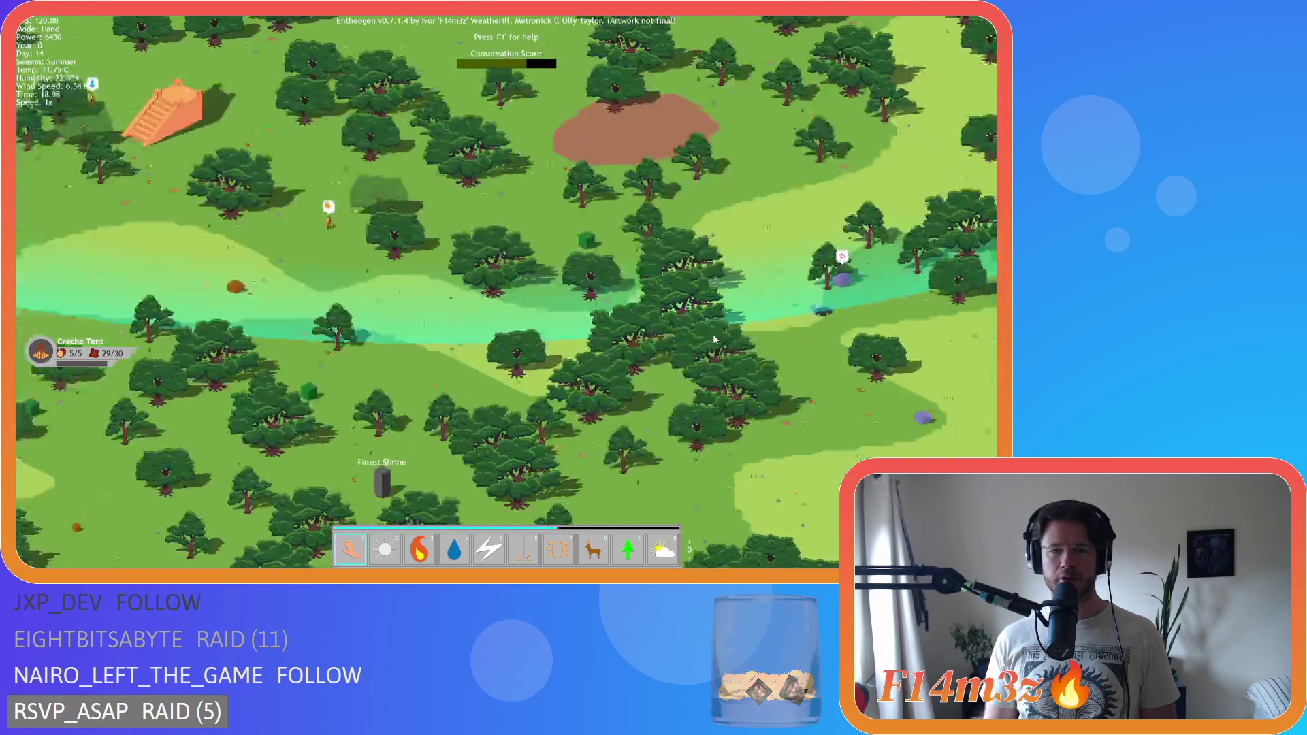
key(Down)
key(Right)
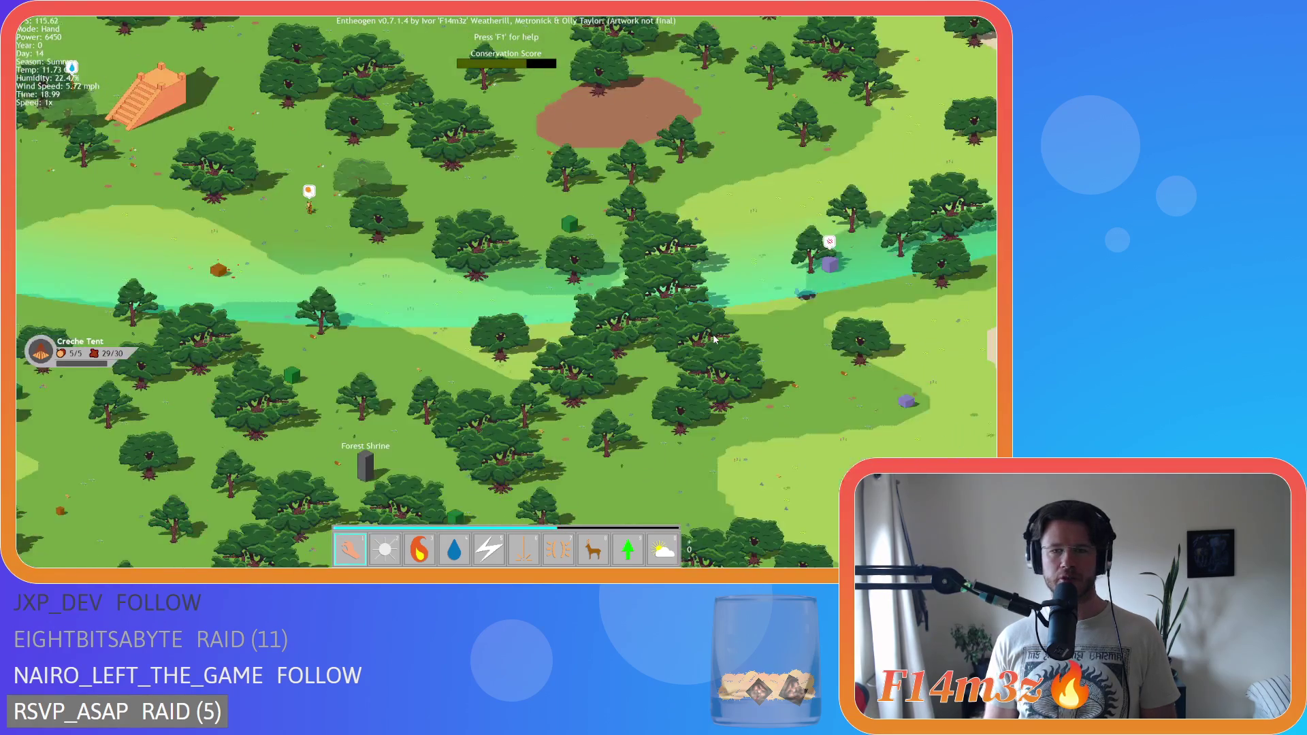
- Zoom in and out while panning over the clearing to bring the tent camp into view
scroll(492, 271, up, 5)
scroll(492, 271, down, 5)
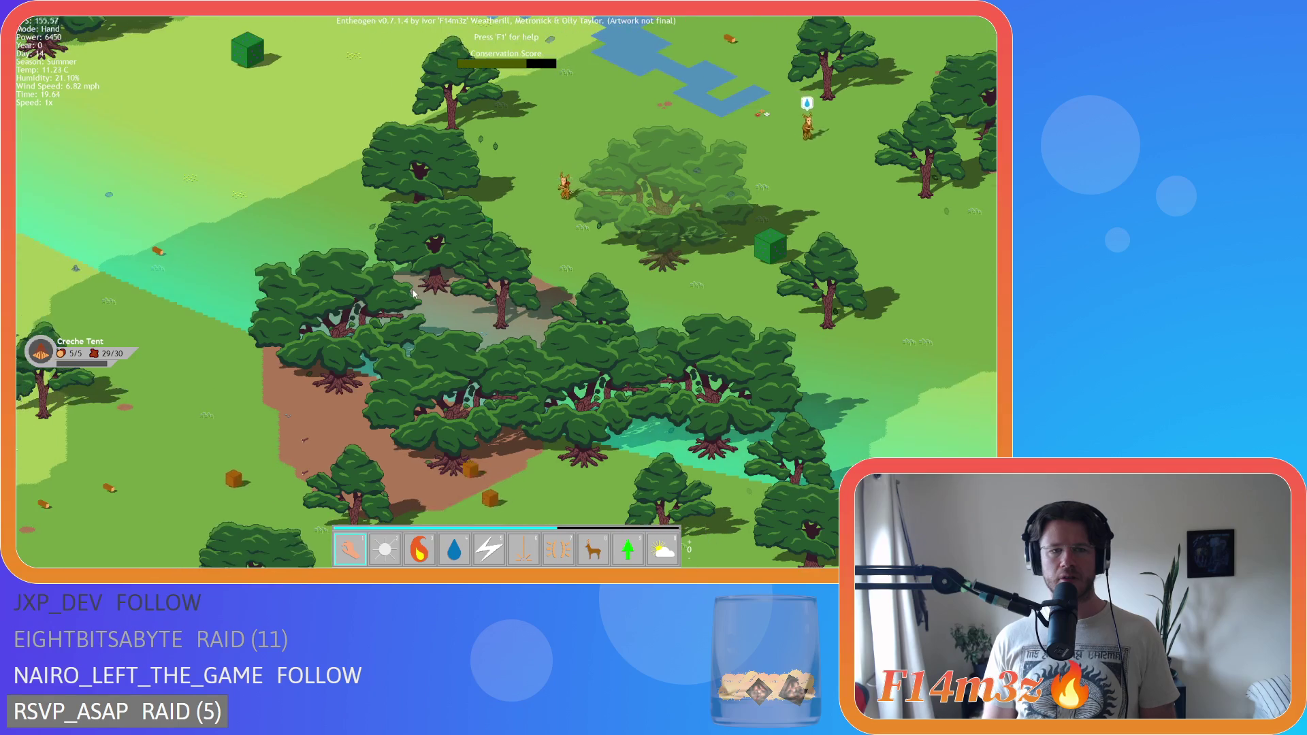
scroll(367, 290, up, 2)
key(Left)
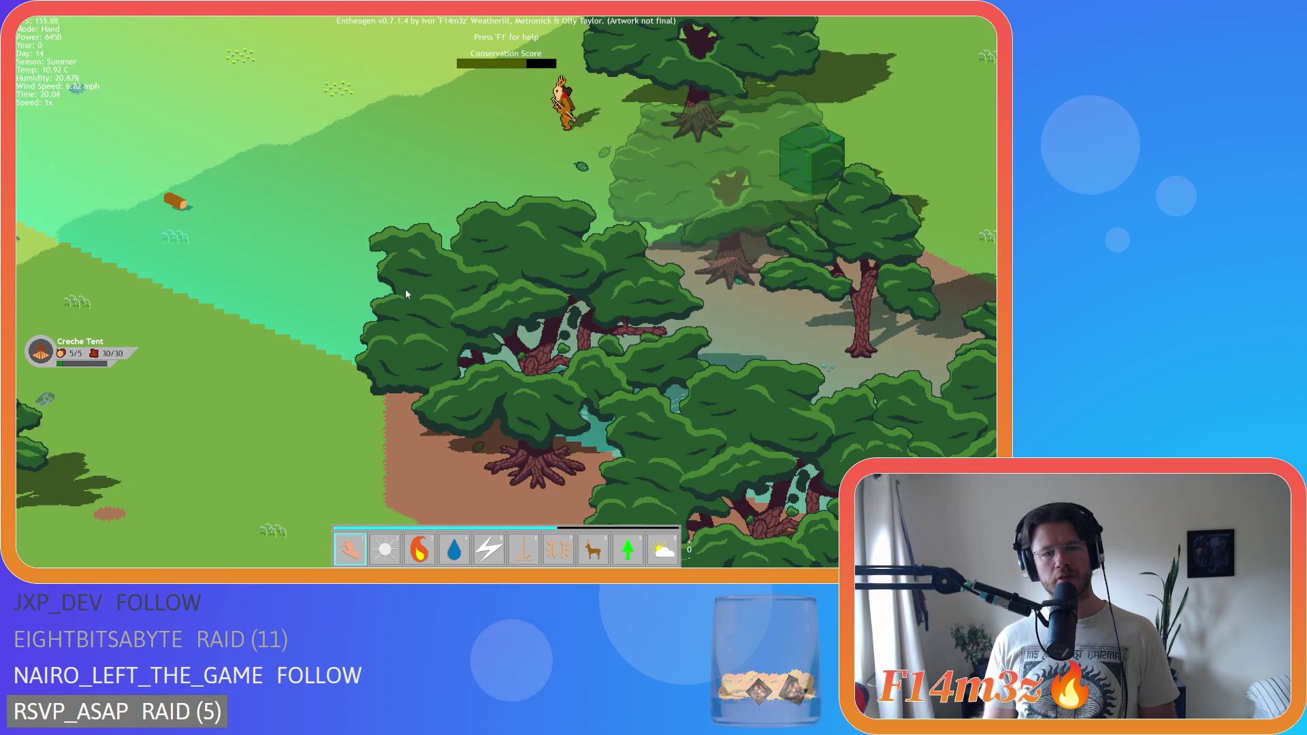
scroll(575, 351, down, 3)
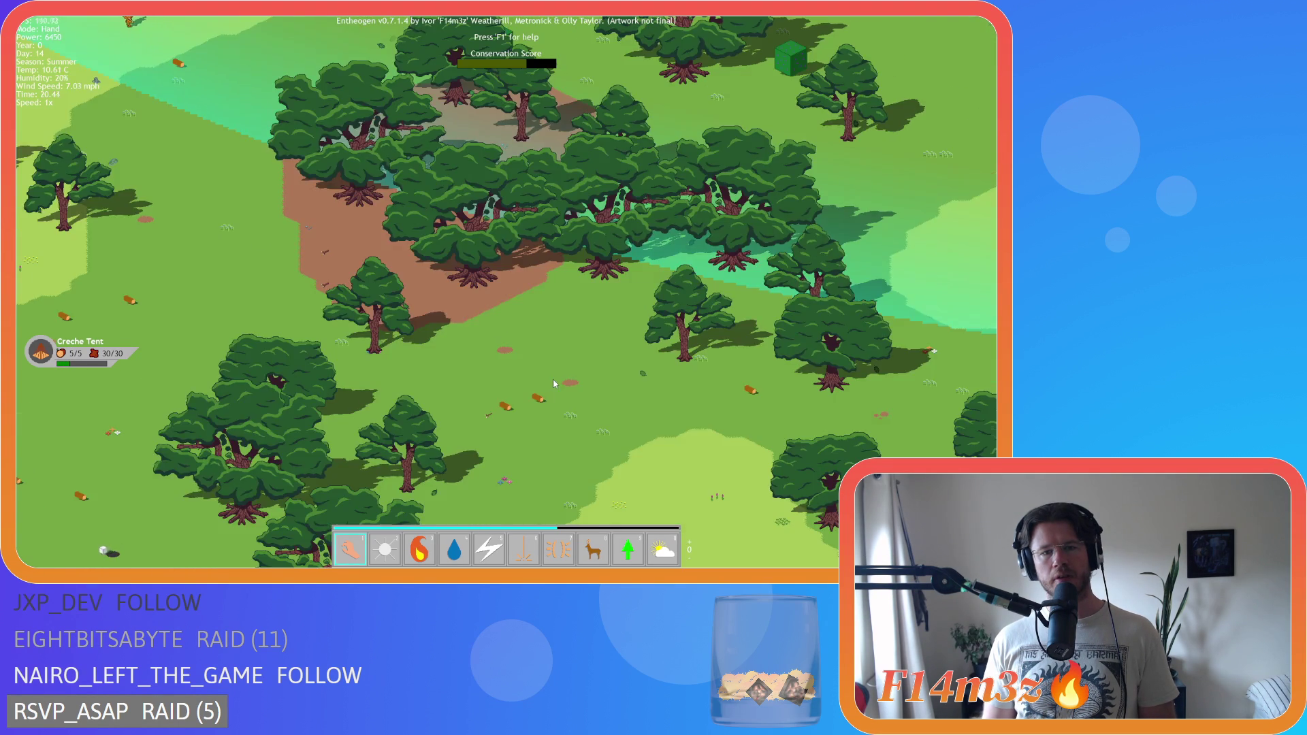
scroll(553, 379, down, 2)
key(Up)
key(Left)
scroll(491, 303, up, 5)
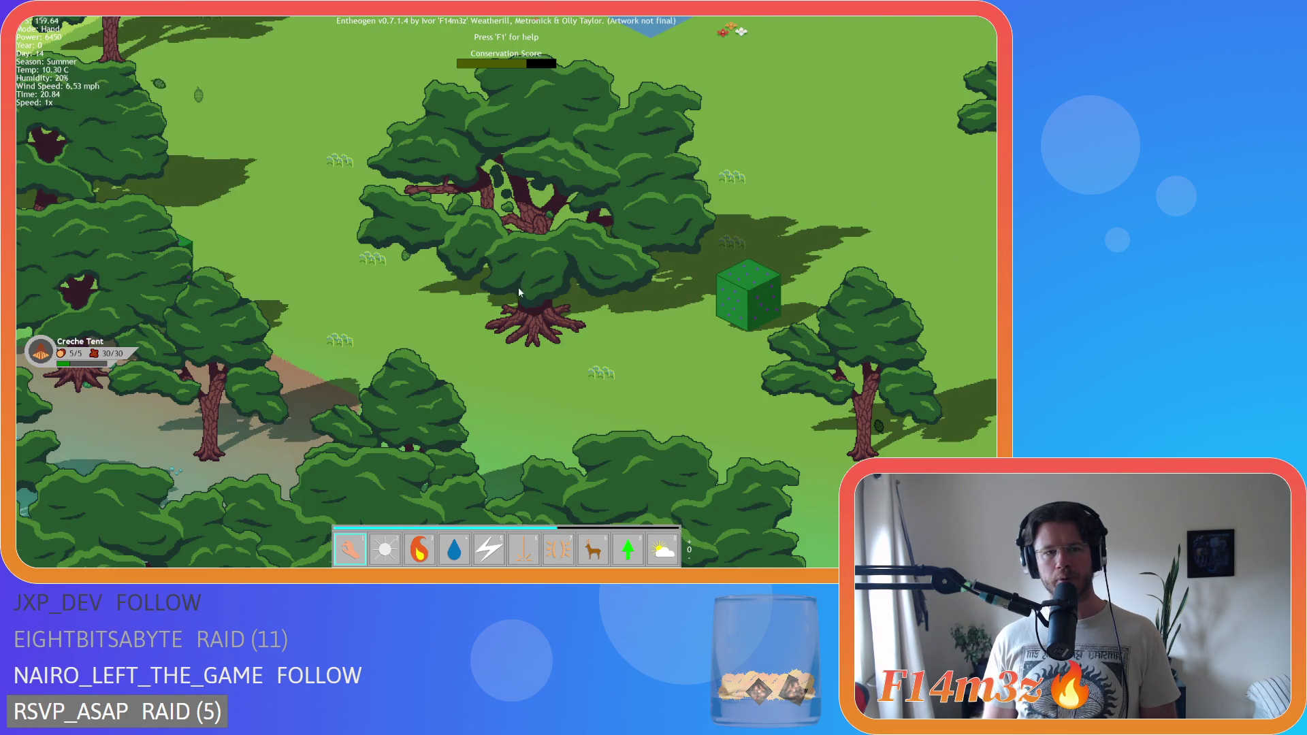
scroll(554, 330, down, 5)
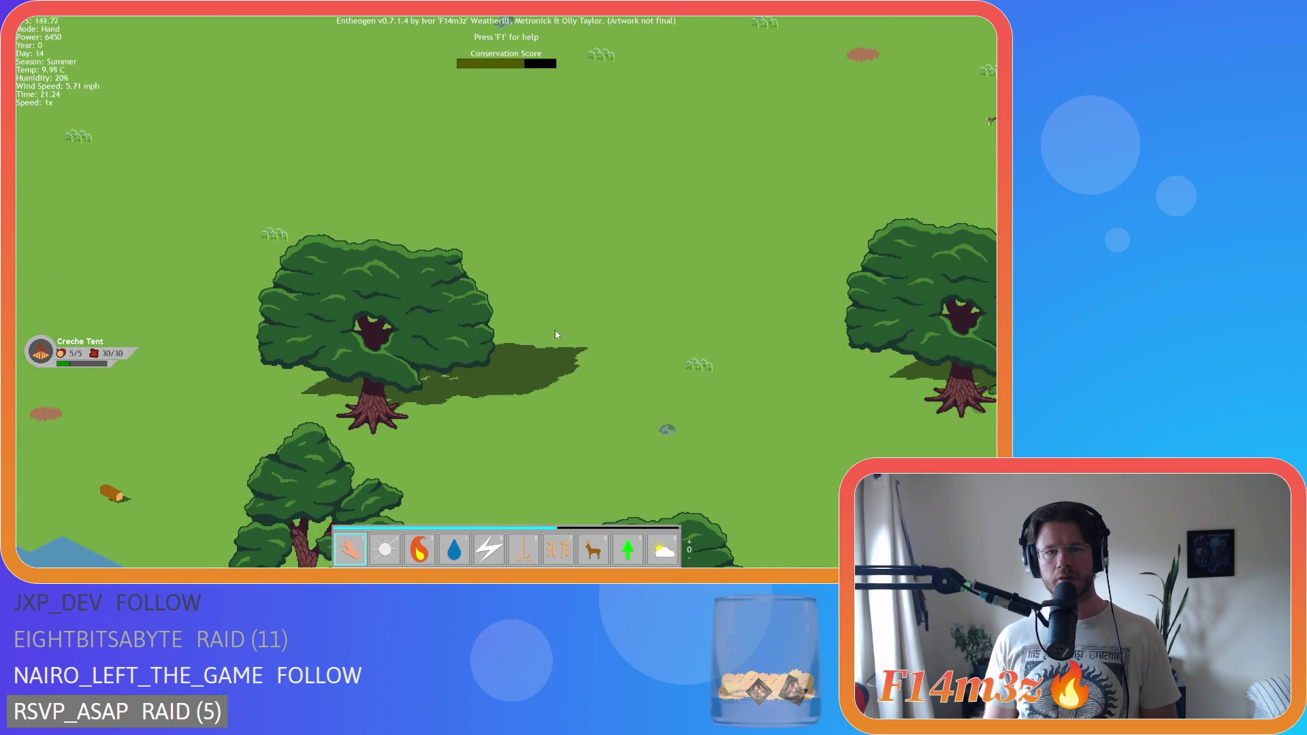
key(Up)
key(Right)
scroll(554, 329, down, 5)
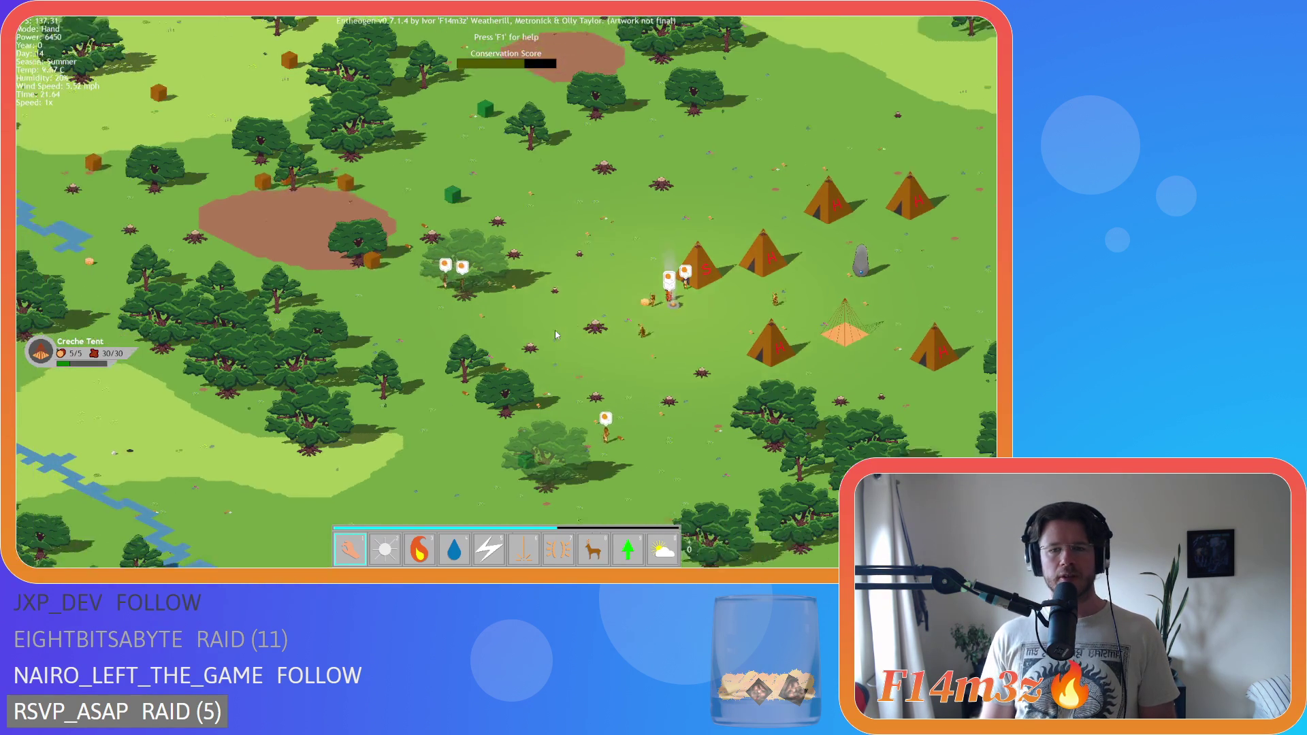
- Pan through the river forest and back east across the tent village as night falls
key(Left)
key(Left)
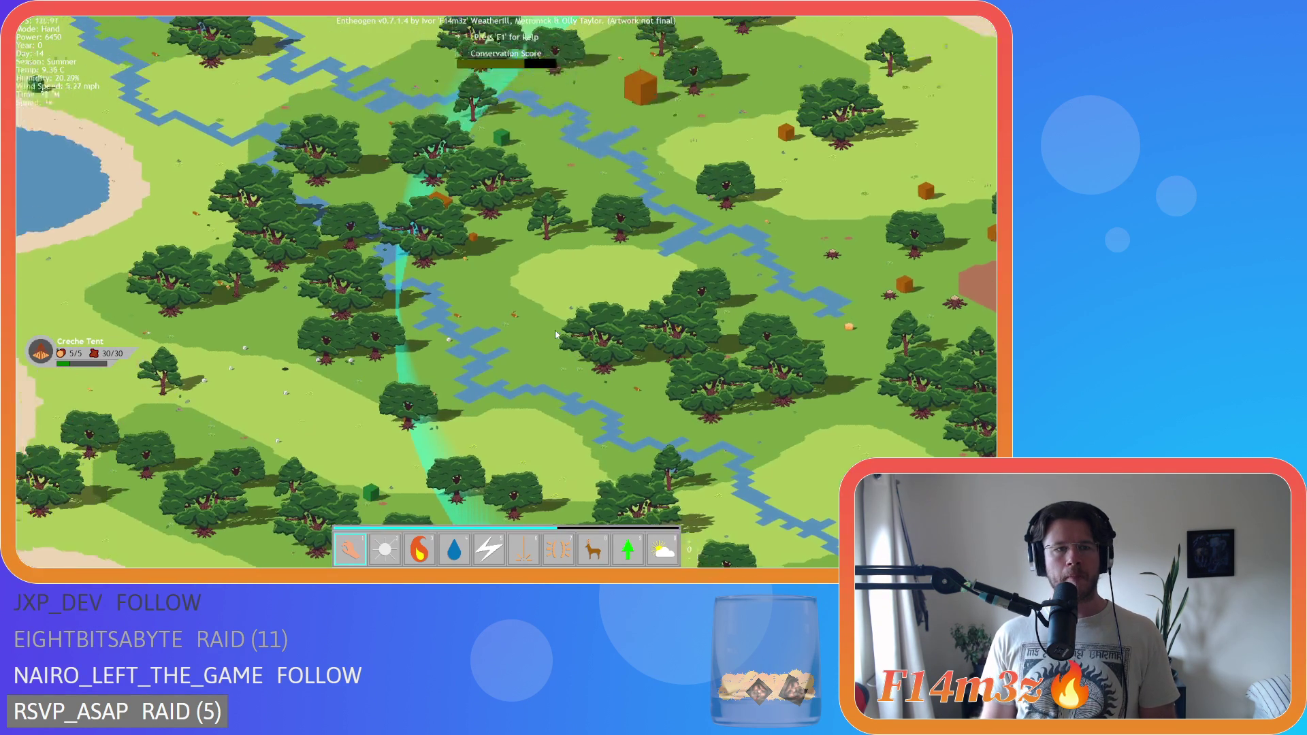
key(Up)
key(Down)
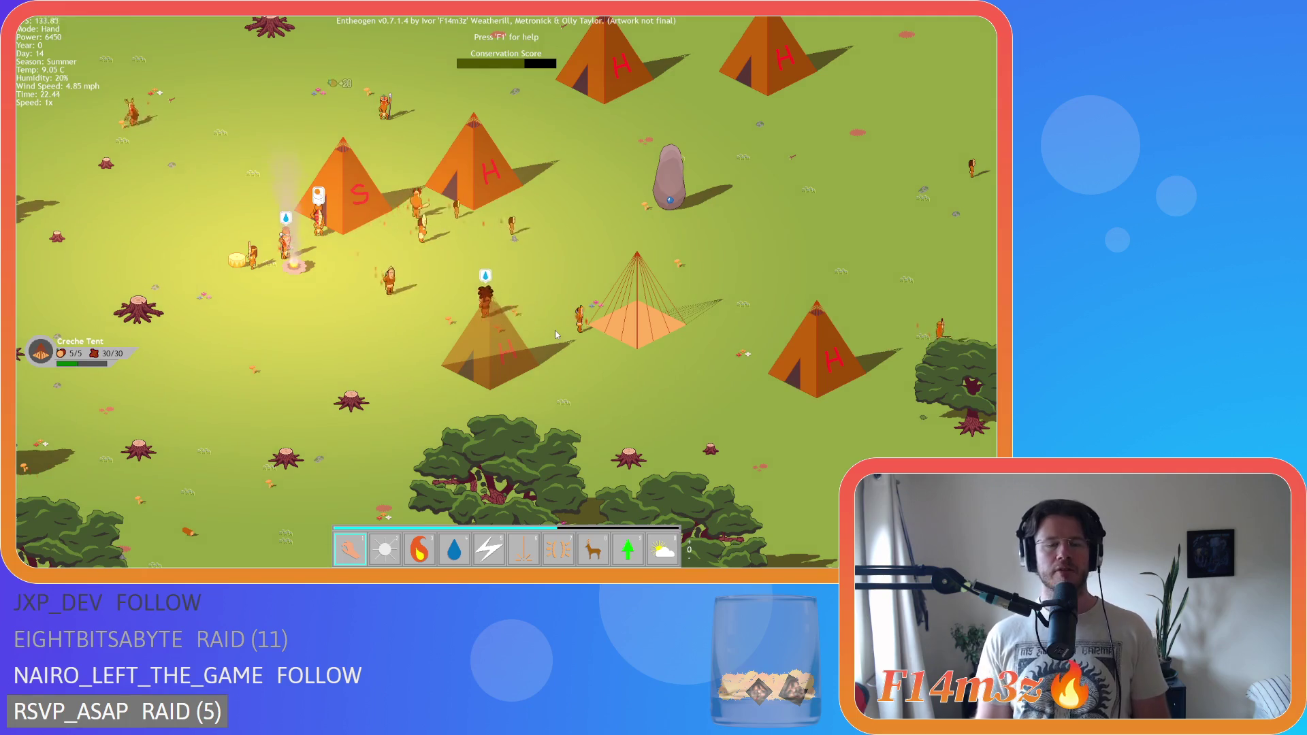
key(Down)
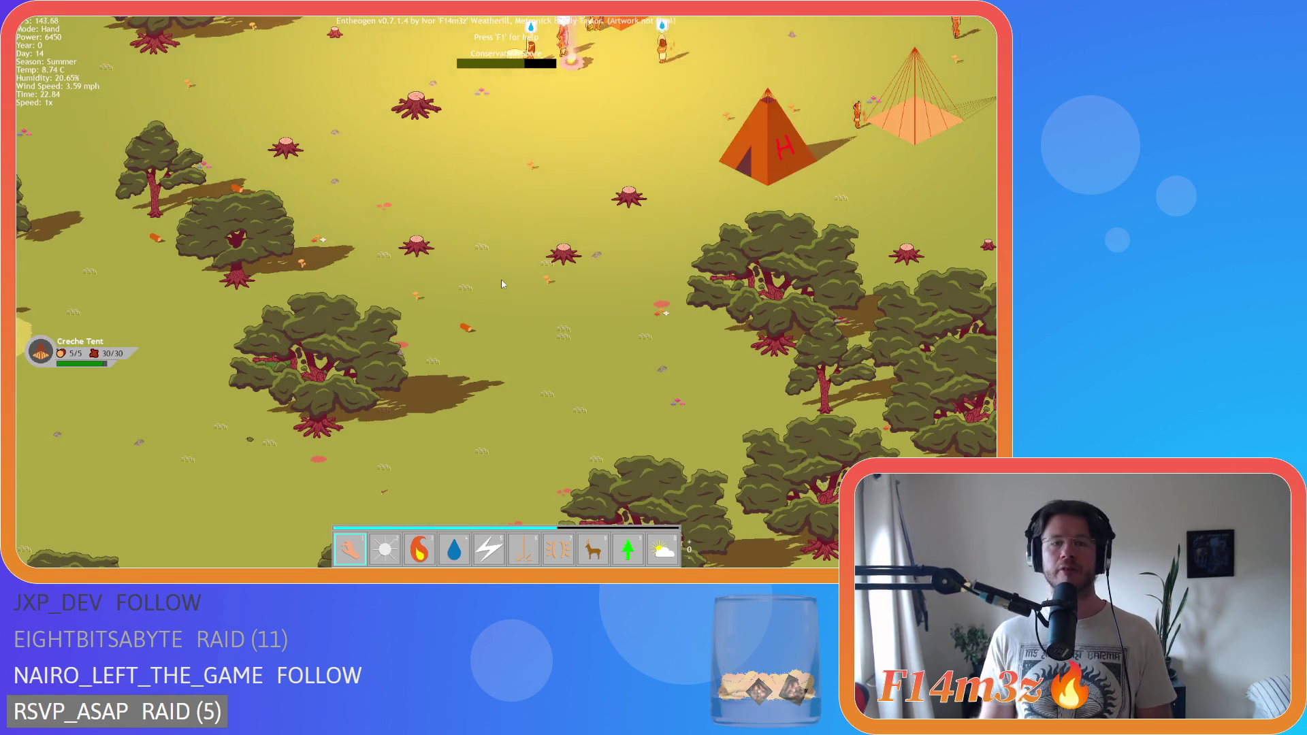
key(Up)
key(Right)
scroll(502, 284, down, 5)
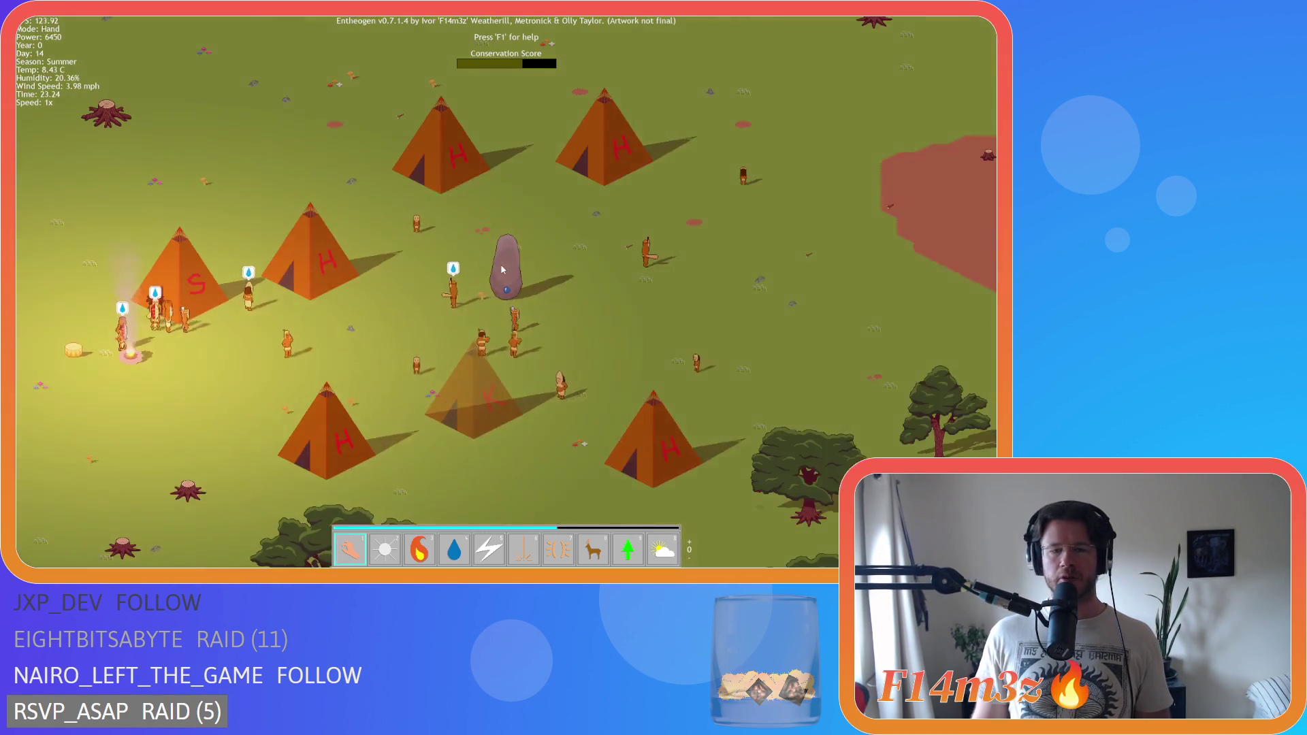
scroll(502, 284, up, 5)
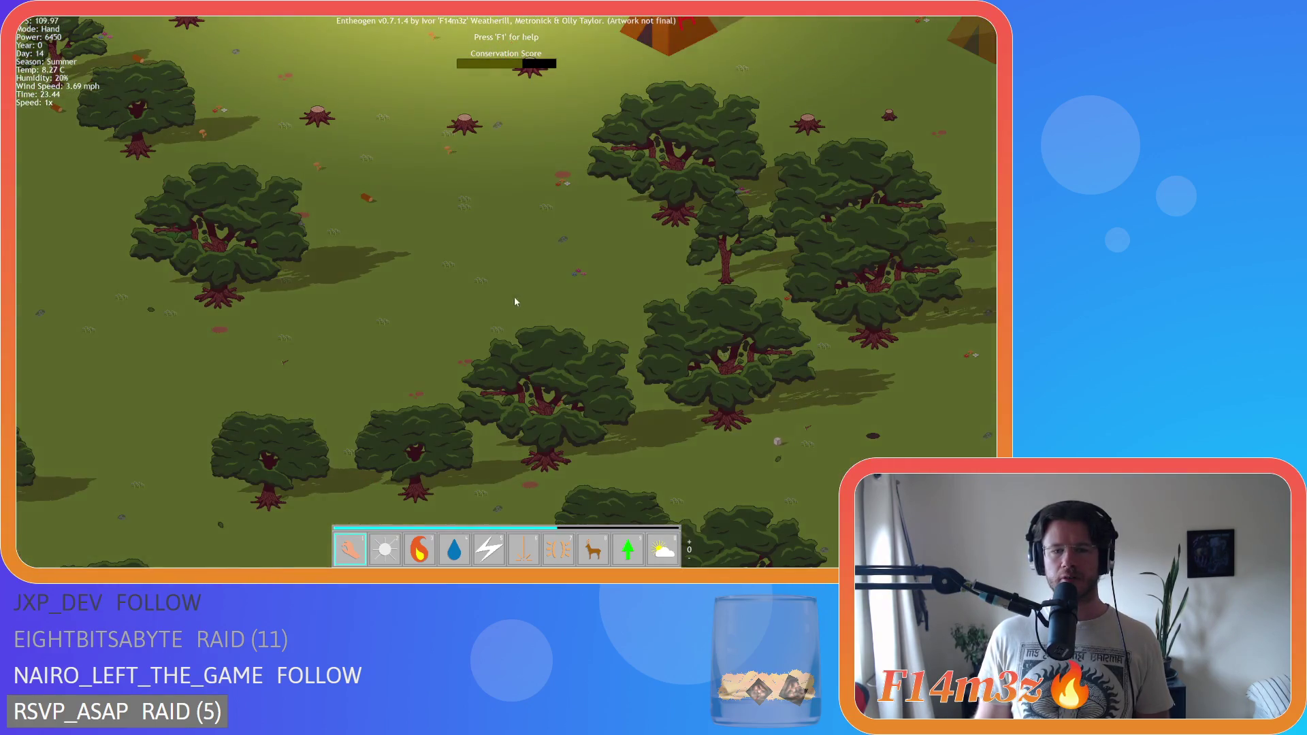
scroll(406, 400, down, 3)
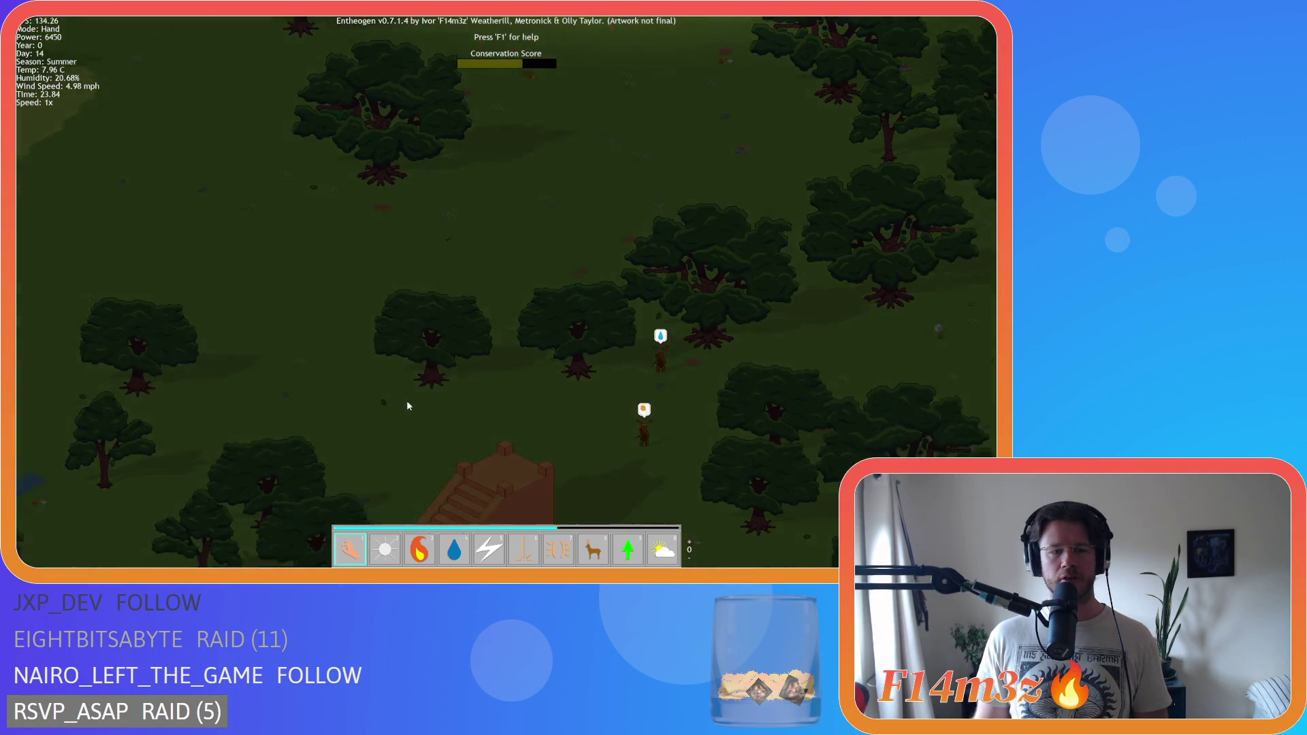
- Pan from the stairs structure back to the lit tent village and just west of it
key(s)
scroll(408, 390, down, 2)
key(w)
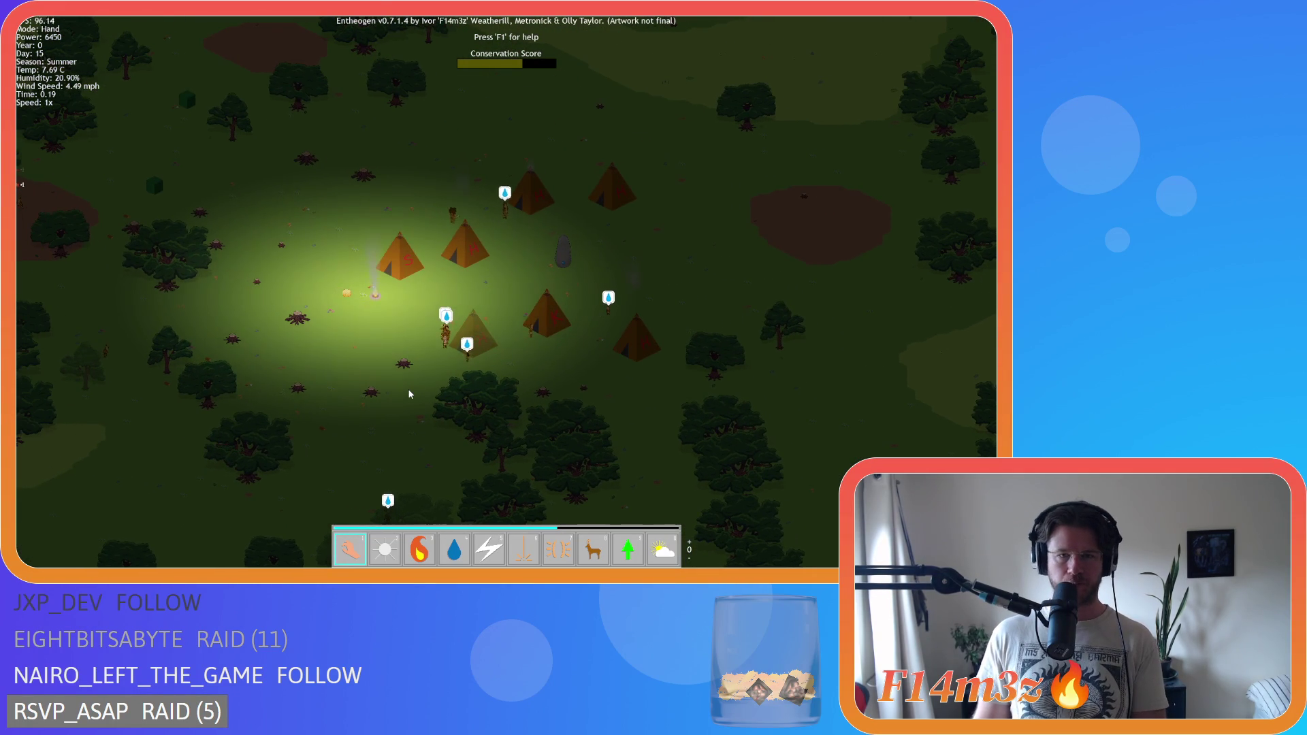
key(a)
- Fast-forward through the night at 8x speed, then return the game to 1x
key(plus)
key(plus)
key(plus)
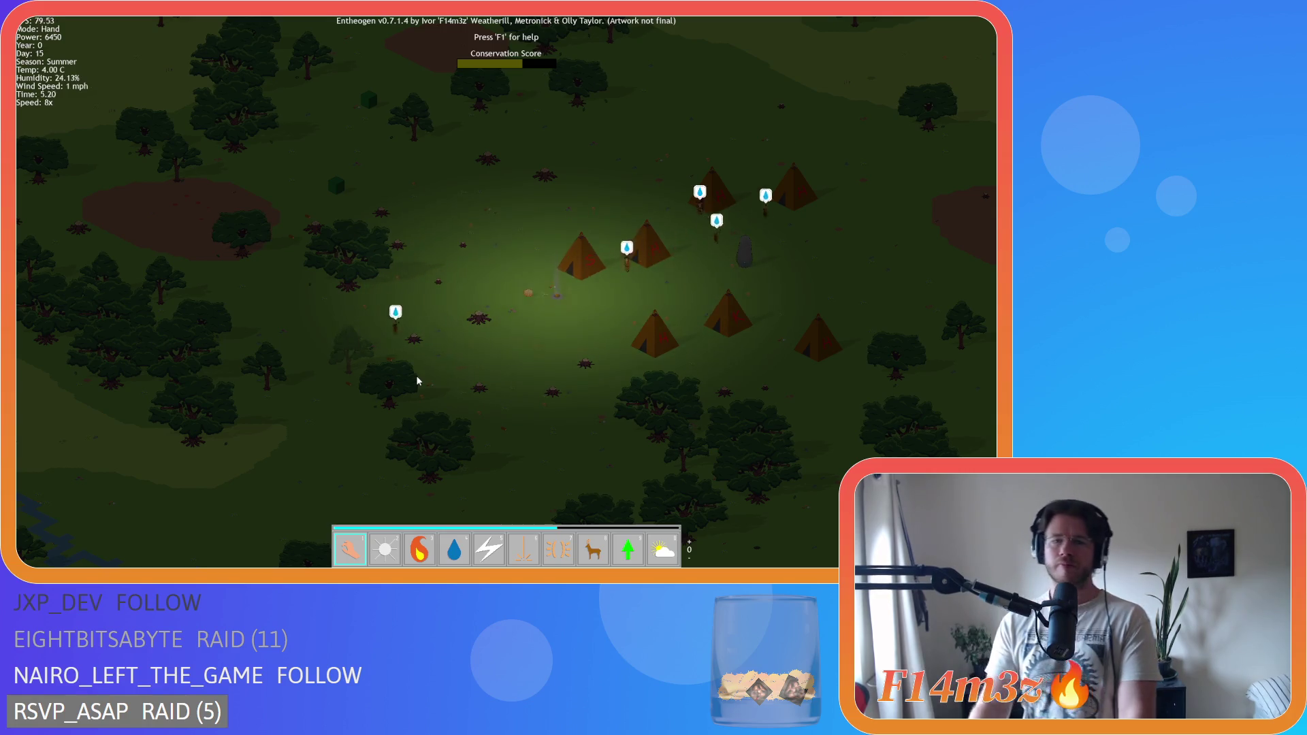
scroll(437, 304, down, 5)
key(minus)
key(minus)
key(minus)
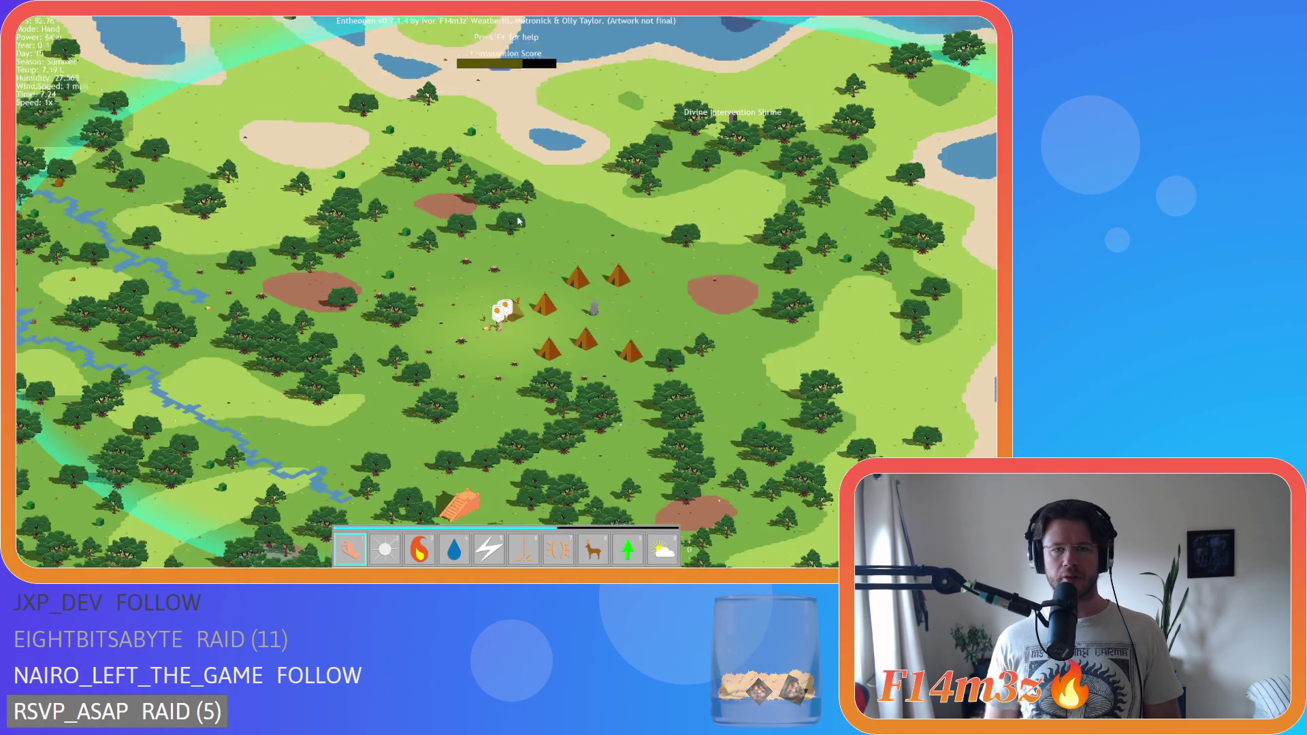
- Zoom in and out on the village, then centre the view on the tents
scroll(517, 221, up, 3)
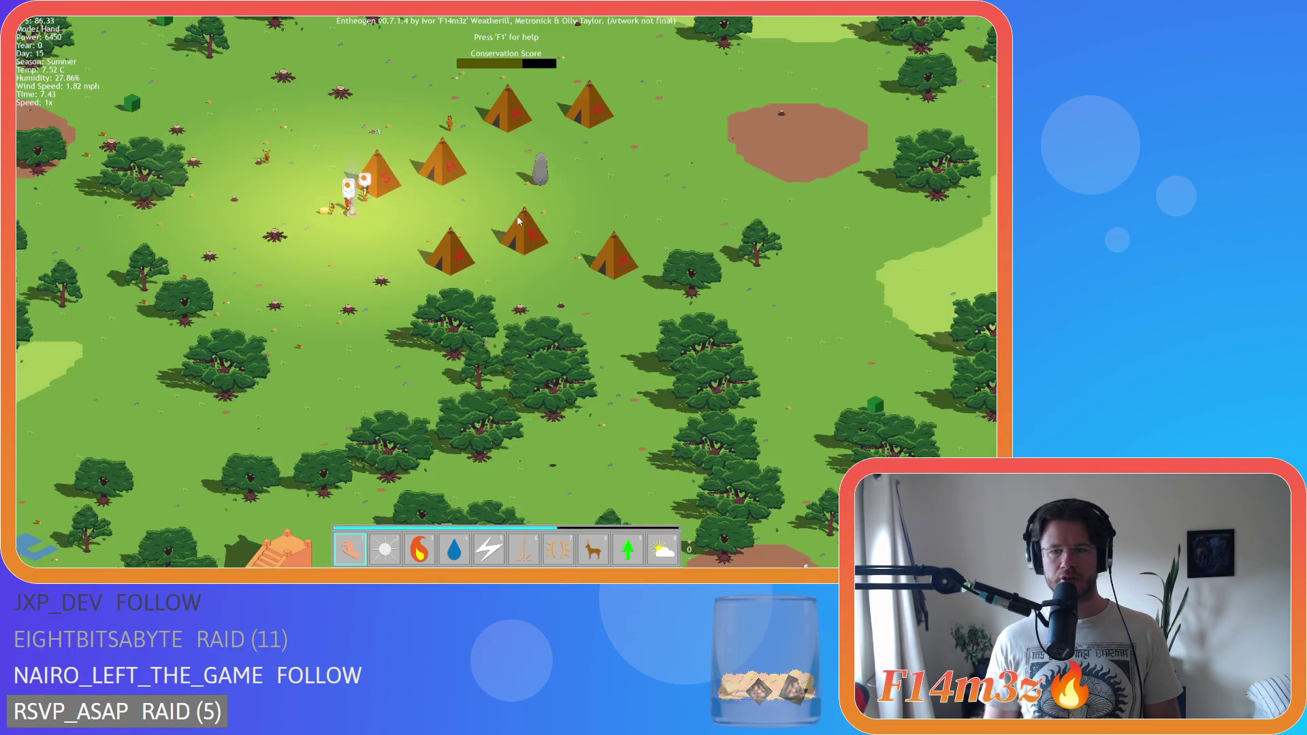
scroll(518, 221, down, 4)
scroll(518, 221, up, 4)
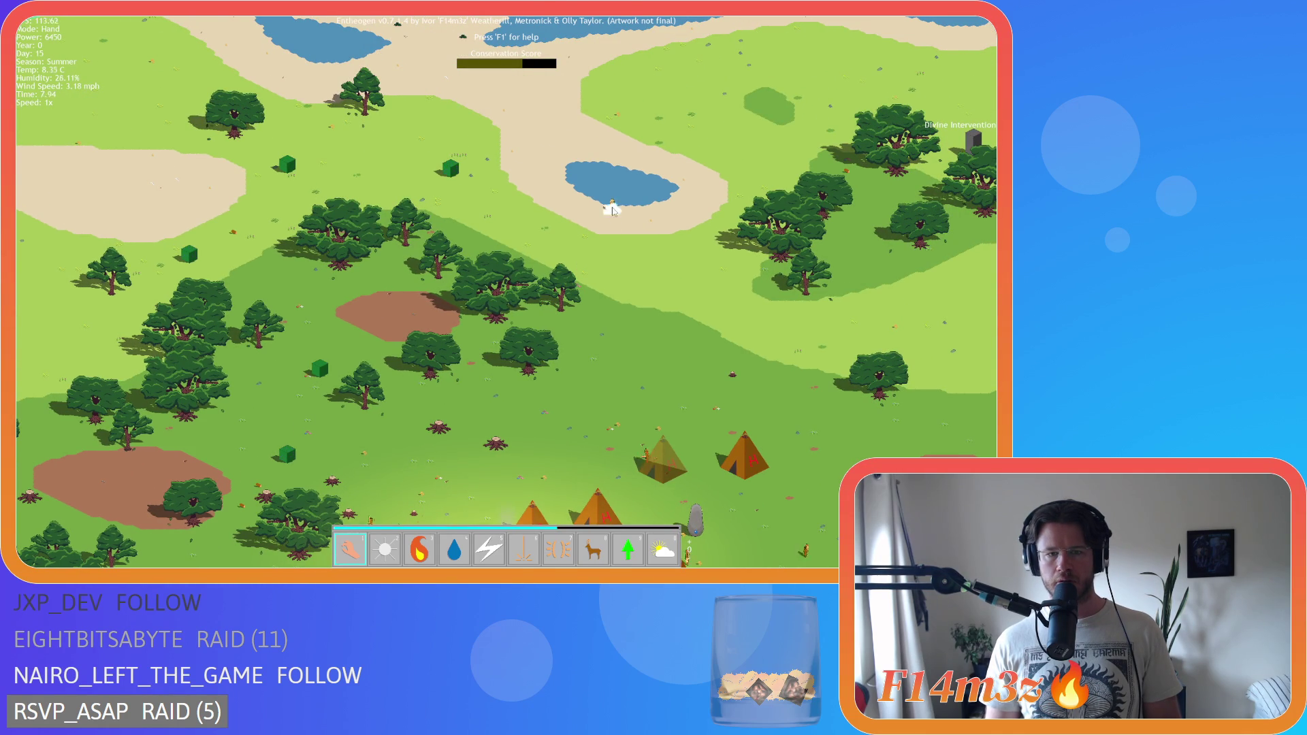
scroll(613, 210, down, 4)
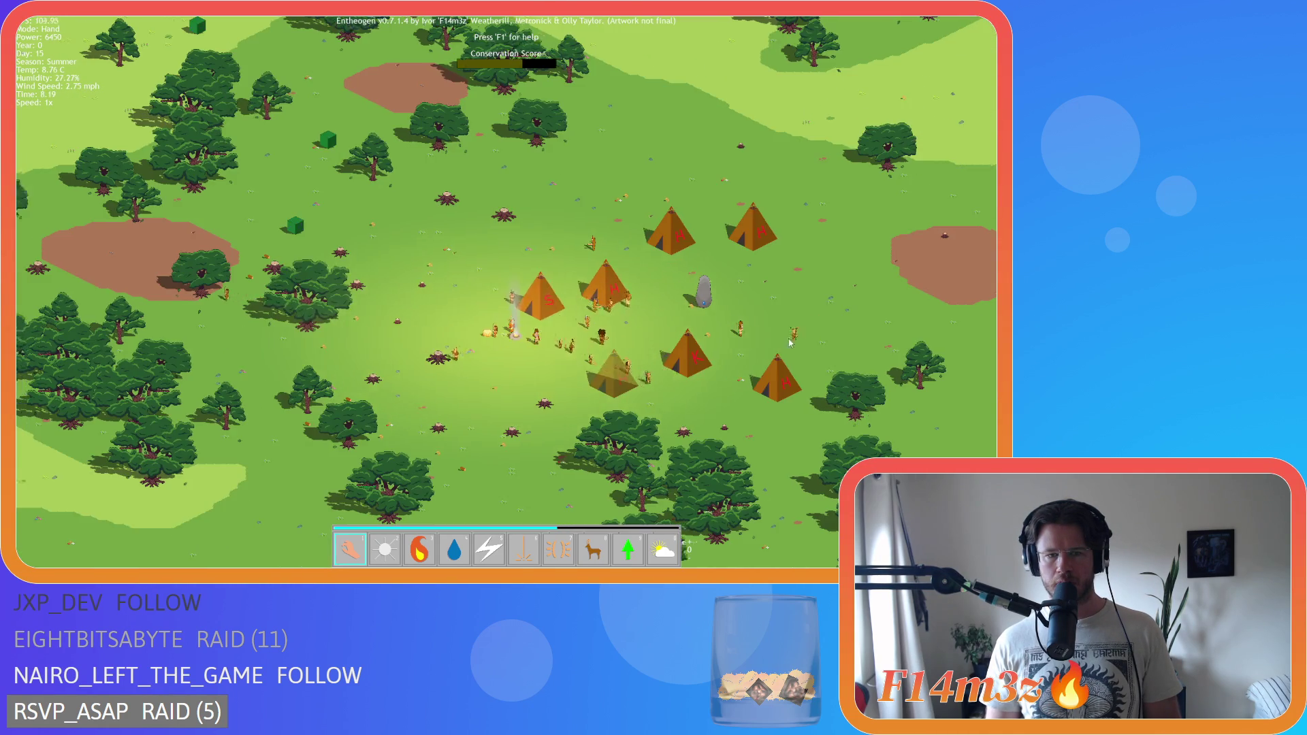
scroll(570, 284, up, 4)
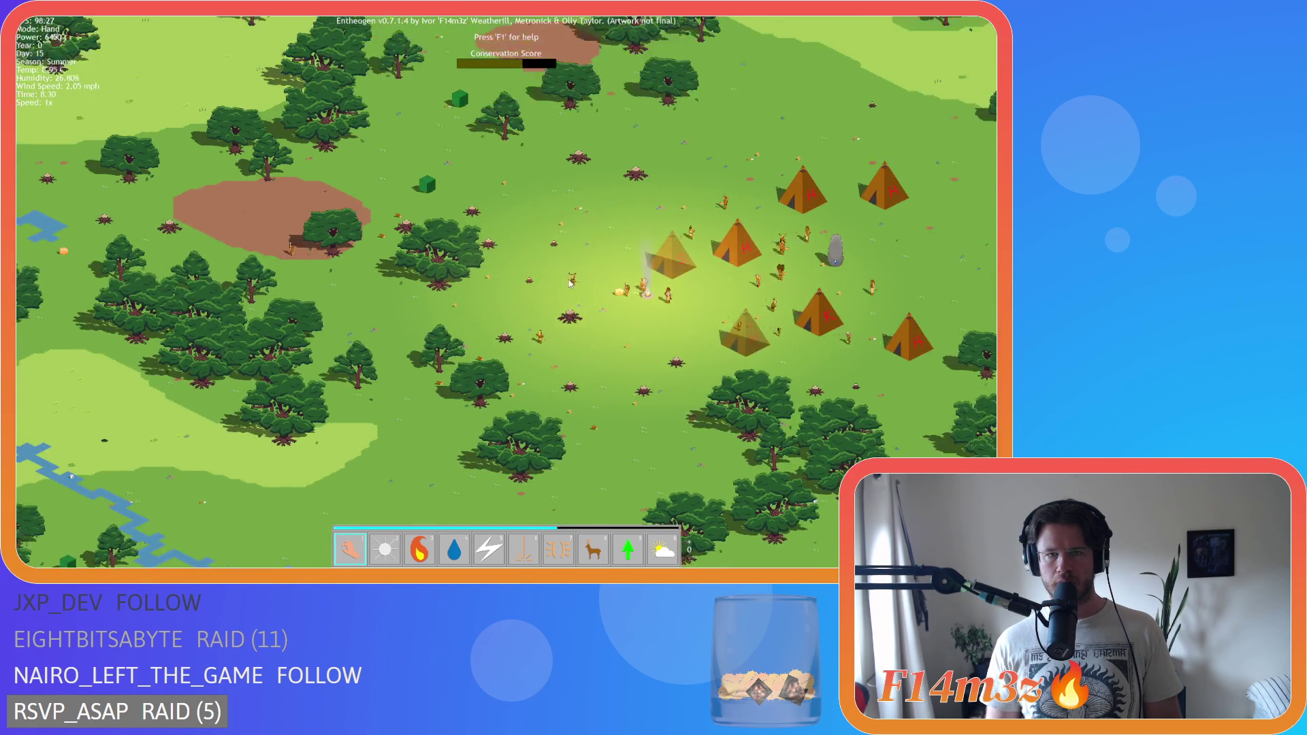
key(w)
scroll(521, 263, up, 3)
key(d)
key(d)
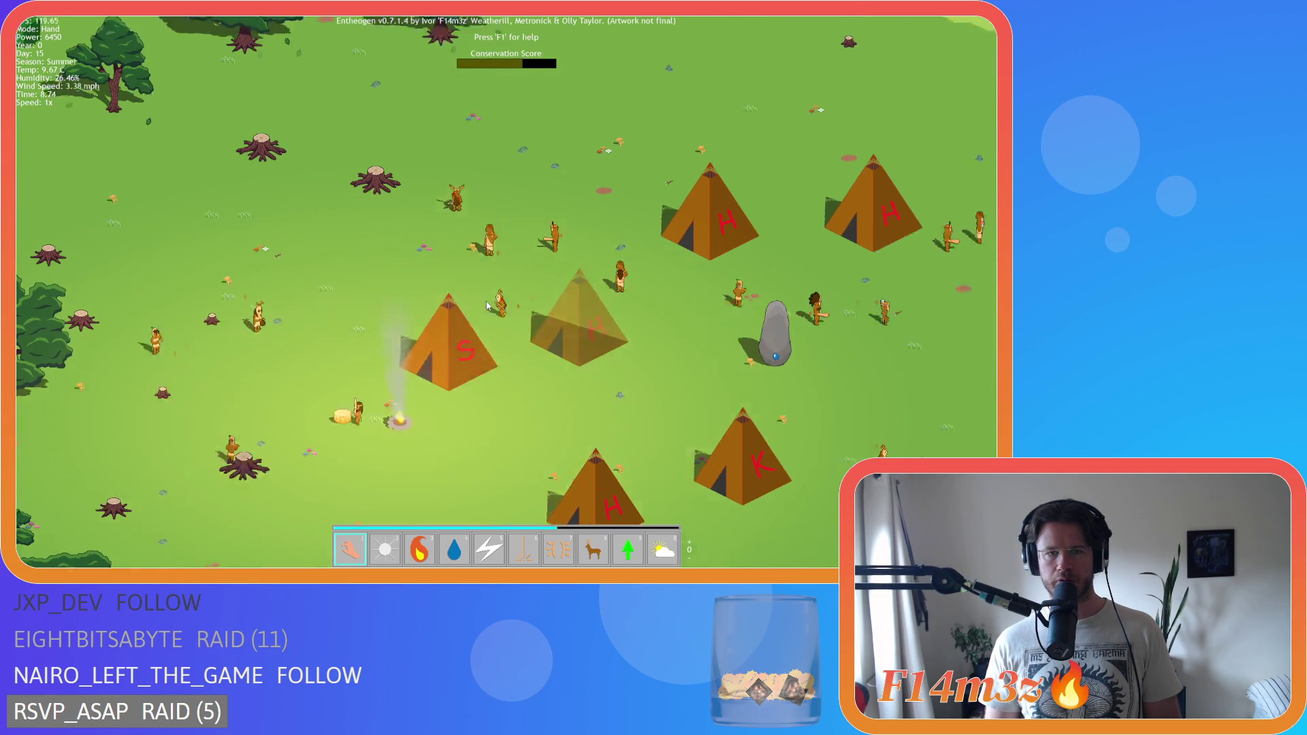
- Zoom and pan north, south-east and west around the village to inspect the finished S tent
scroll(488, 306, down, 5)
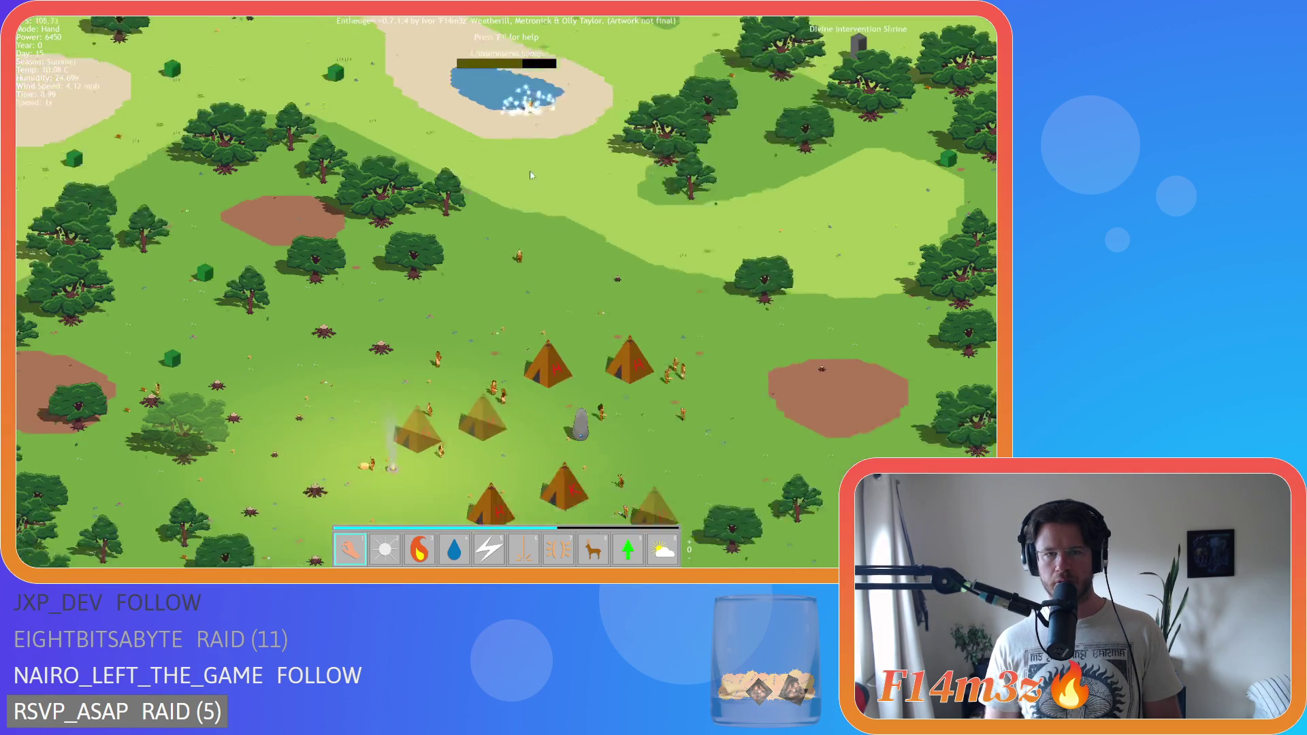
scroll(476, 236, up, 5)
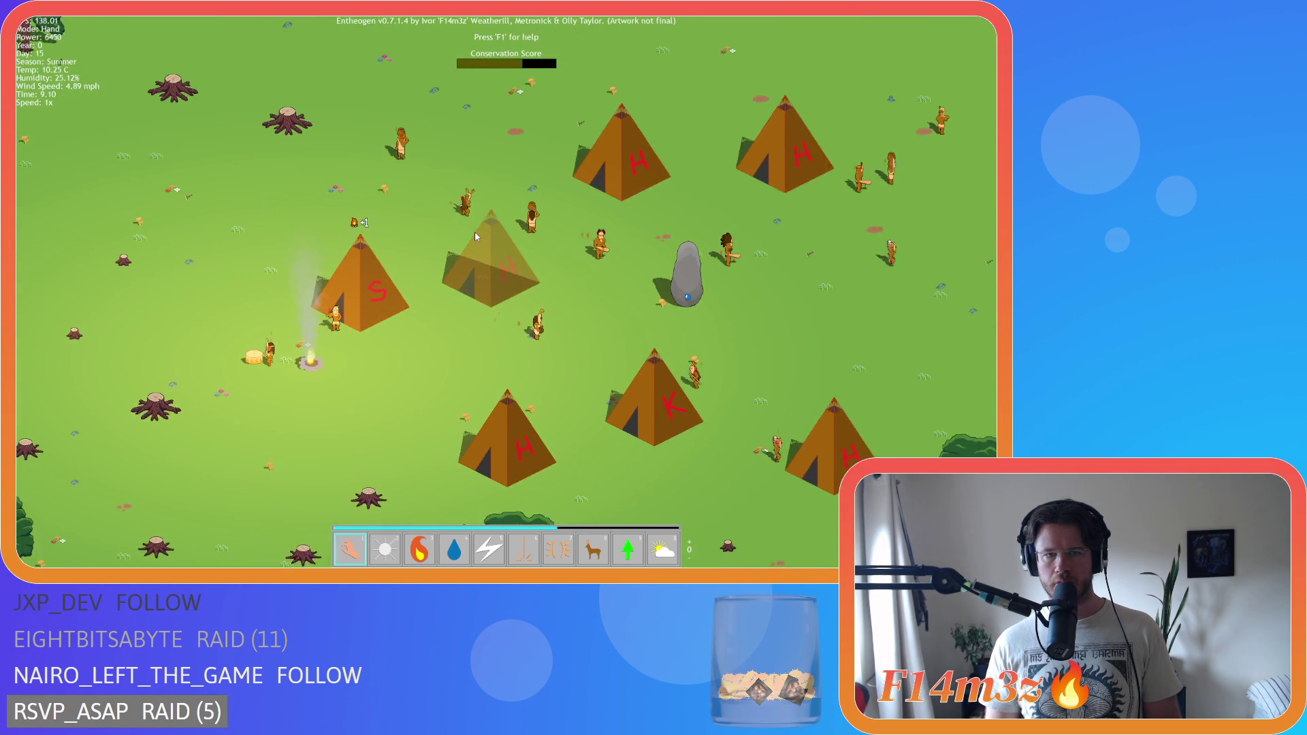
key(w)
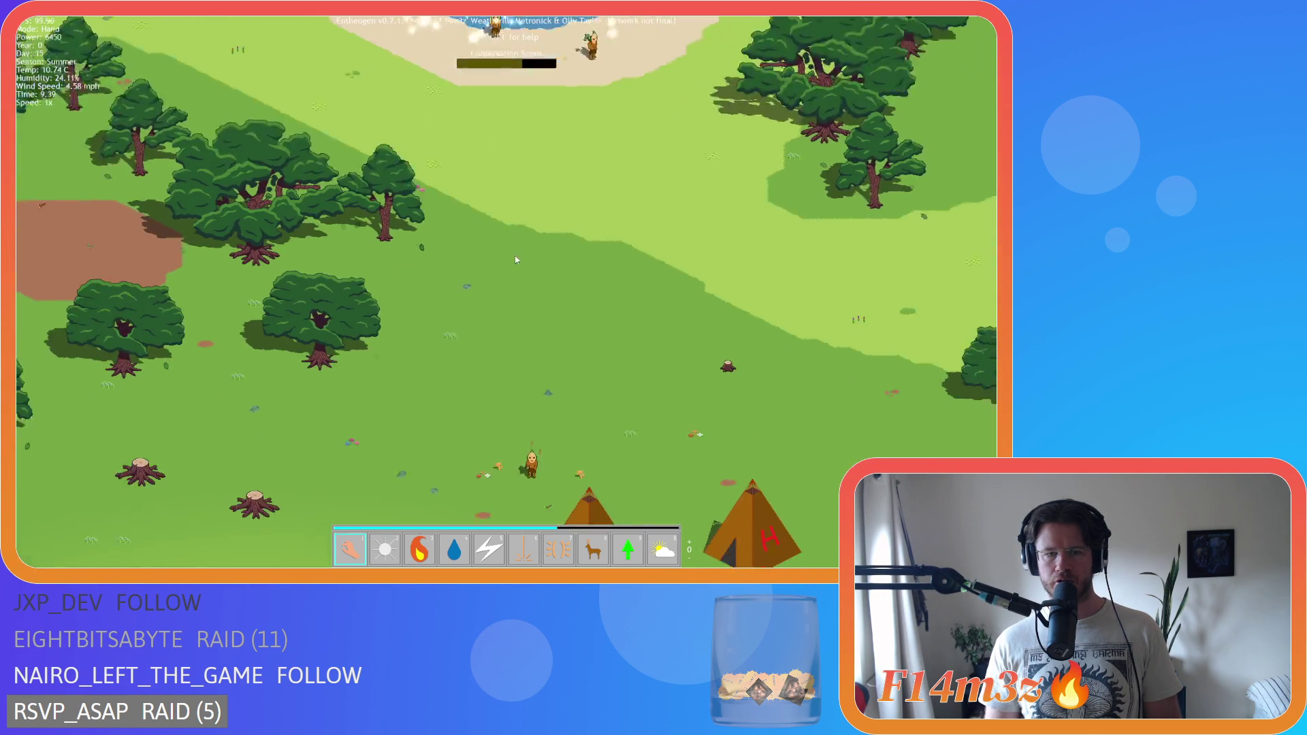
scroll(514, 258, down, 3)
key(w)
key(s)
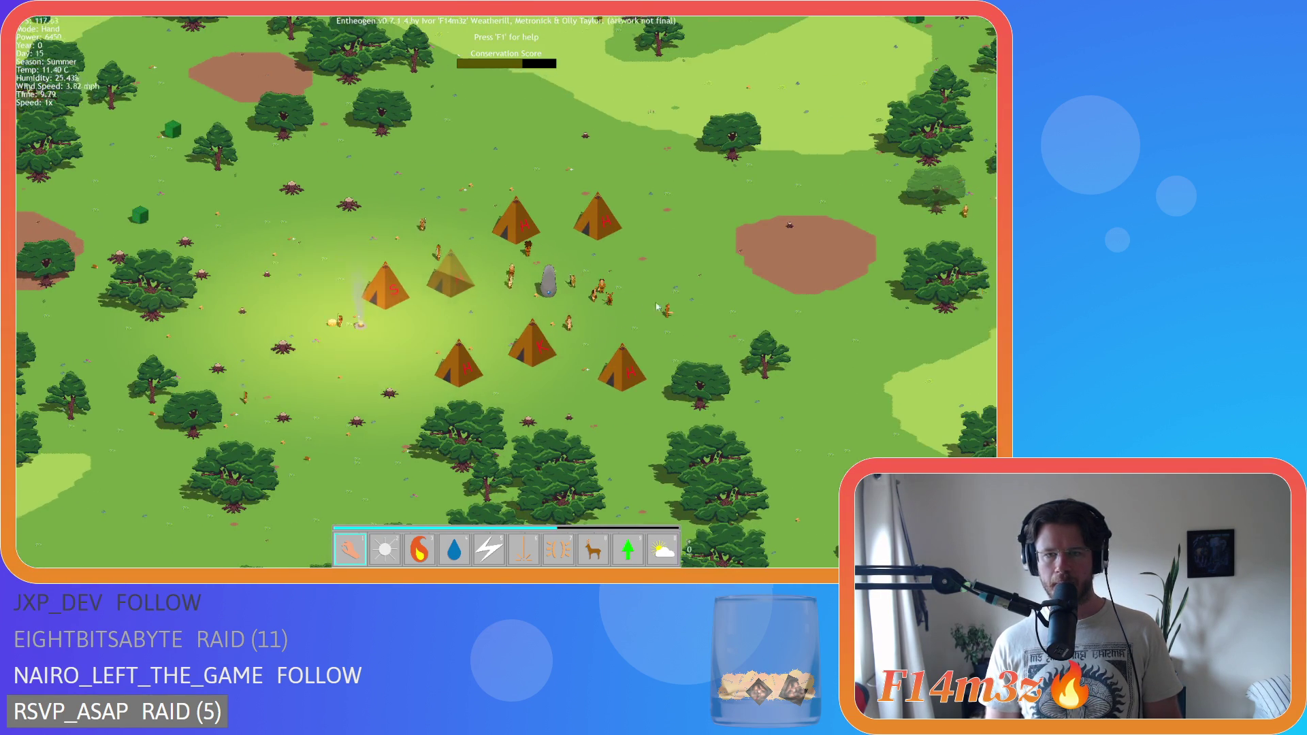
key(d)
scroll(473, 311, up, 3)
key(a)
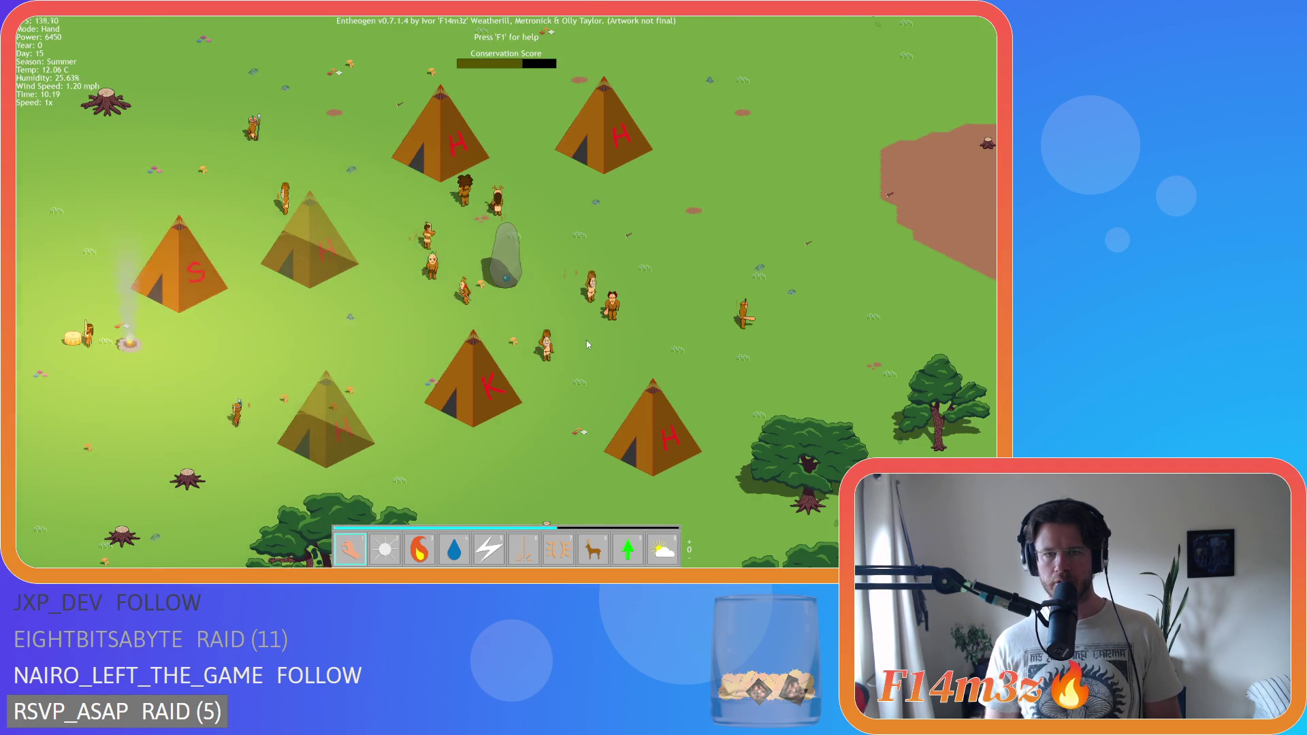
scroll(540, 289, down, 5)
- Open the tribe's inventory of stored goods and pan across the village
key(w)
click(632, 292)
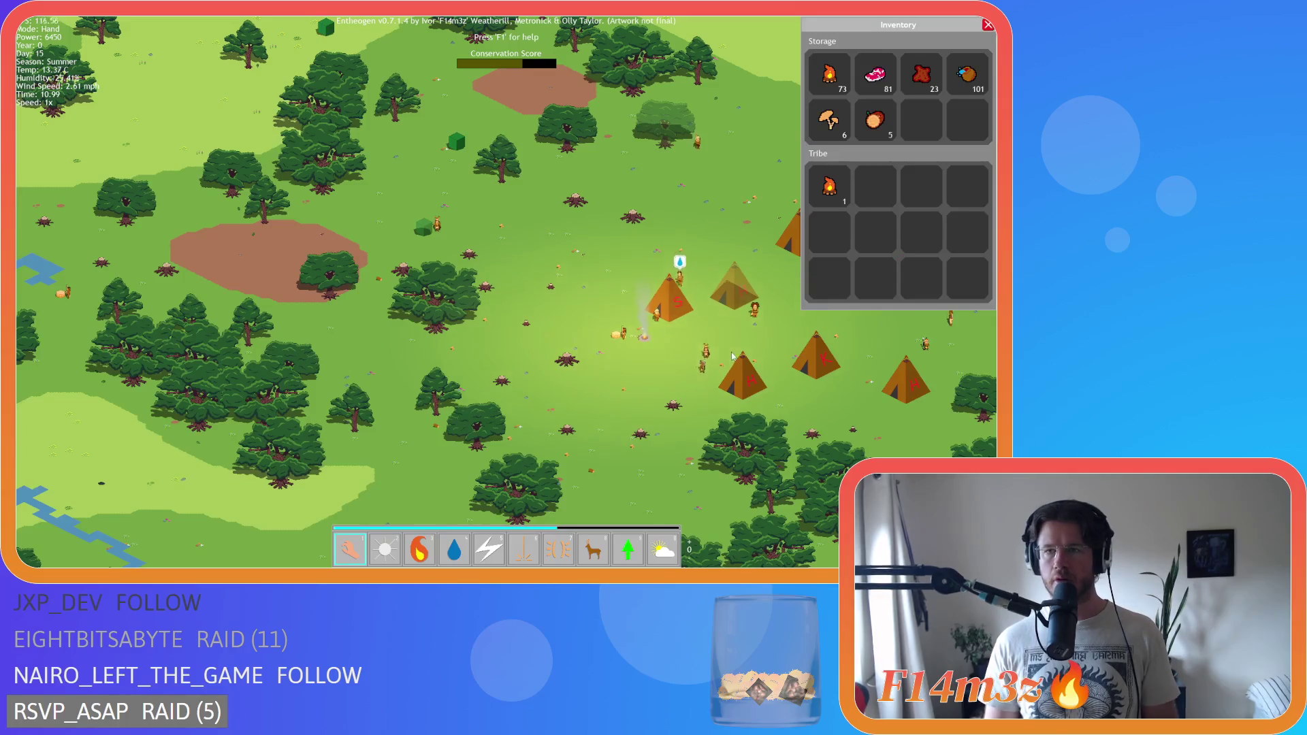
scroll(549, 222, up, 5)
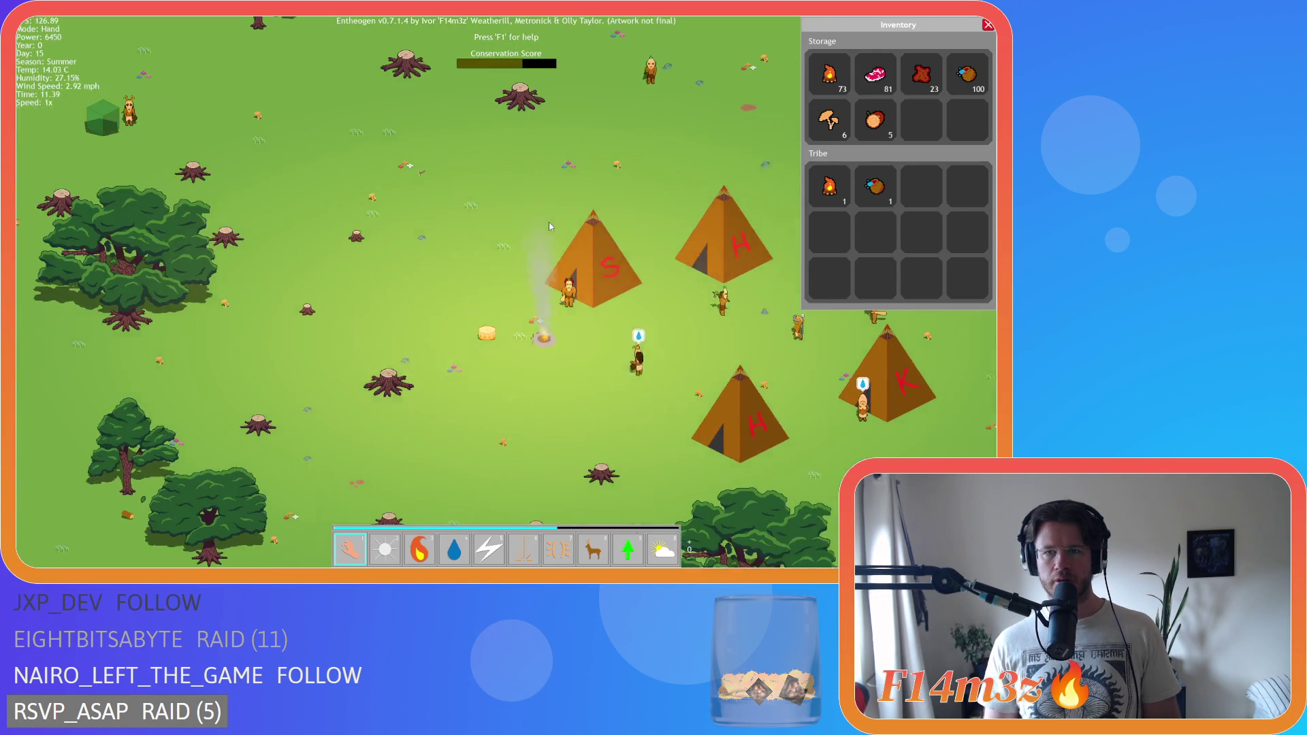
key(Right)
key(Up)
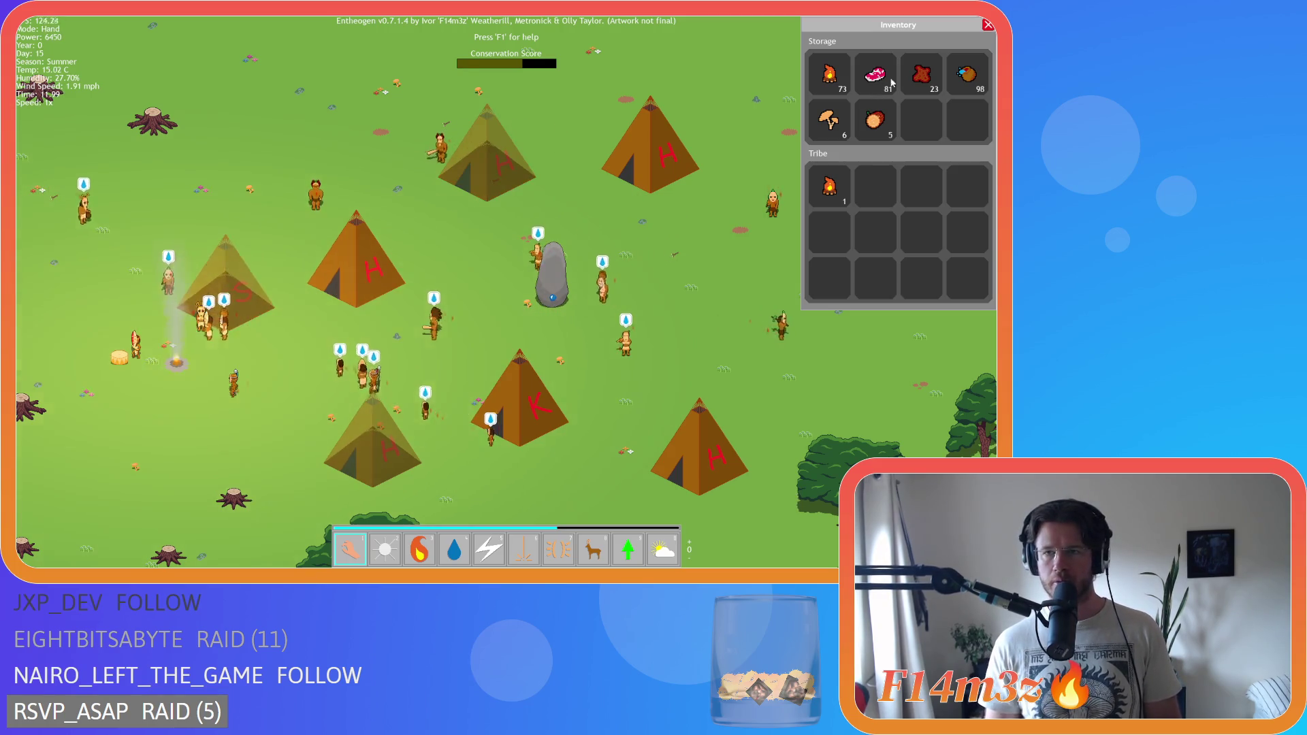
- Close the inventory with I and zoom out over the seven-tent camp
key(i)
key(Down)
scroll(623, 218, down, 3)
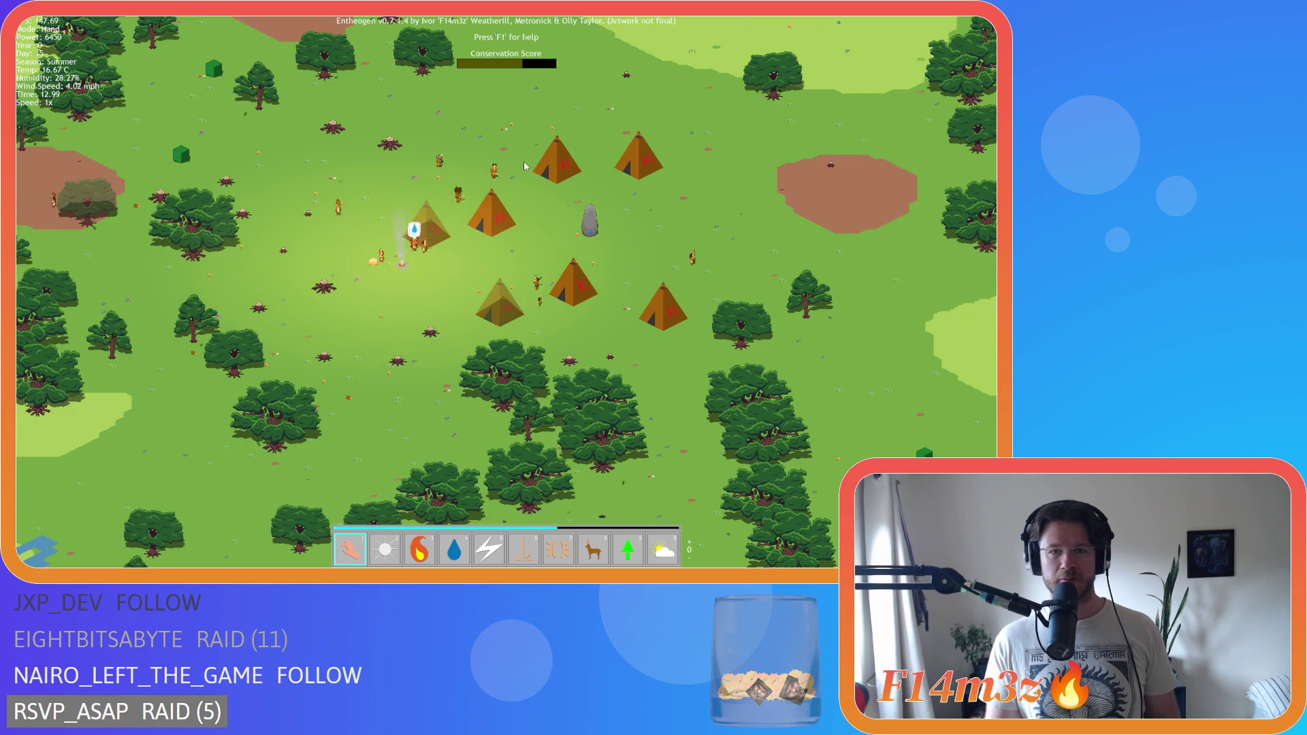
- Nudge the view around the village with the arrow keys and recentre it
key(Left)
key(Left)
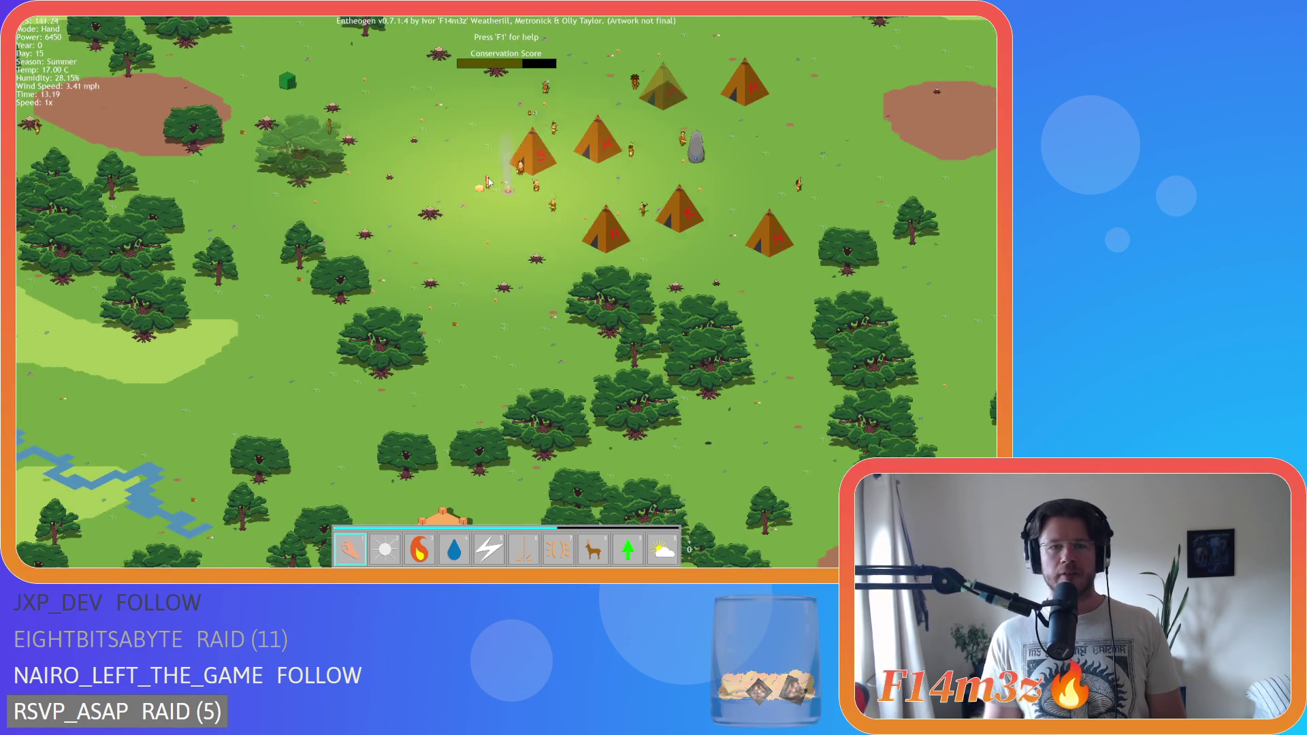
key(Left)
key(Up)
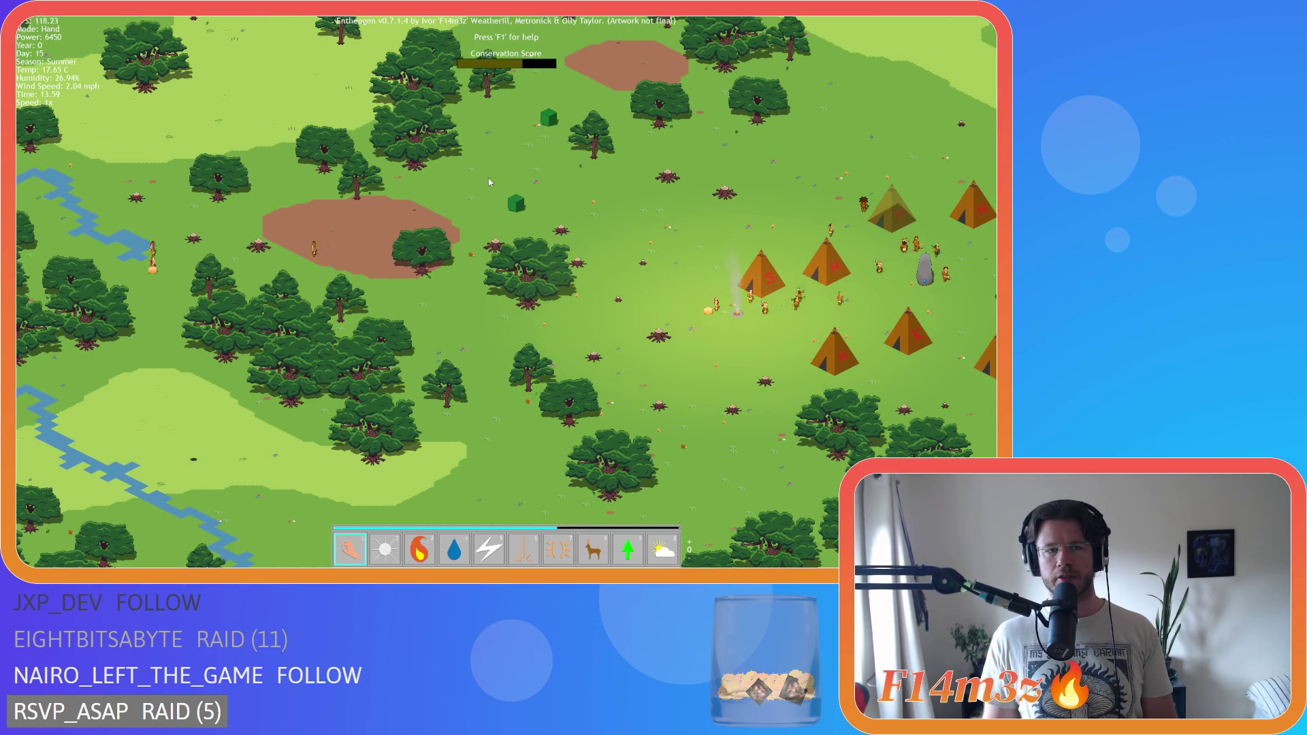
key(Right)
key(Down)
key(Left)
key(Up)
key(Right)
key(Down)
key(Left)
key(Left)
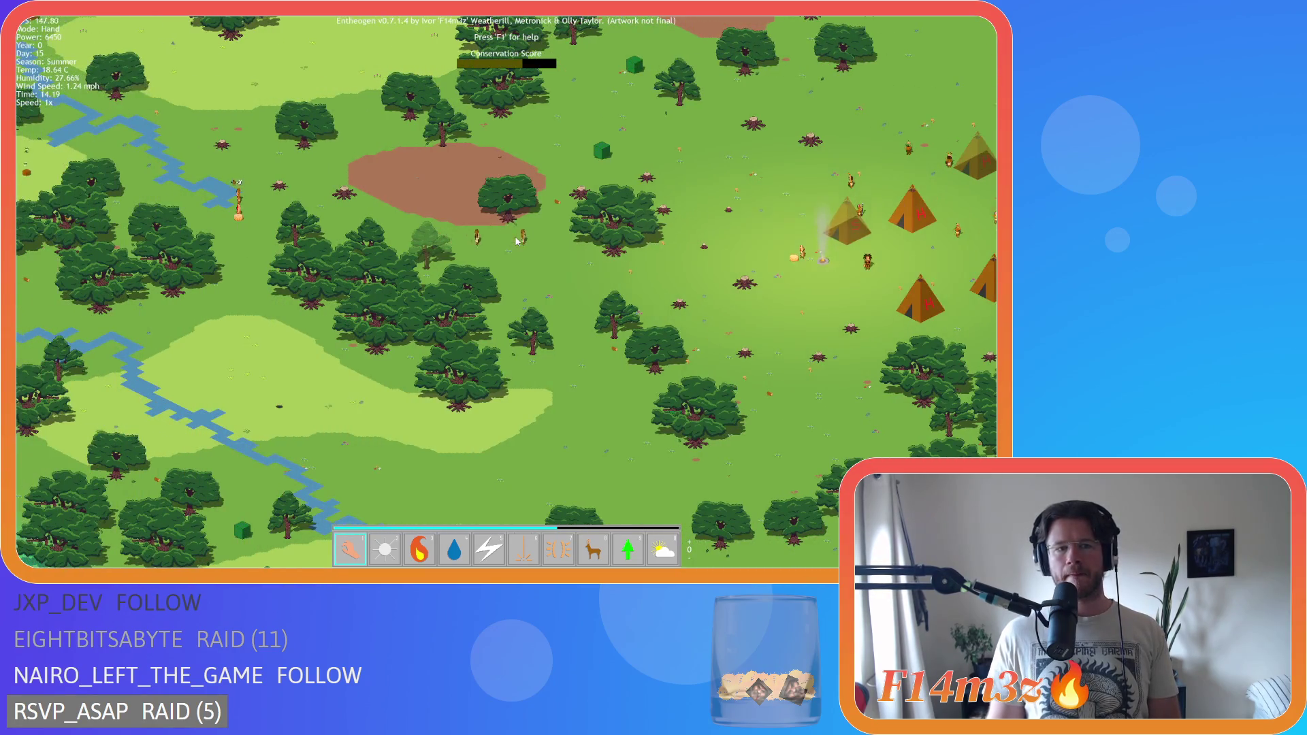
key(Right)
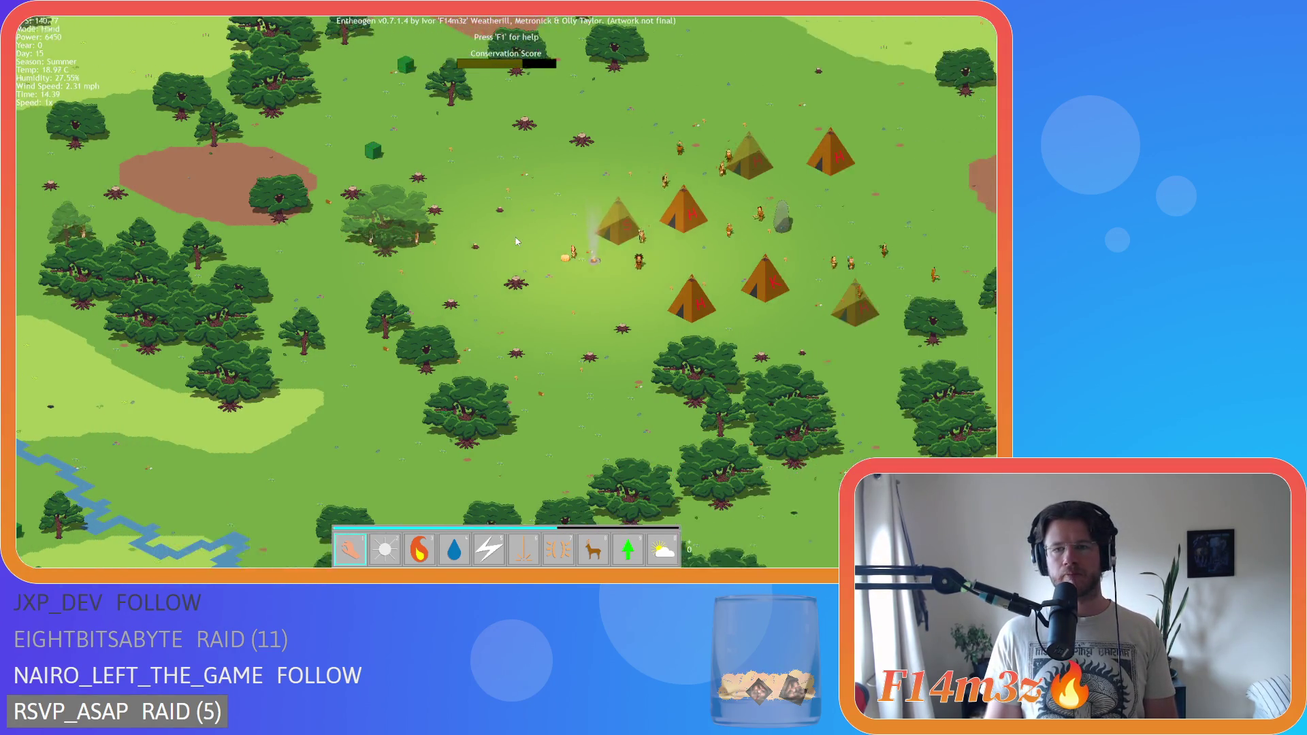
key(Up)
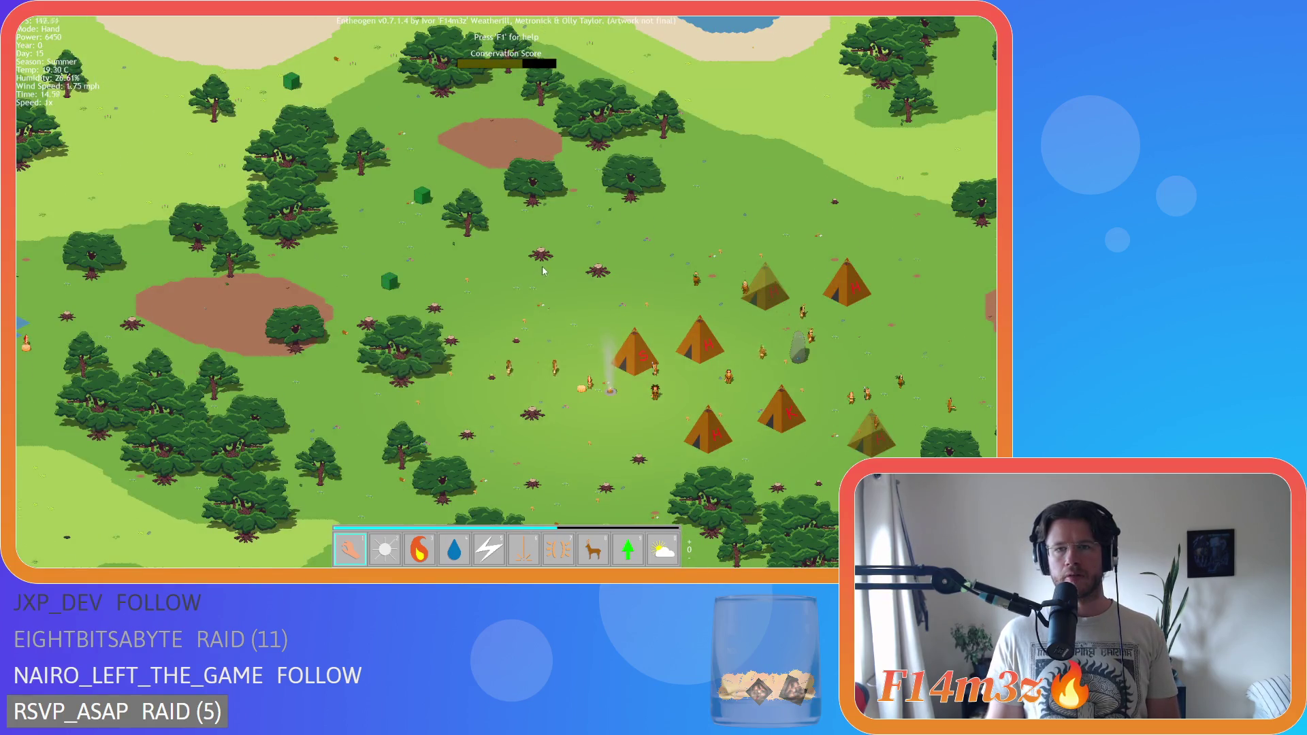
key(Up)
- Drag the orange item away from the campfire, then recentre the view on the village
drag(575, 455, 679, 365)
key(Left)
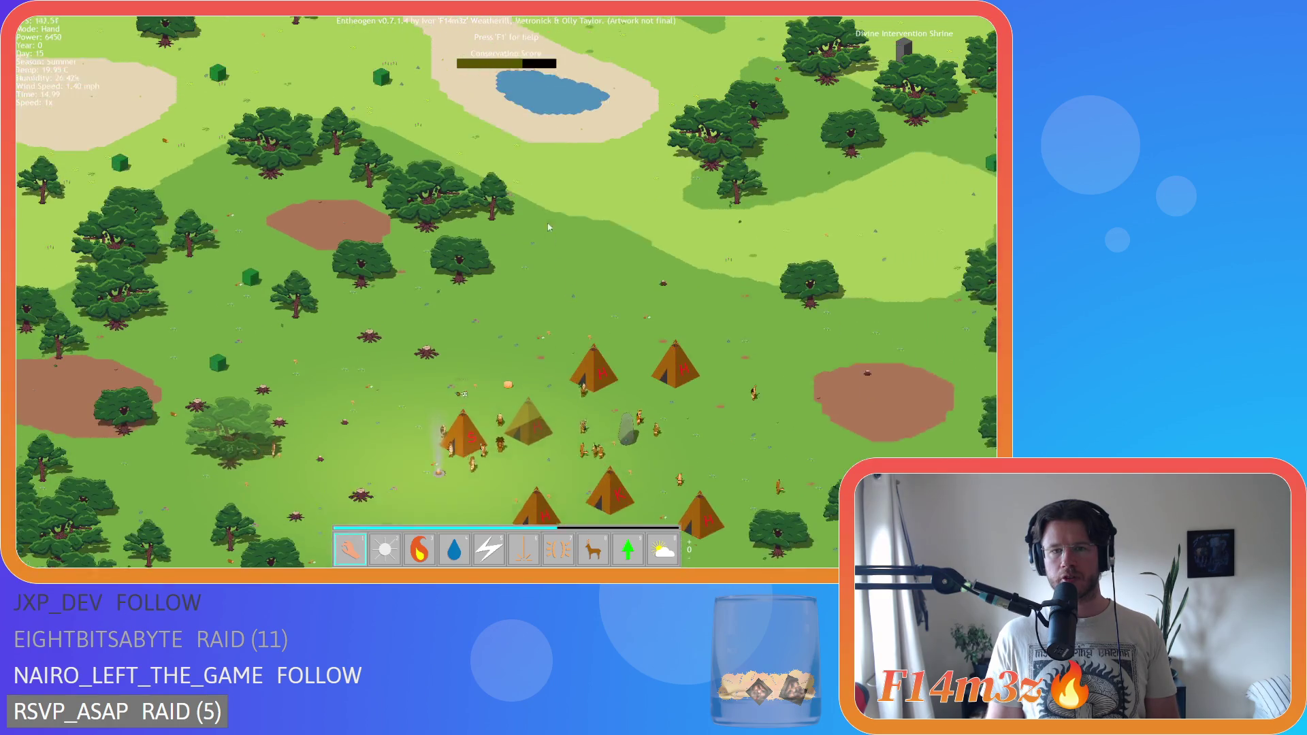
key(Up)
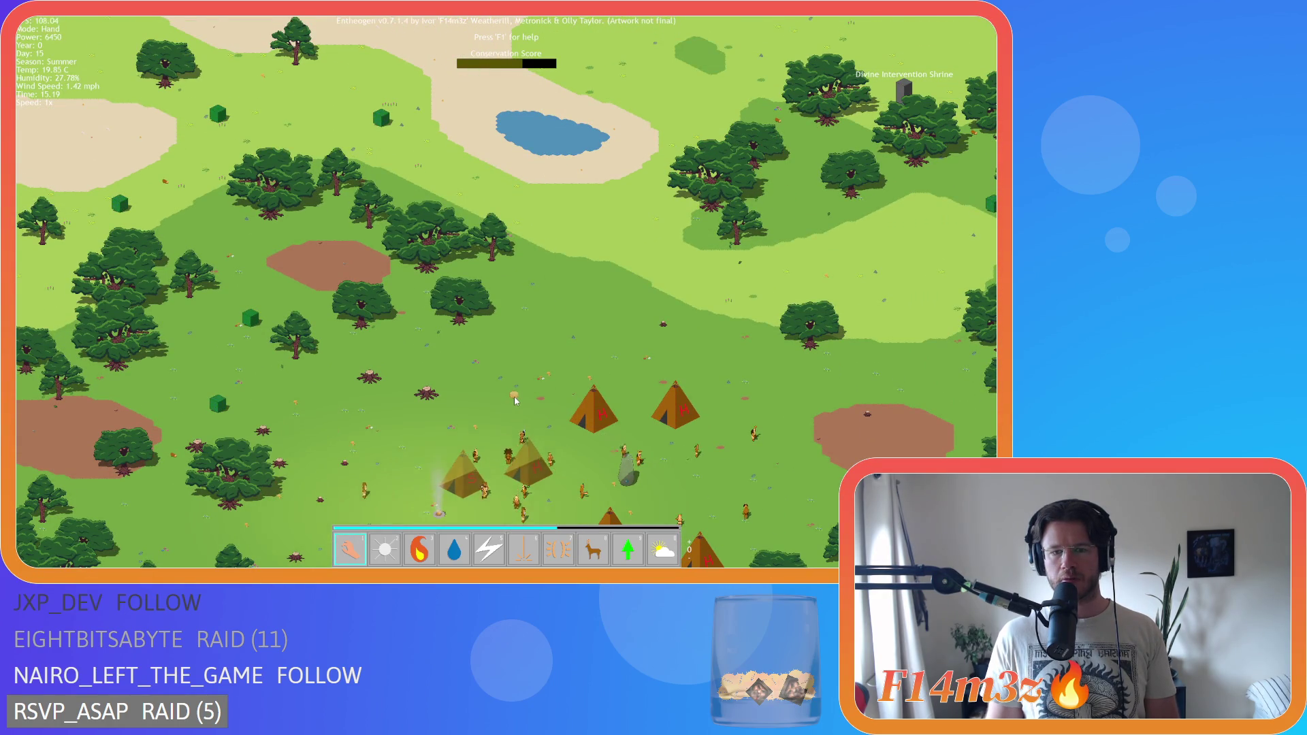
key(Down)
key(Down)
key(Left)
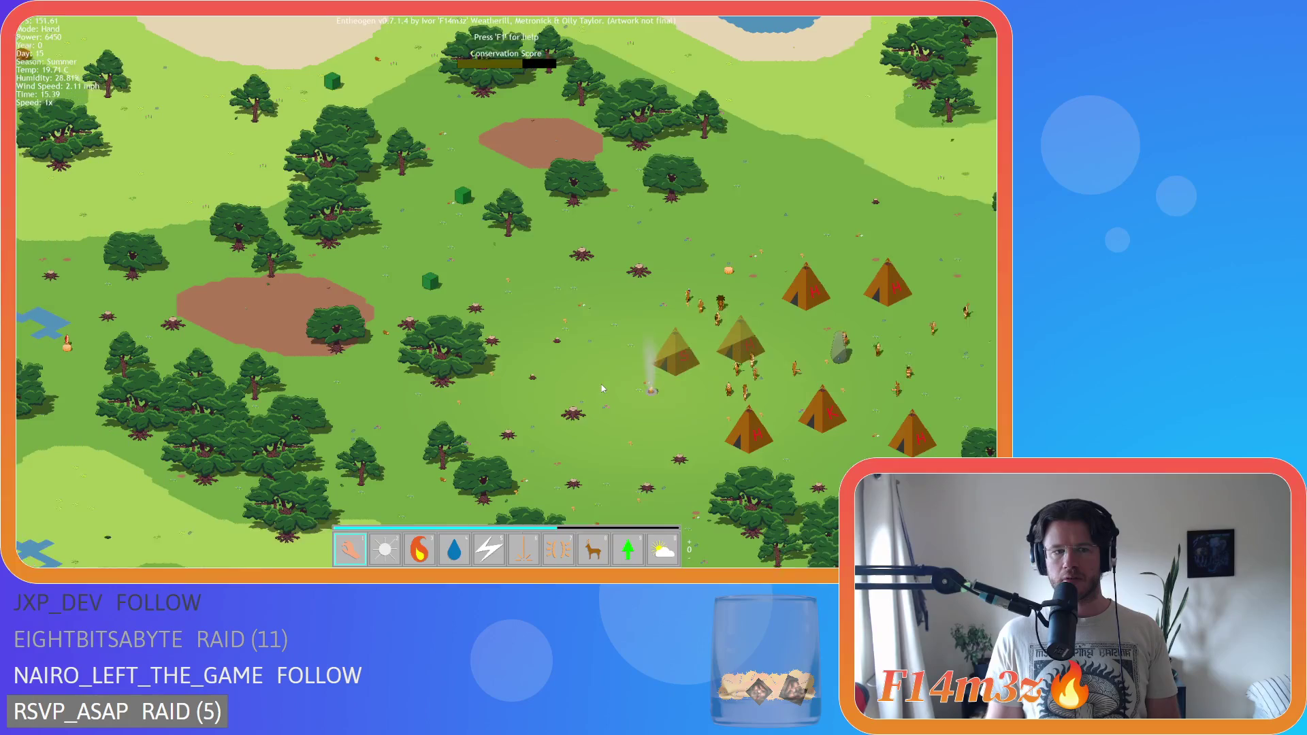
key(Right)
key(Right)
key(Down)
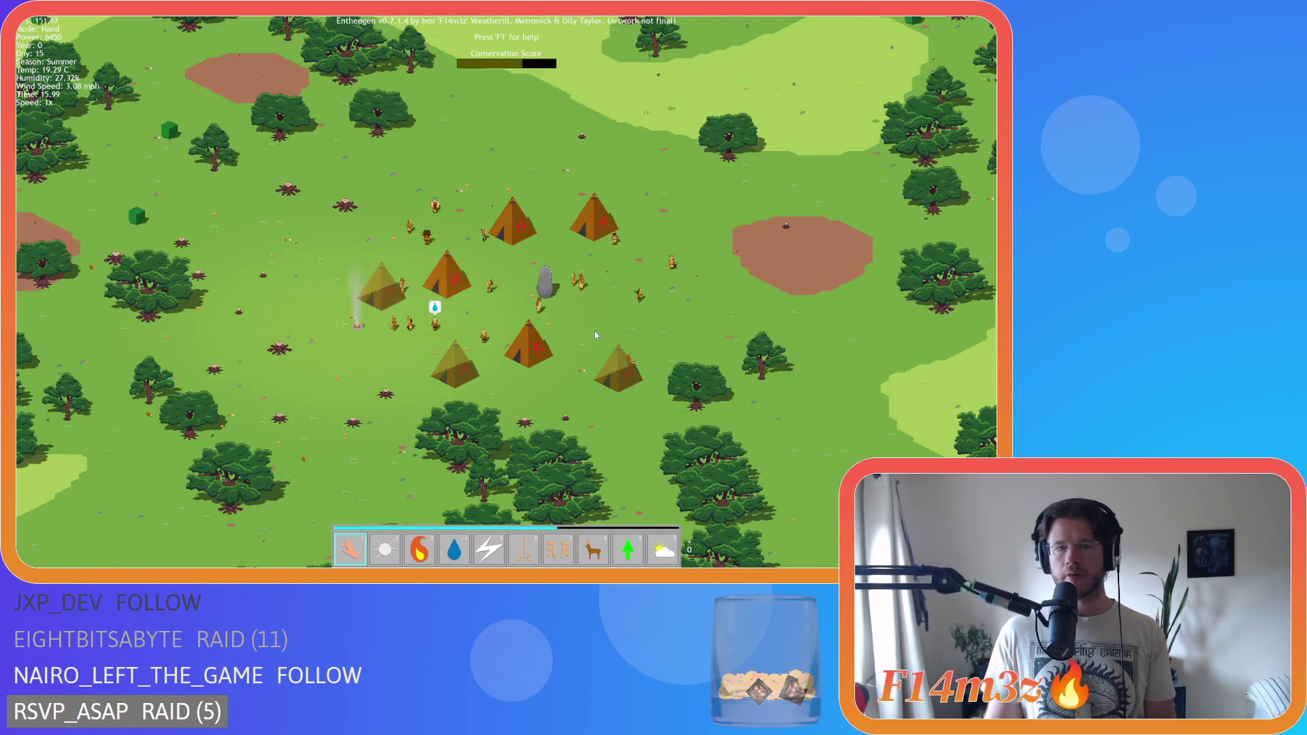
- Reopen the inventory, now showing storage counts 73, 57, 23, 116, 6 and 5
scroll(594, 334, down, 5)
scroll(563, 328, up, 3)
key(Left)
key(Up)
key(i)
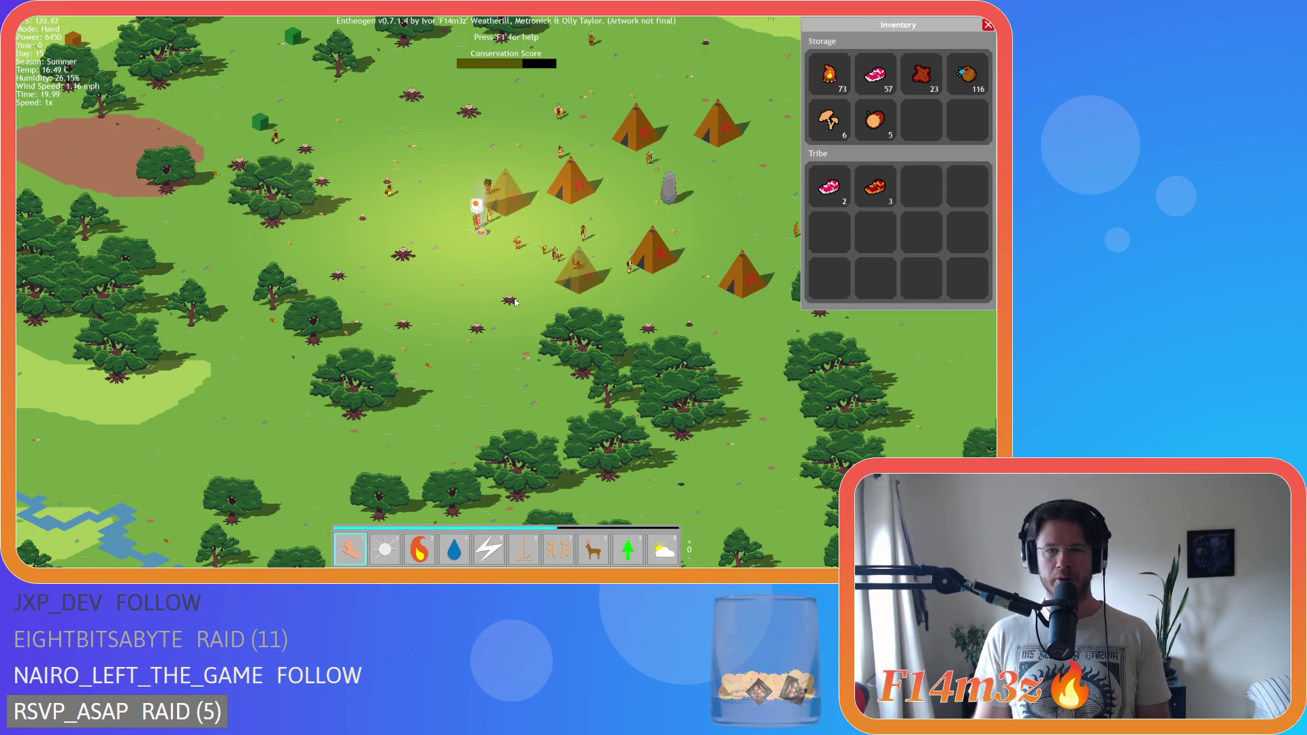
- Close the inventory and speed the game up to 8x as night falls on Day 16
key(i)
key(a)
key(w)
key(d)
key(equal)
key(equal)
key(equal)
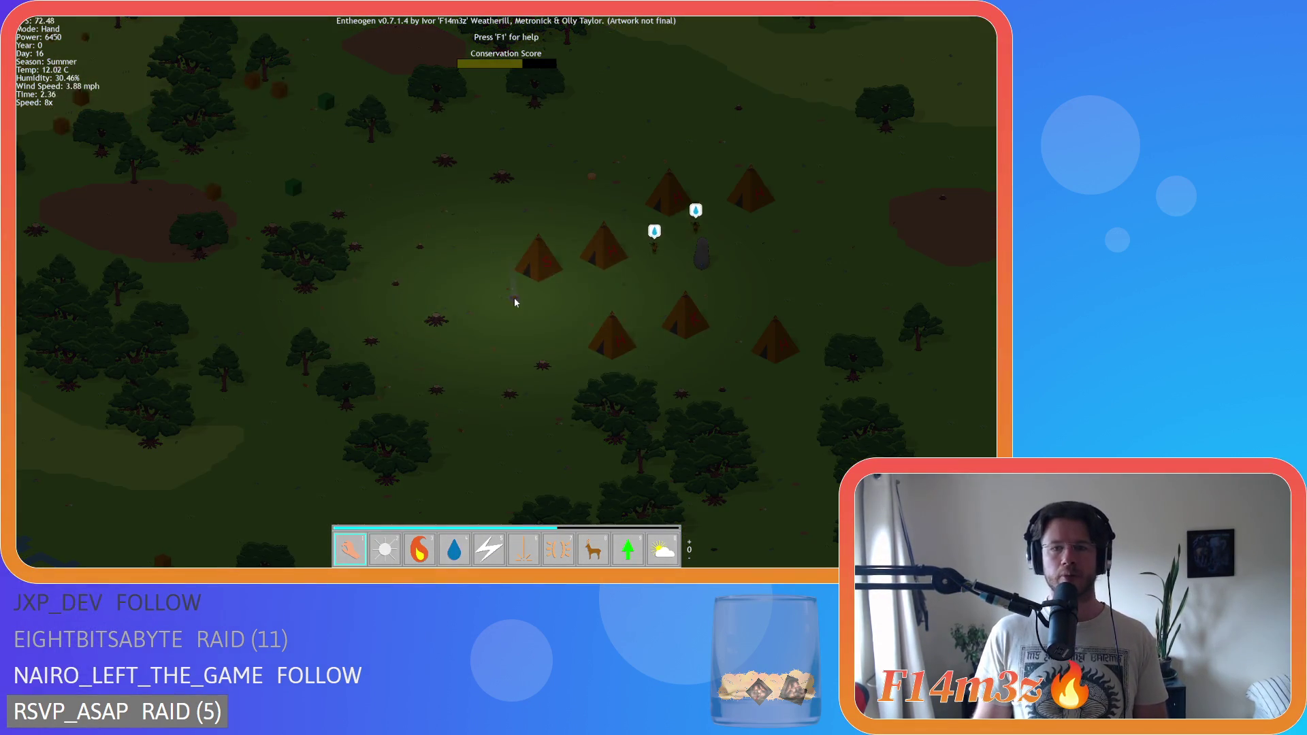
- Zoom out to the map overview near the Resurrection Shrine, then zoom back in on the tents at dawn
key(d)
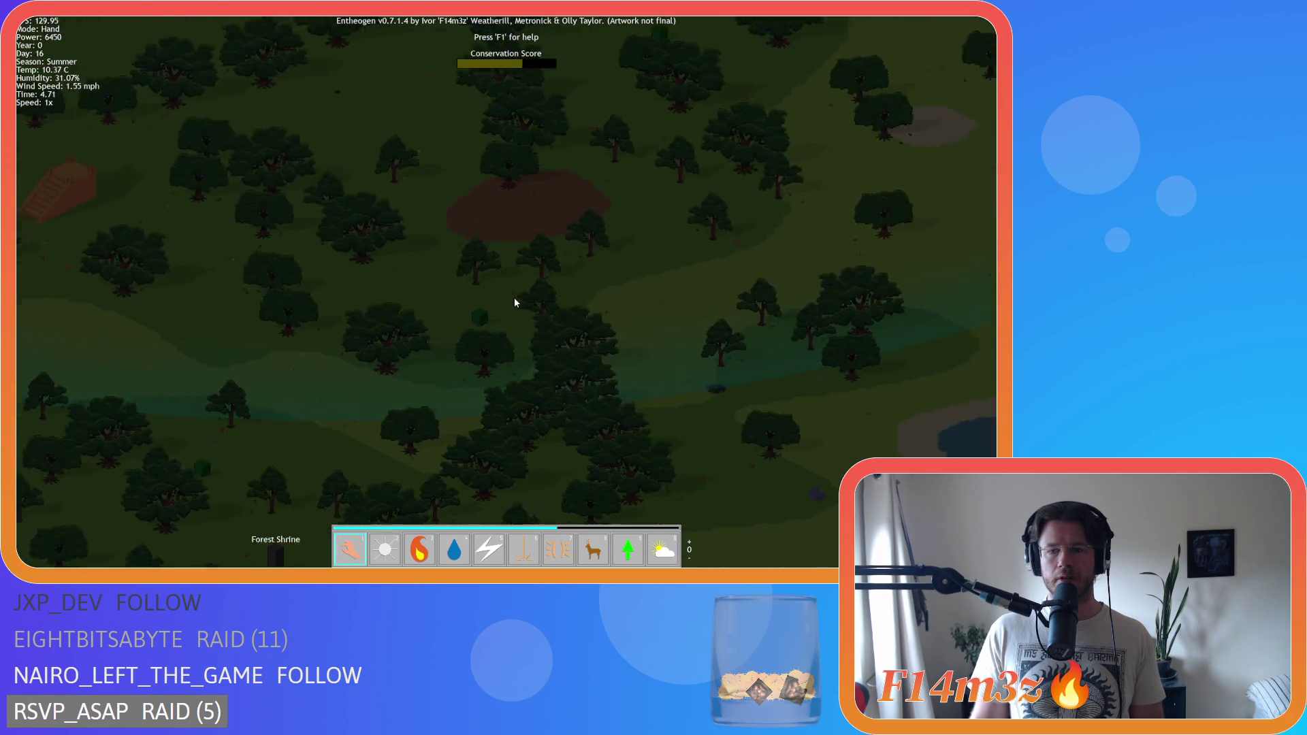
scroll(526, 309, down, 5)
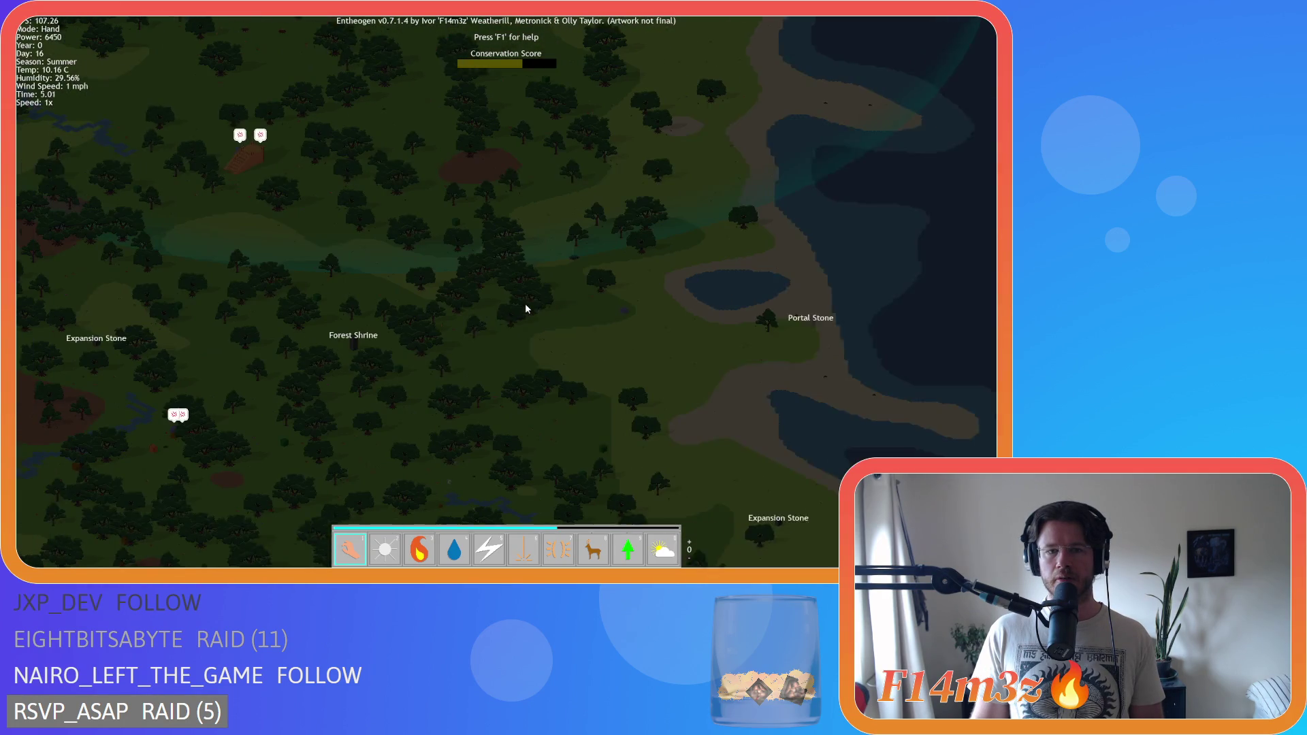
key(a)
key(s)
key(a)
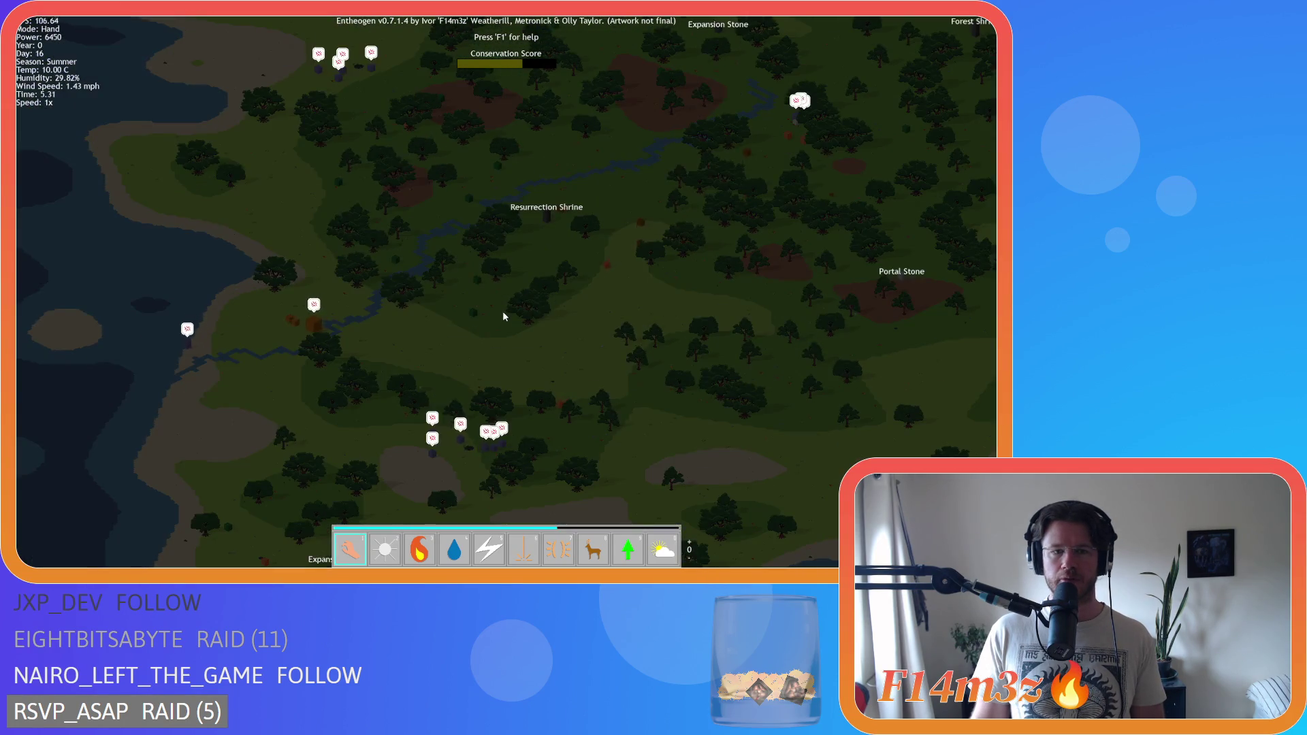
scroll(503, 315, up, 5)
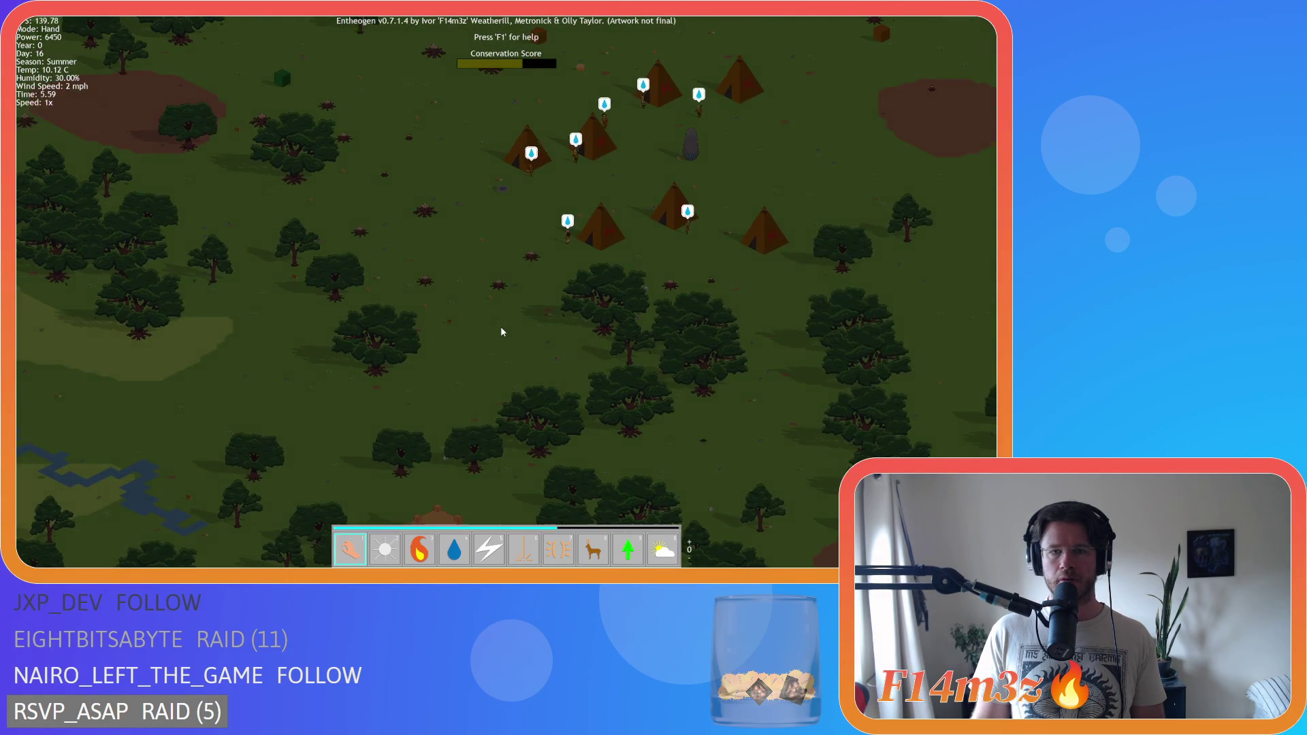
key(w)
key(d)
key(a)
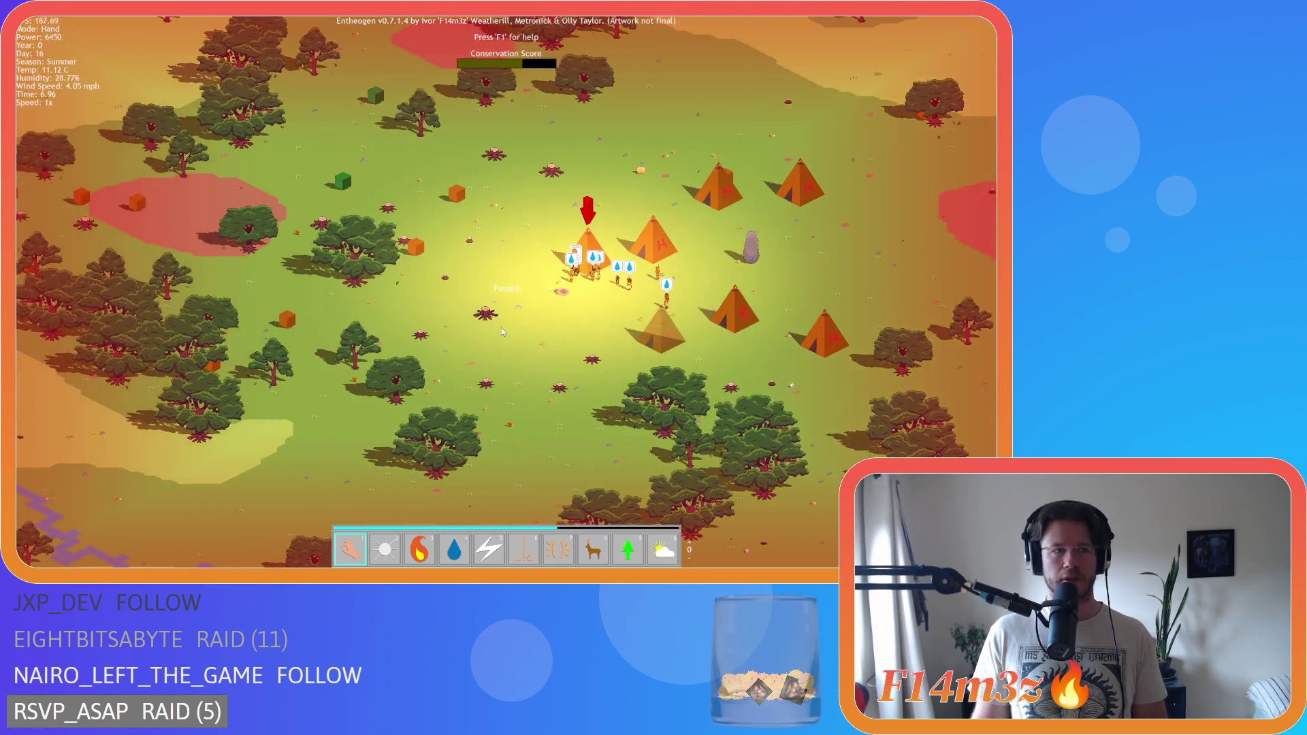
- Zoom in on the tents and pan left and down to follow the burning villagers
key(d)
scroll(501, 328, up, 2)
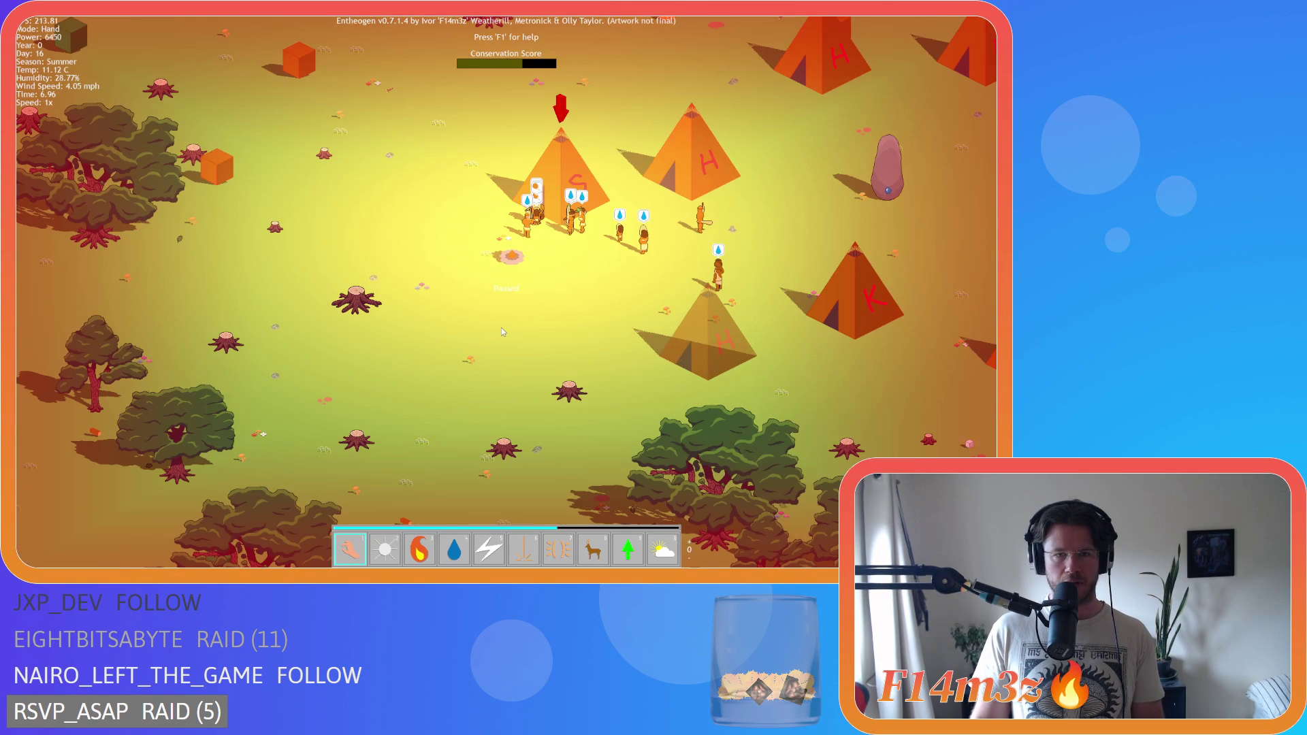
key(w)
key(d)
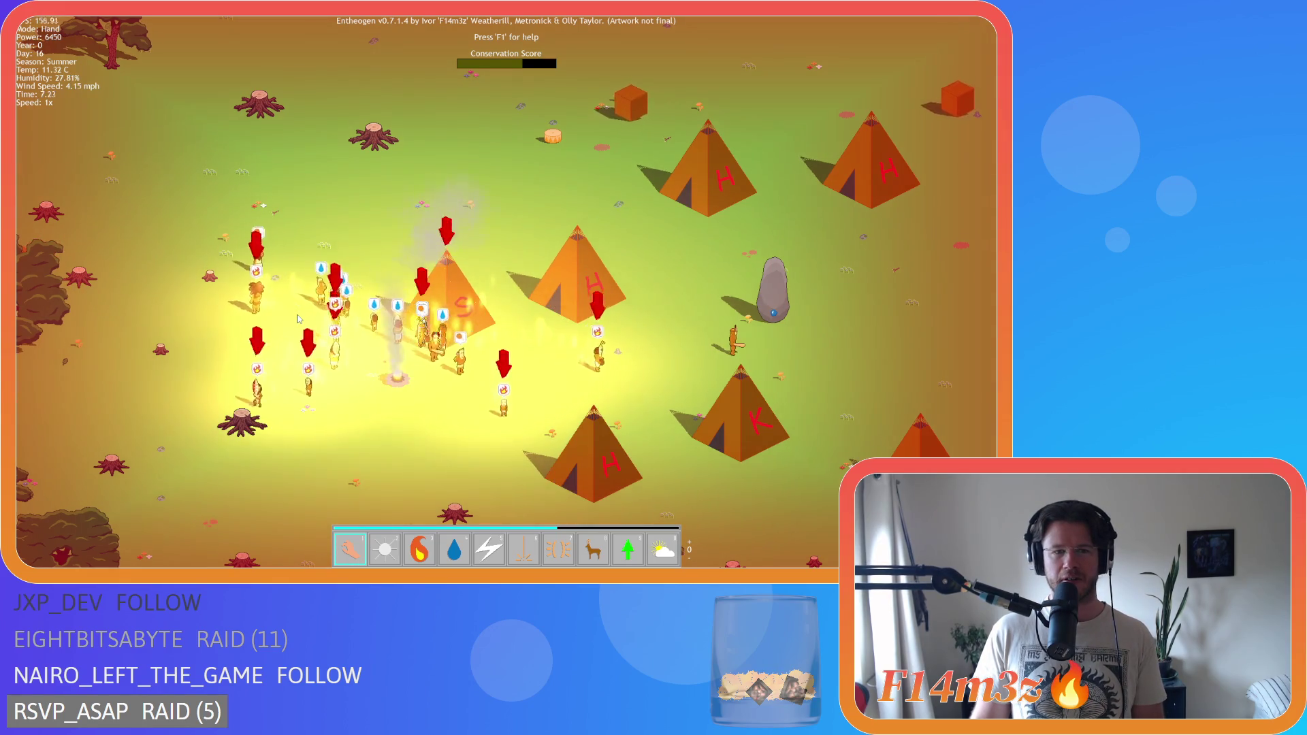
key(a)
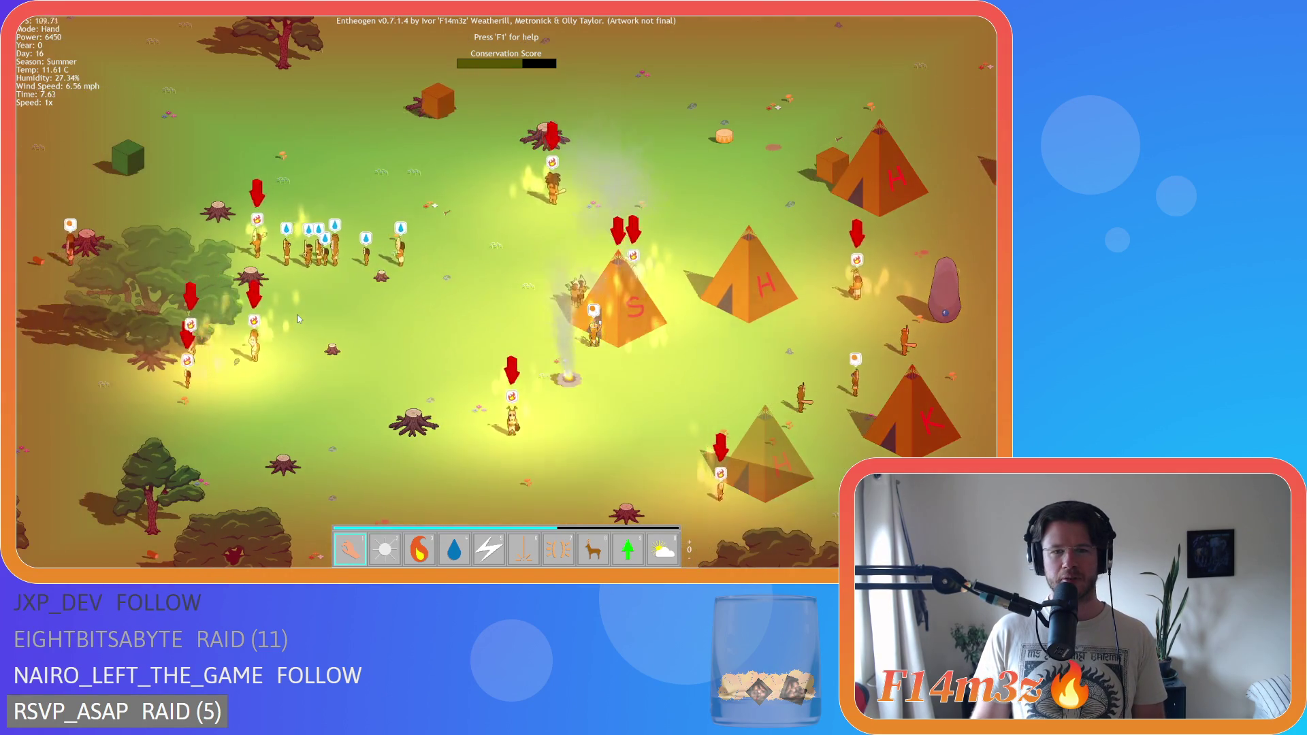
key(a)
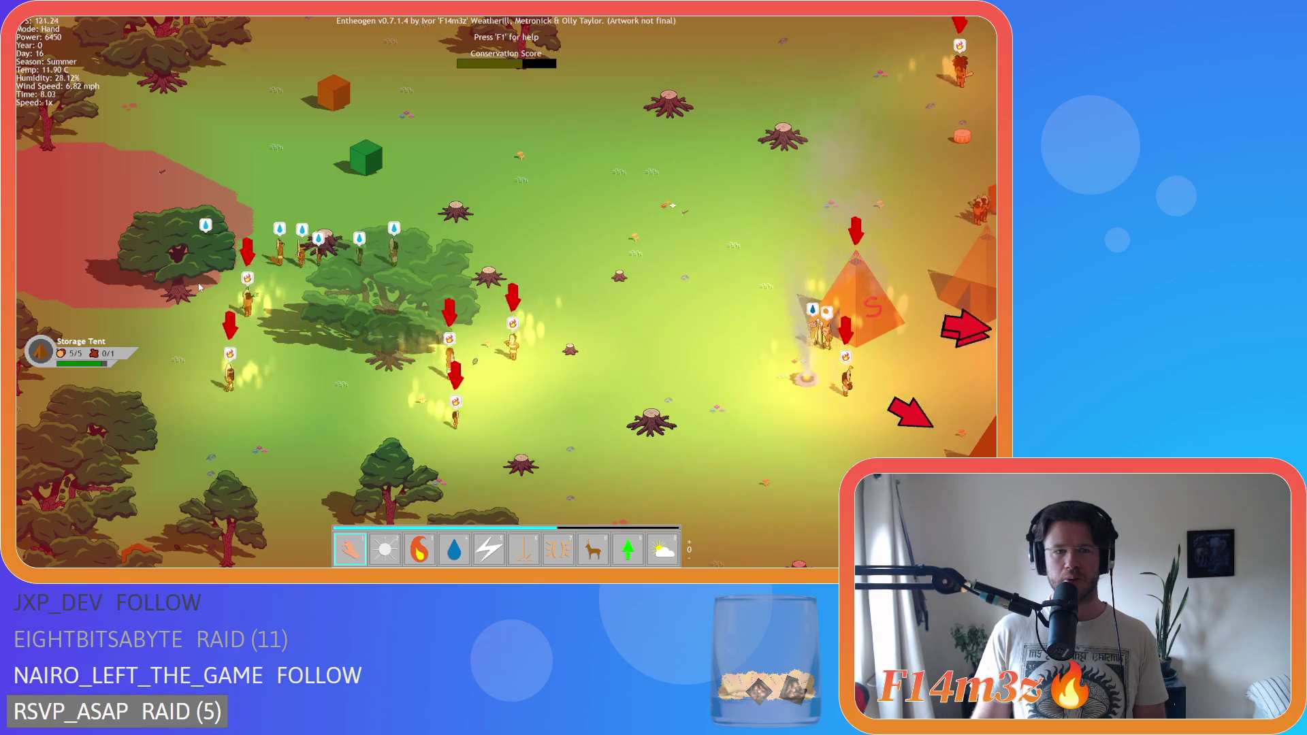
key(d)
key(d)
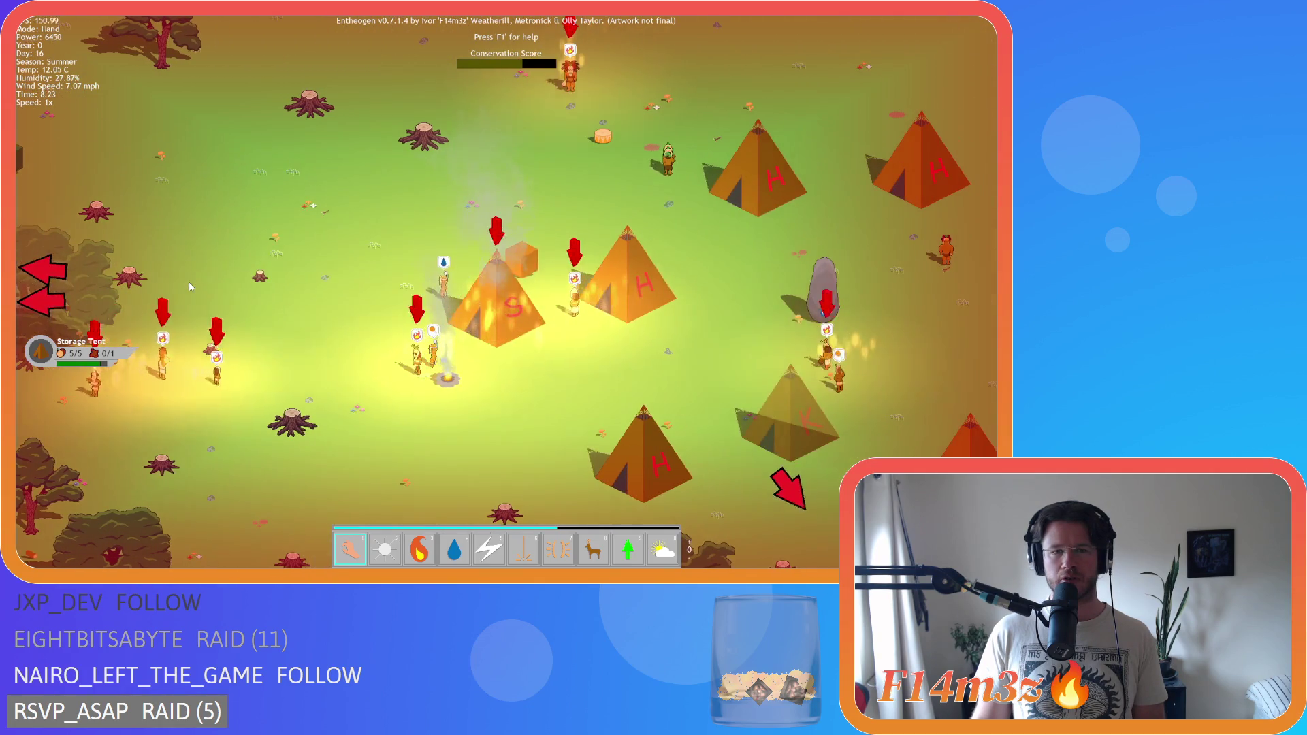
key(w)
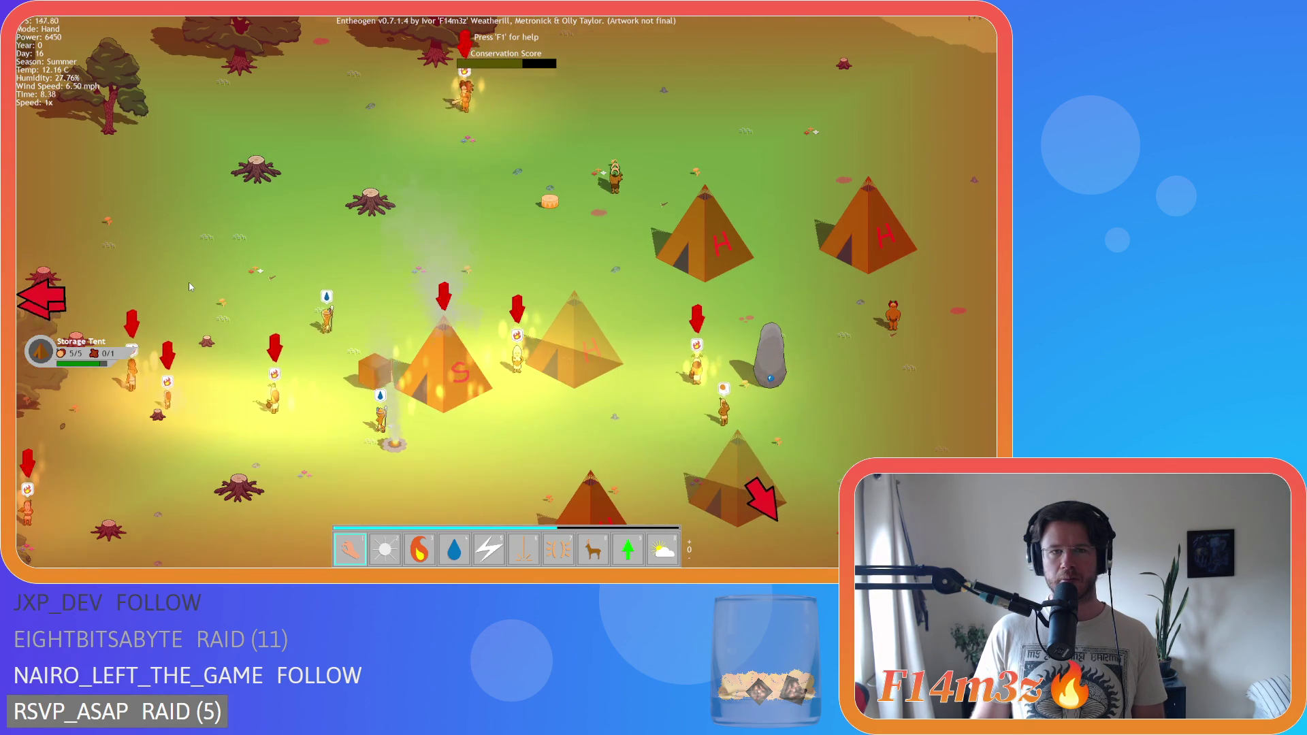
key(s)
key(a)
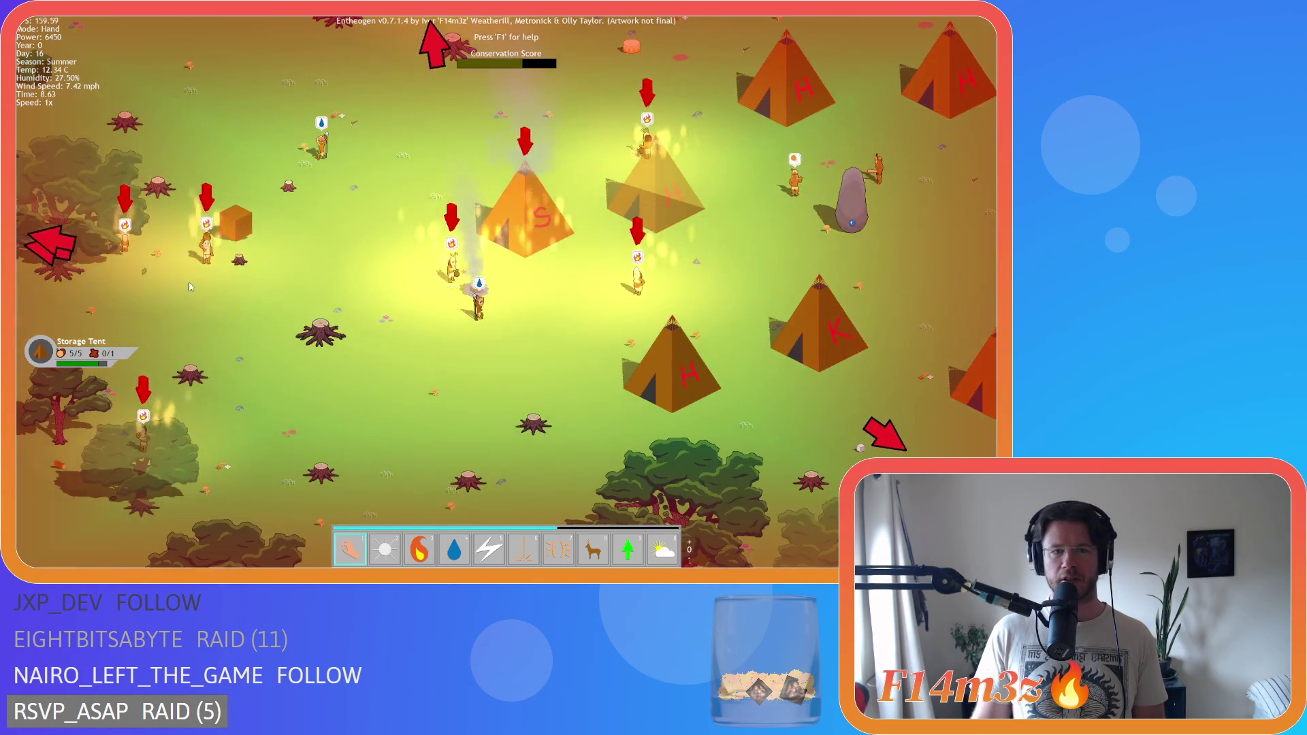
key(a)
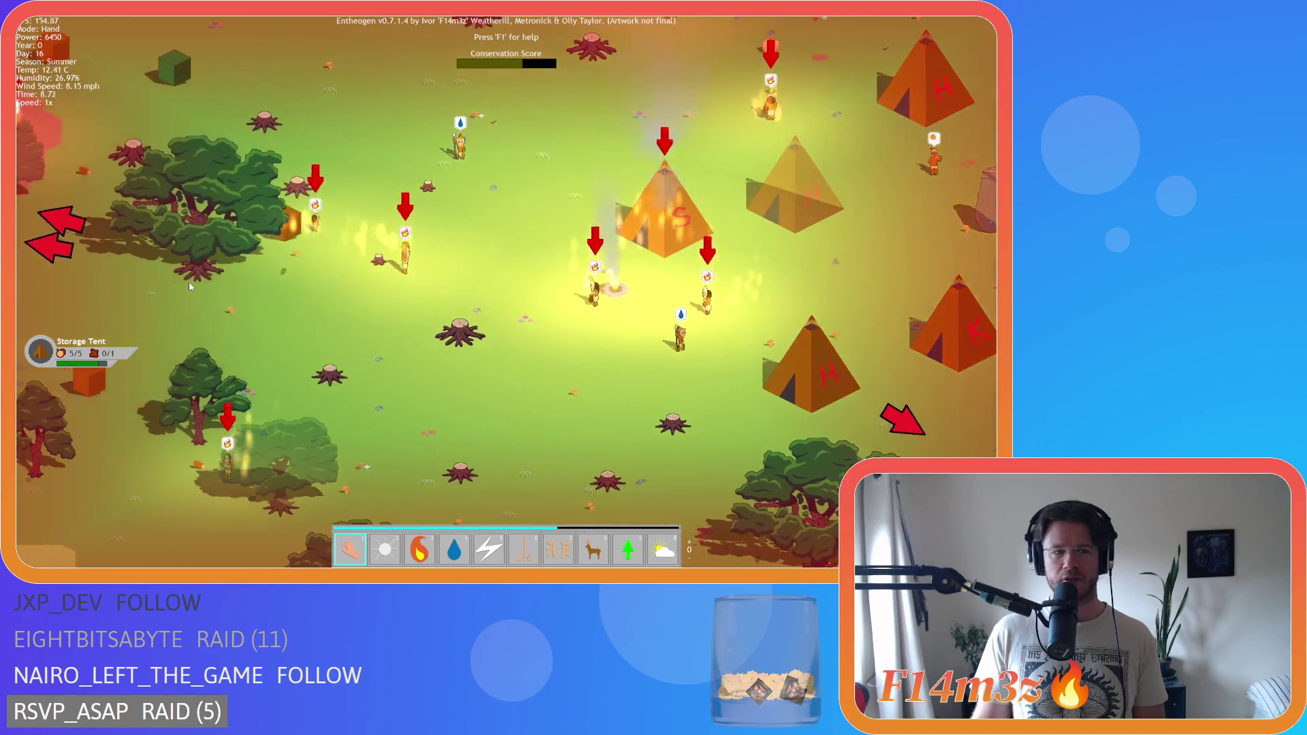
key(a)
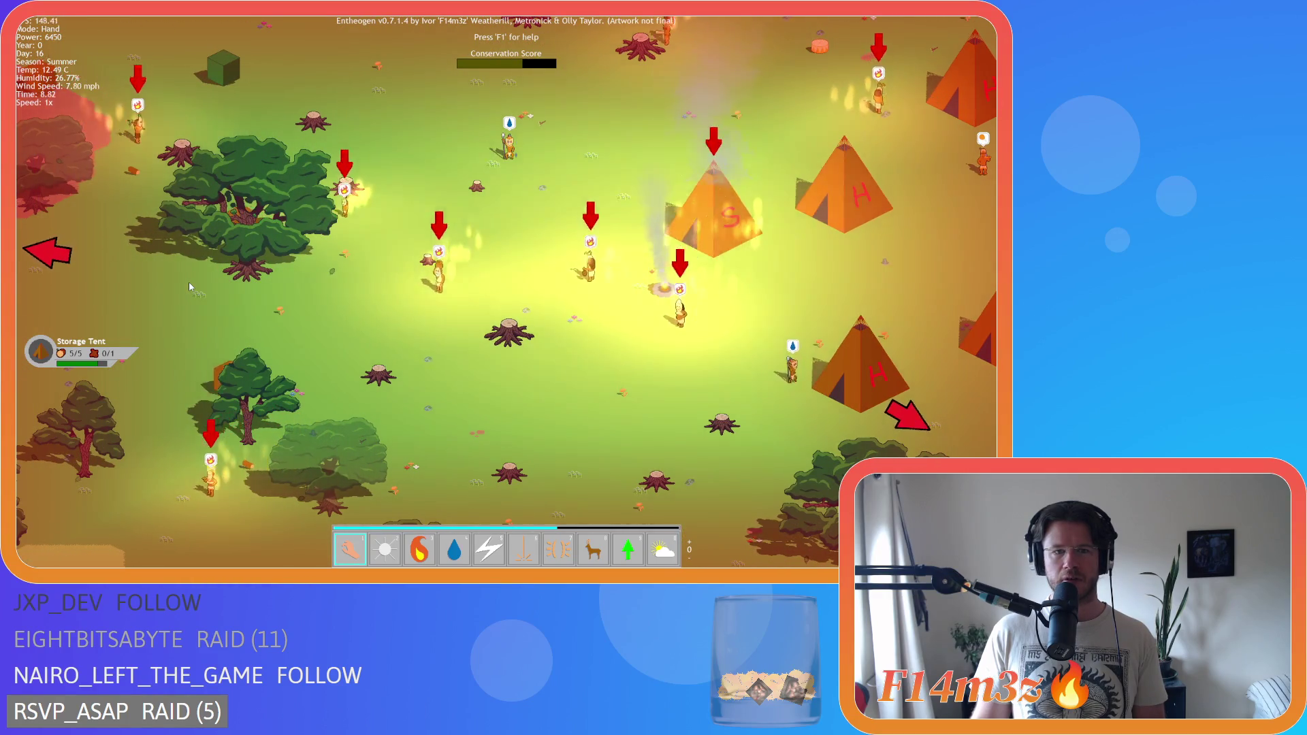
key(w)
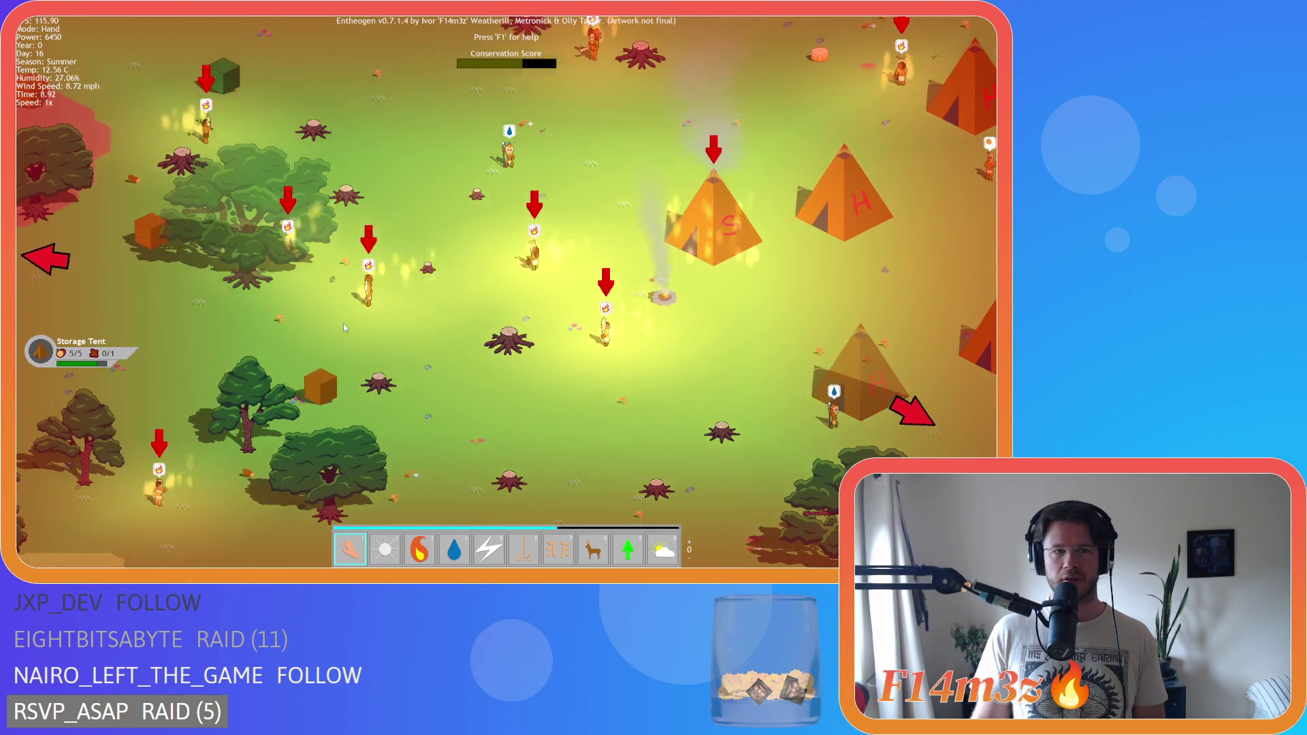
key(w)
key(a)
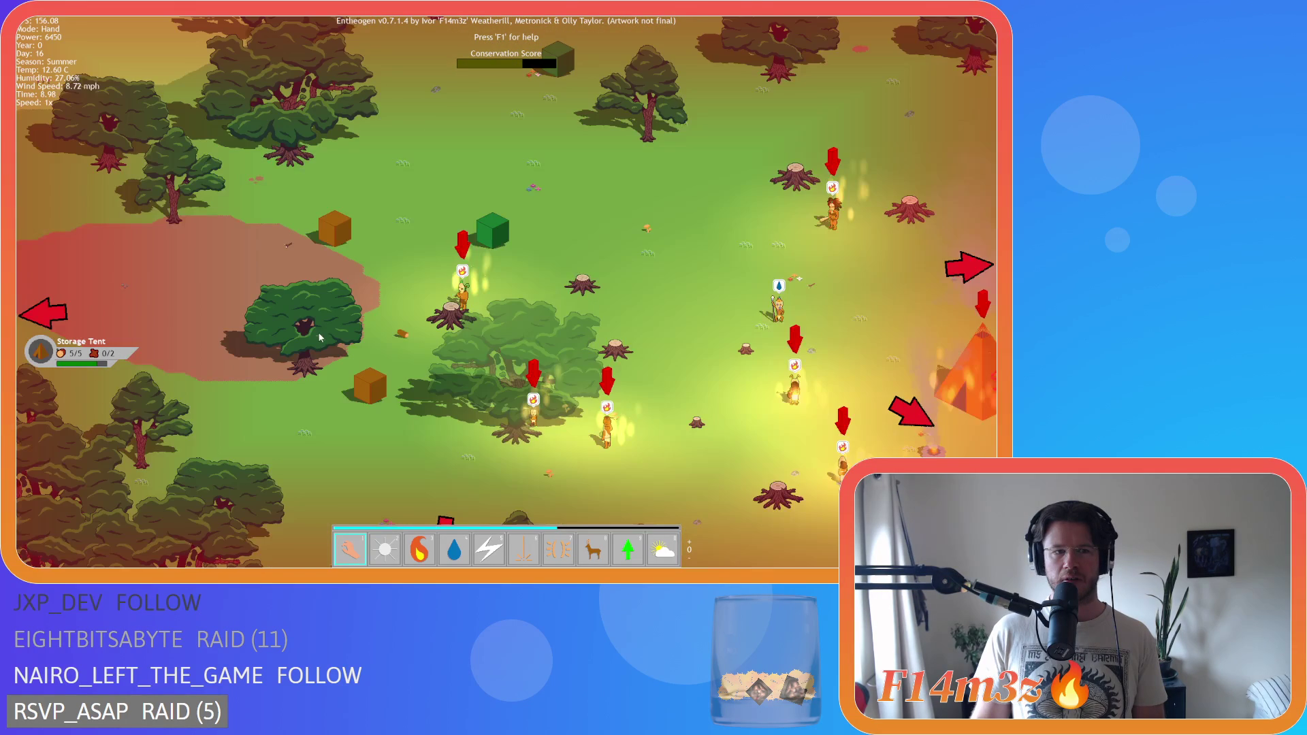
key(a)
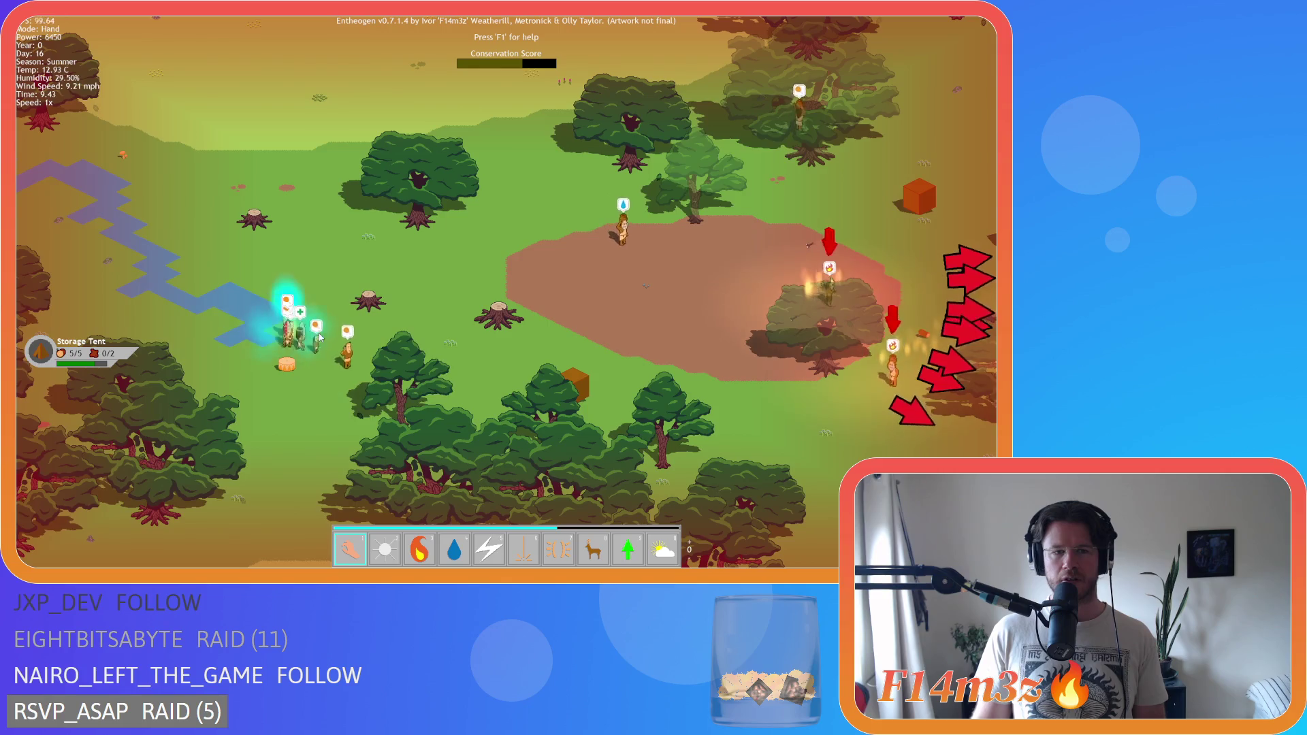
- Pan the camera right past the clearing, then back left across it
key(d)
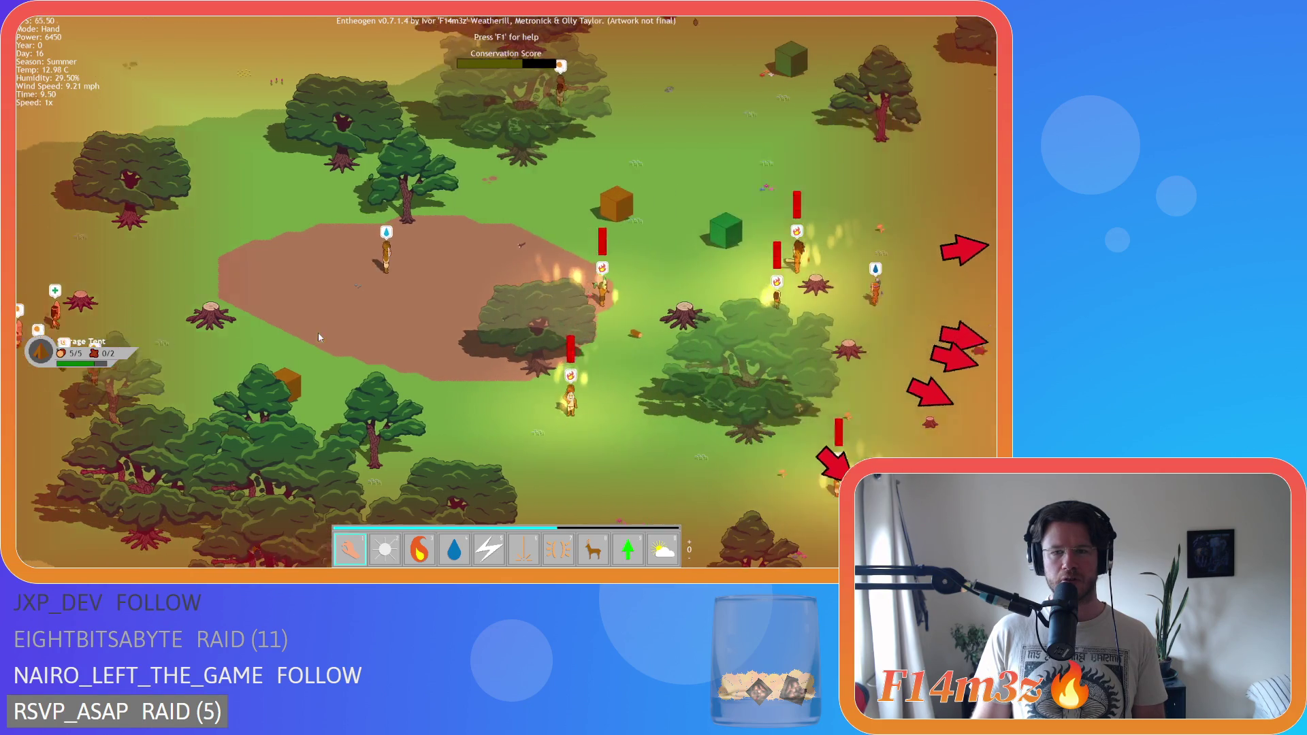
key(d)
key(s)
key(a)
key(d)
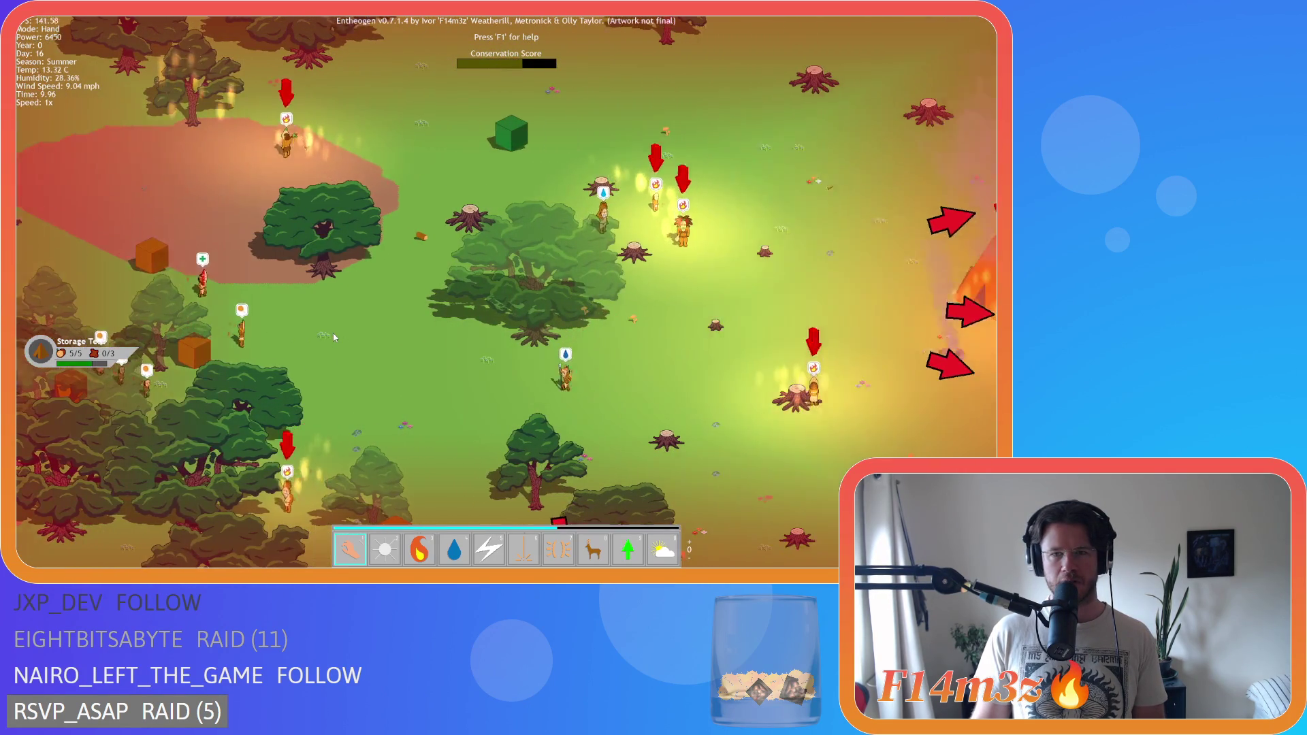
key(d)
key(s)
key(a)
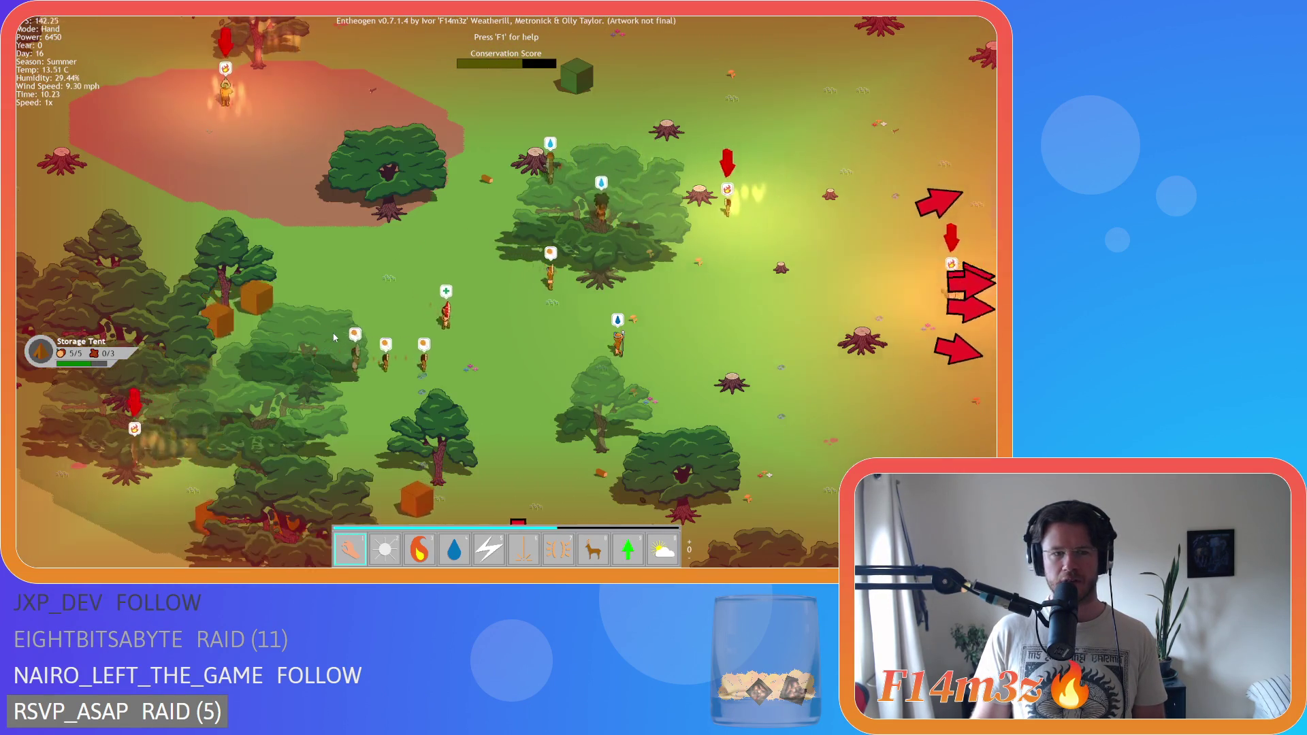
key(w)
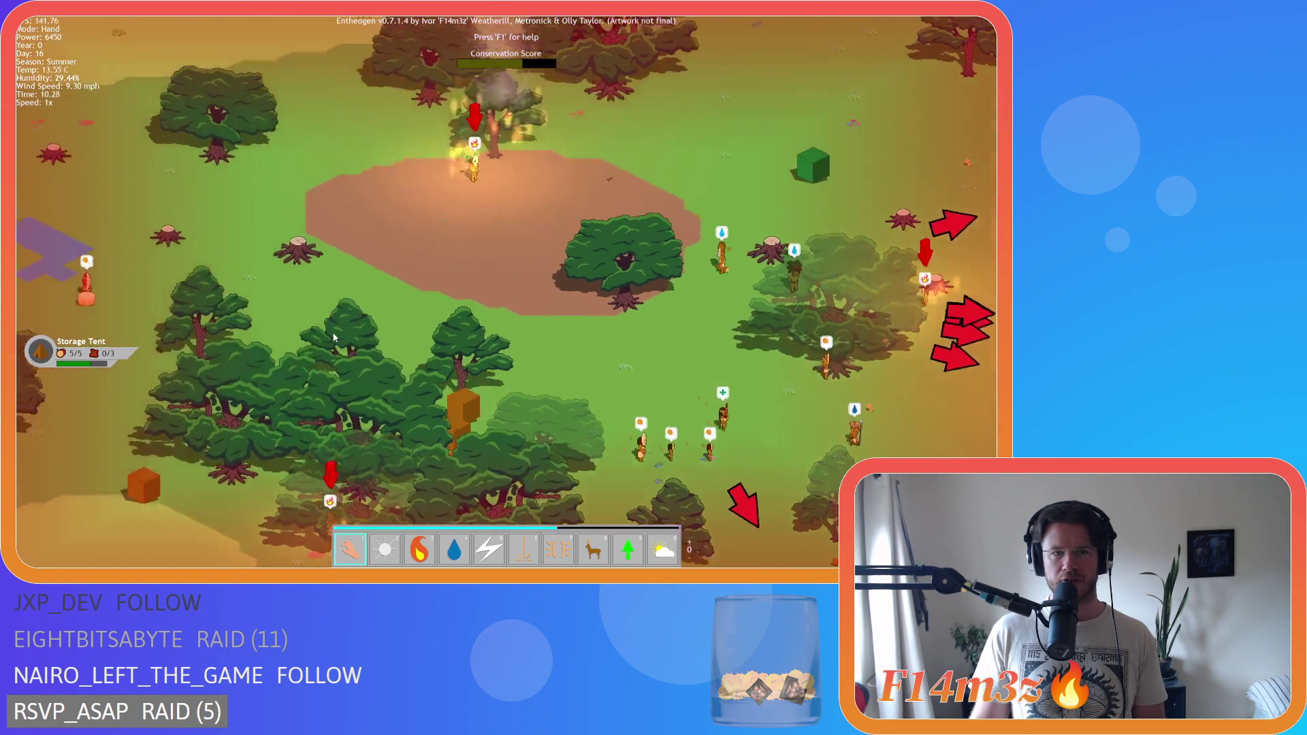
- Pan back to the tents and villagers, then far left to the river area
key(d)
key(s)
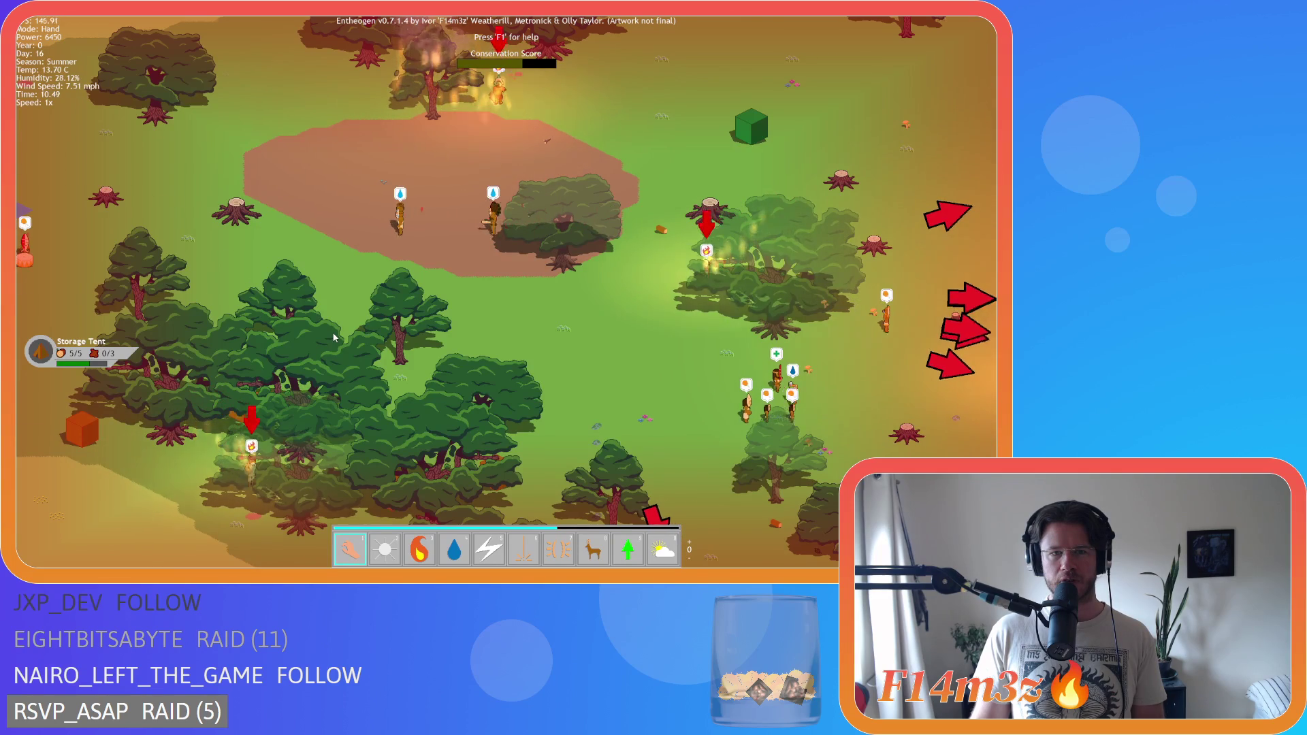
key(a)
key(d)
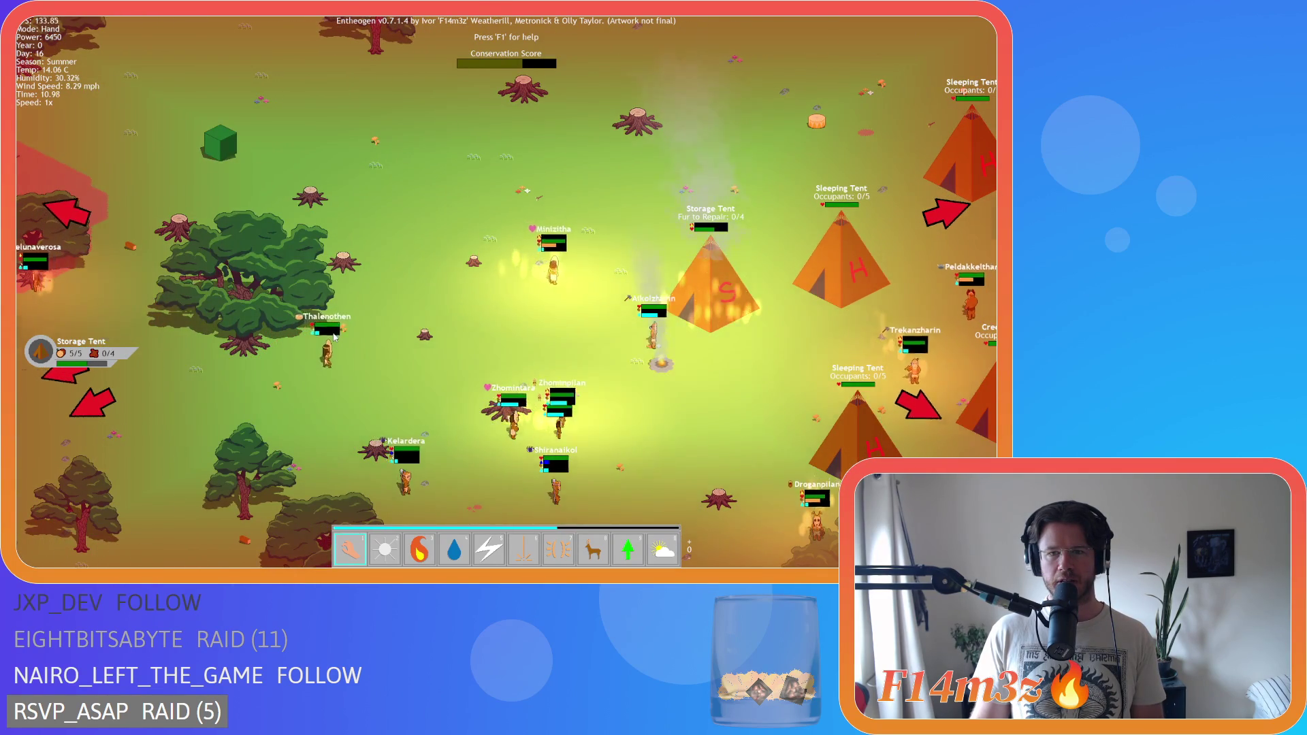
key(a)
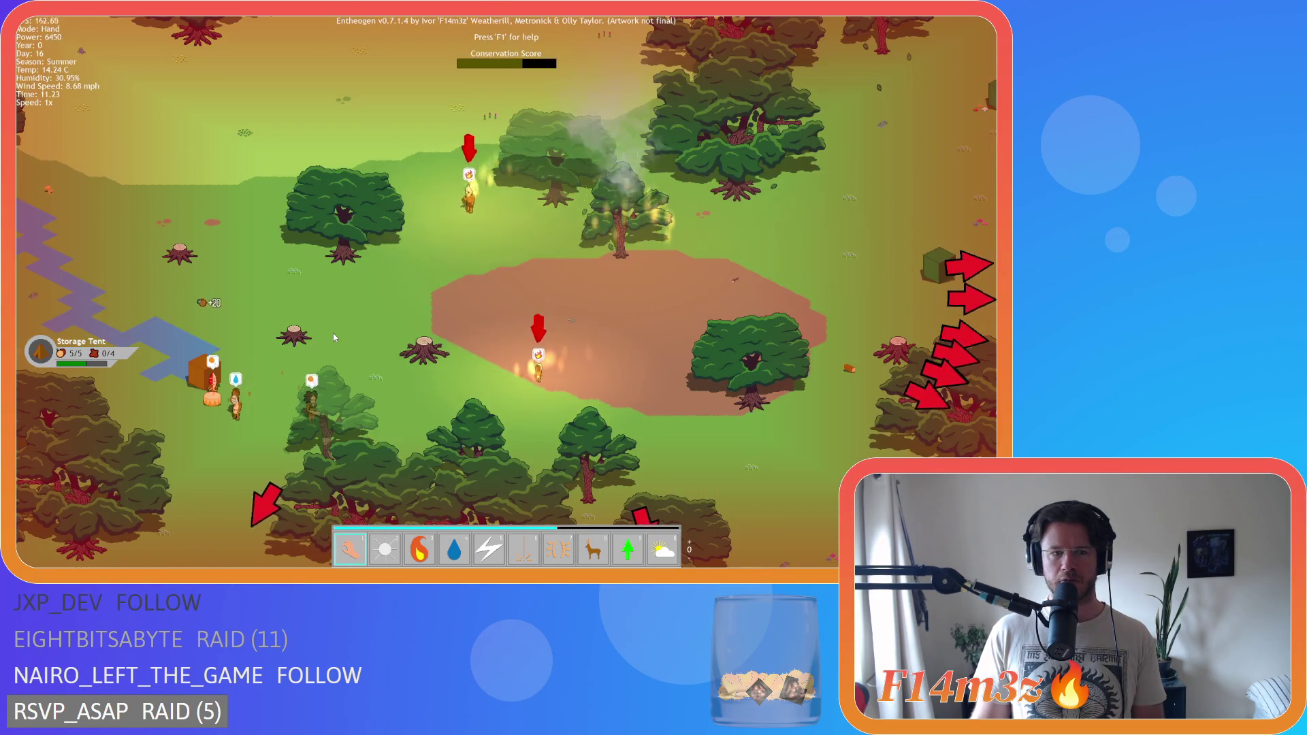
key(s)
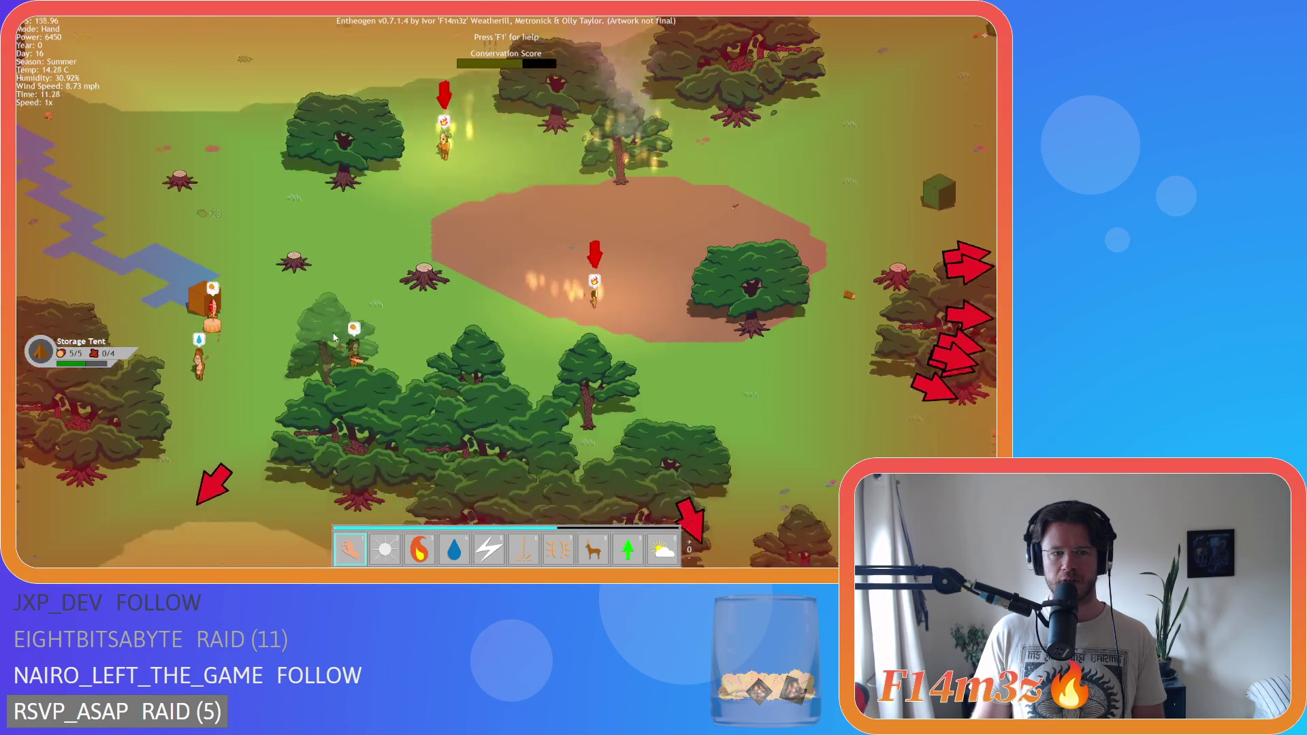
key(w)
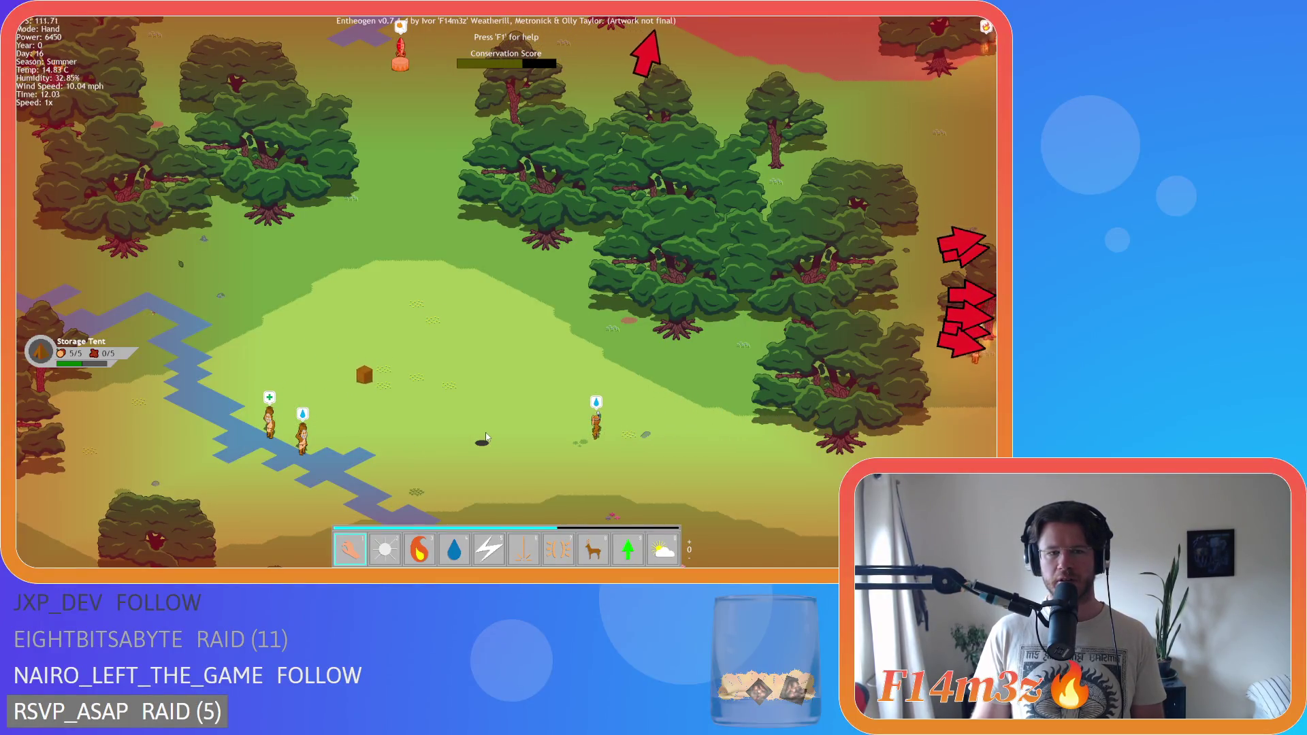
- Pan right to the burning trees near the tents, then left across the forest
key(d)
scroll(484, 431, down, 3)
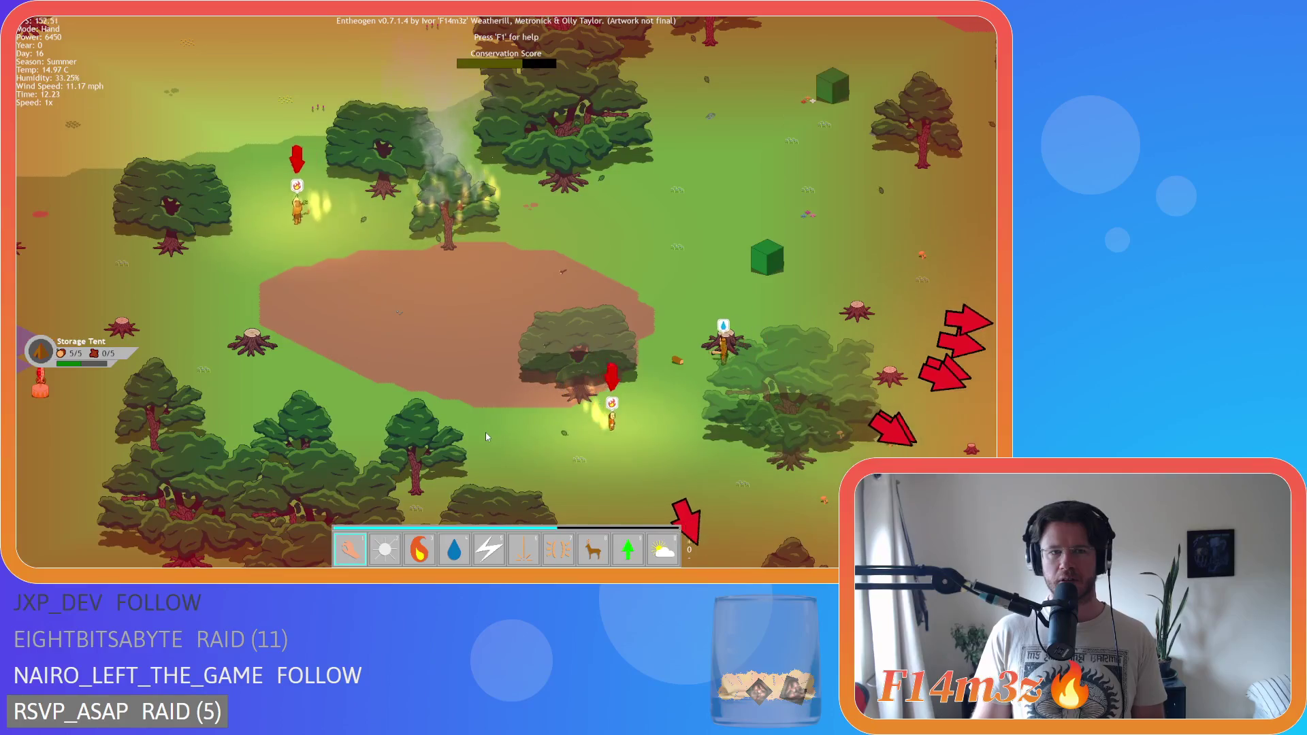
scroll(484, 431, up, 3)
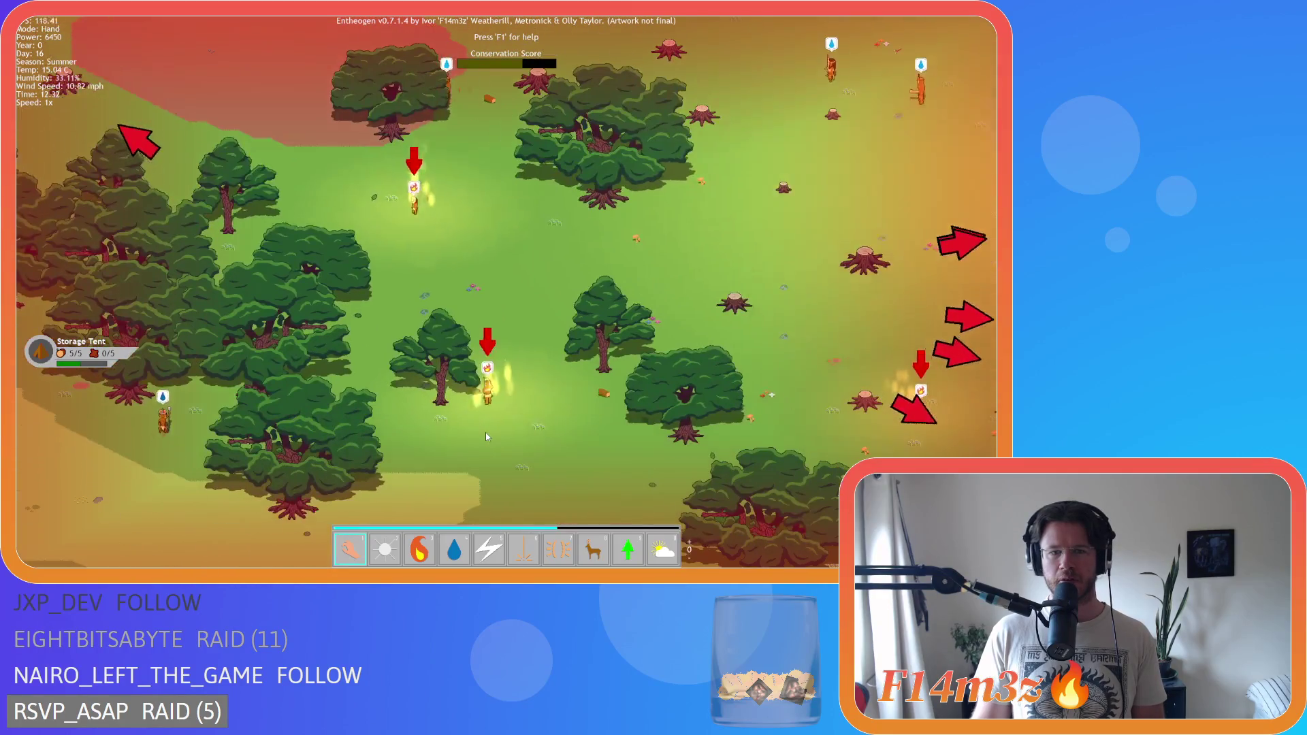
key(d)
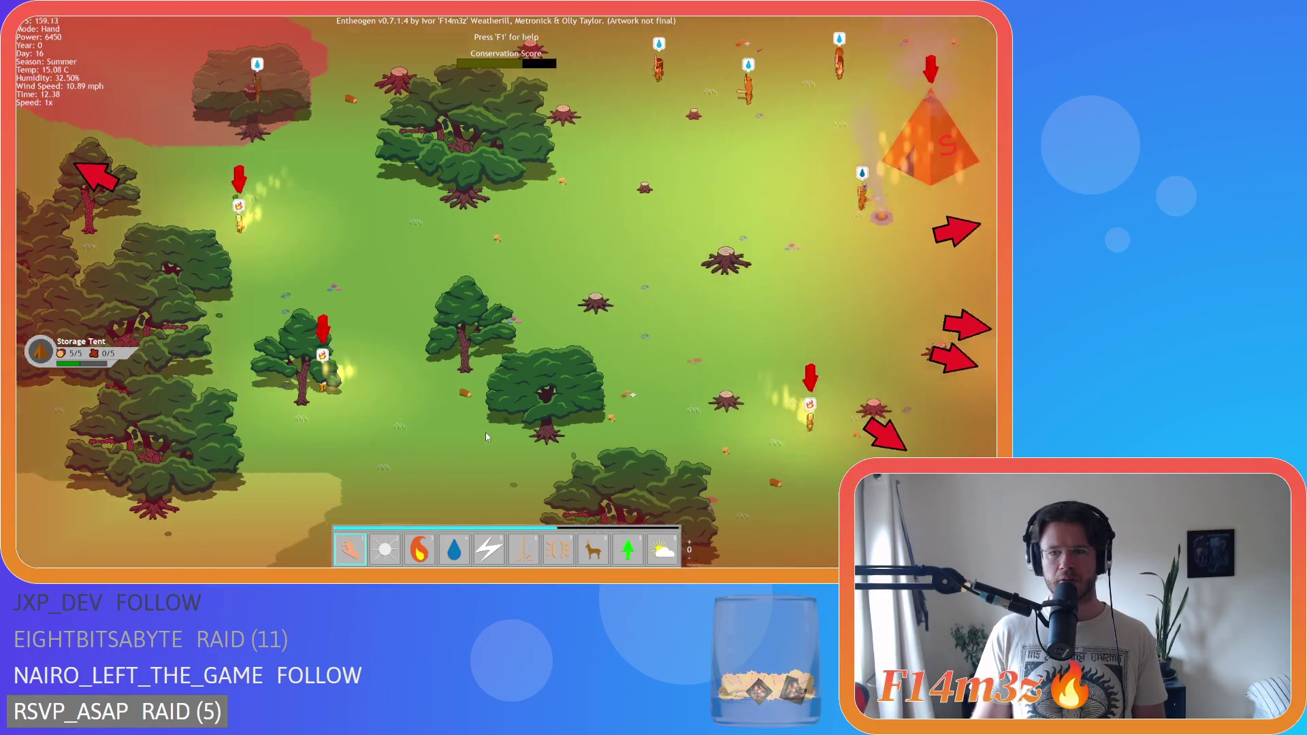
key(d)
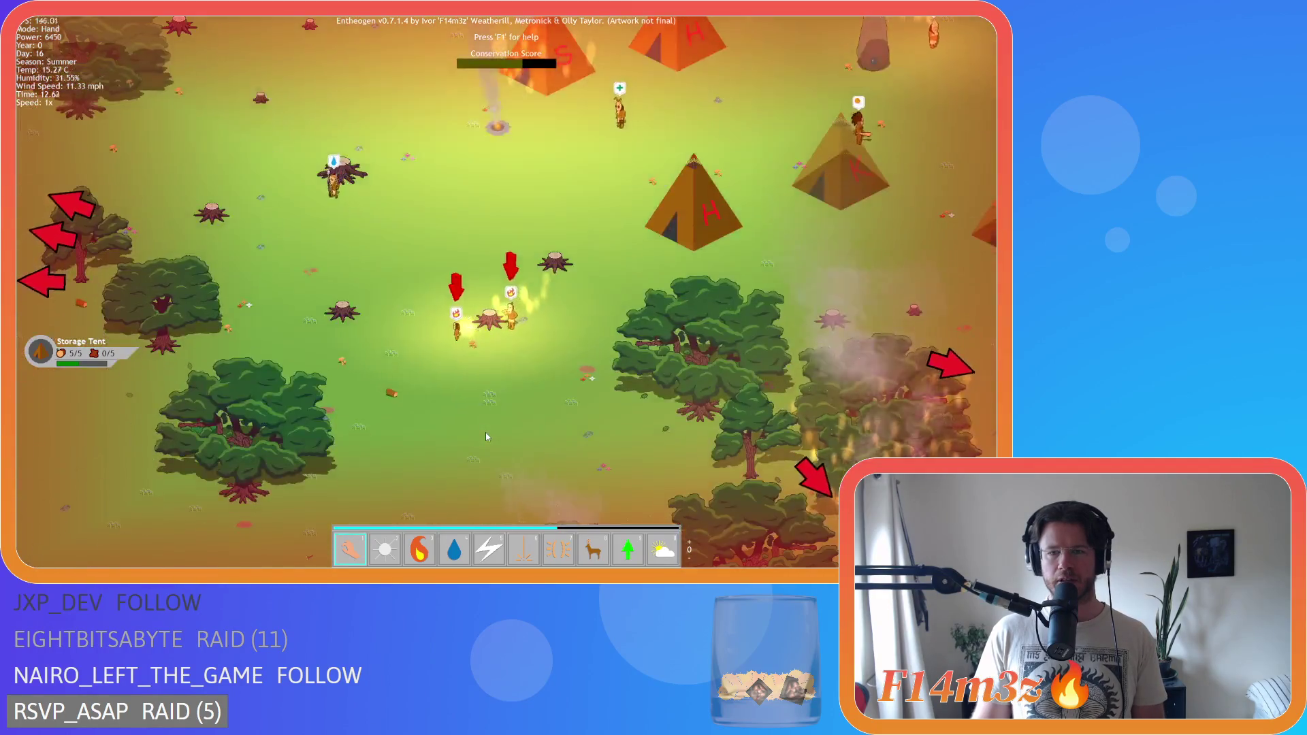
key(s)
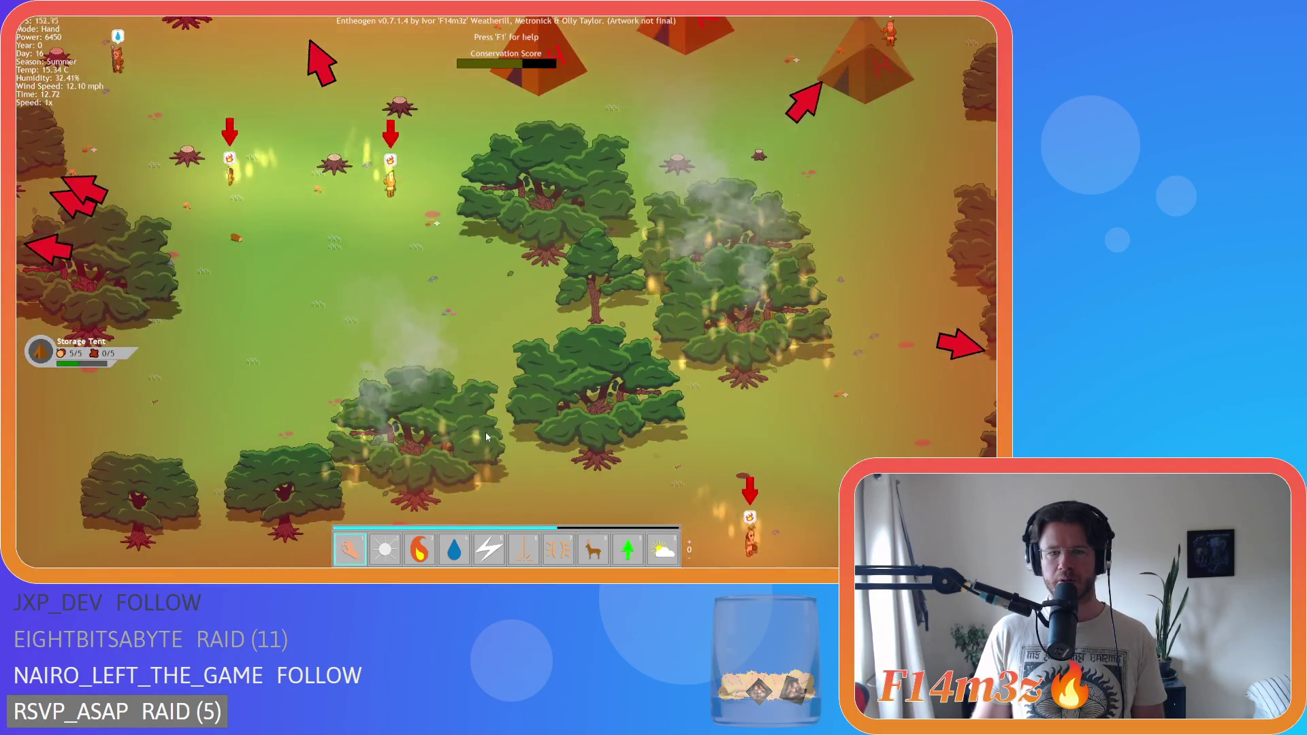
key(s)
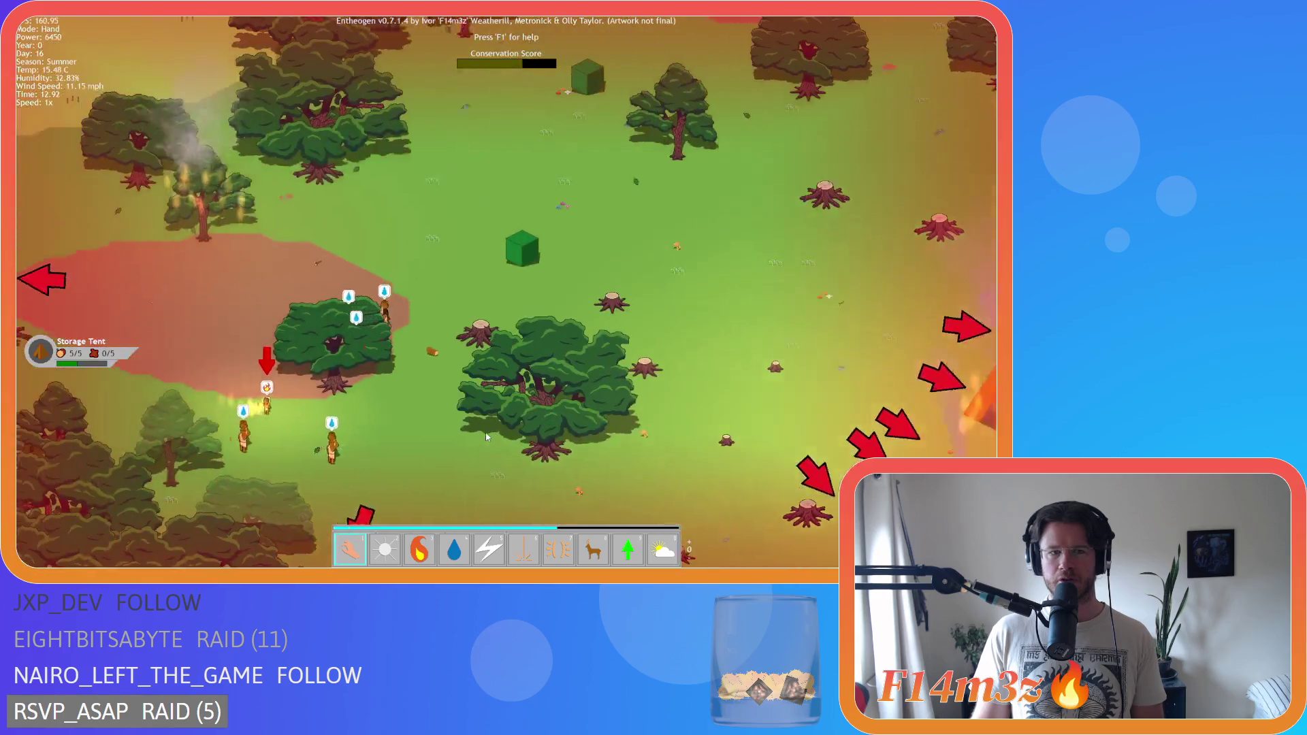
key(a)
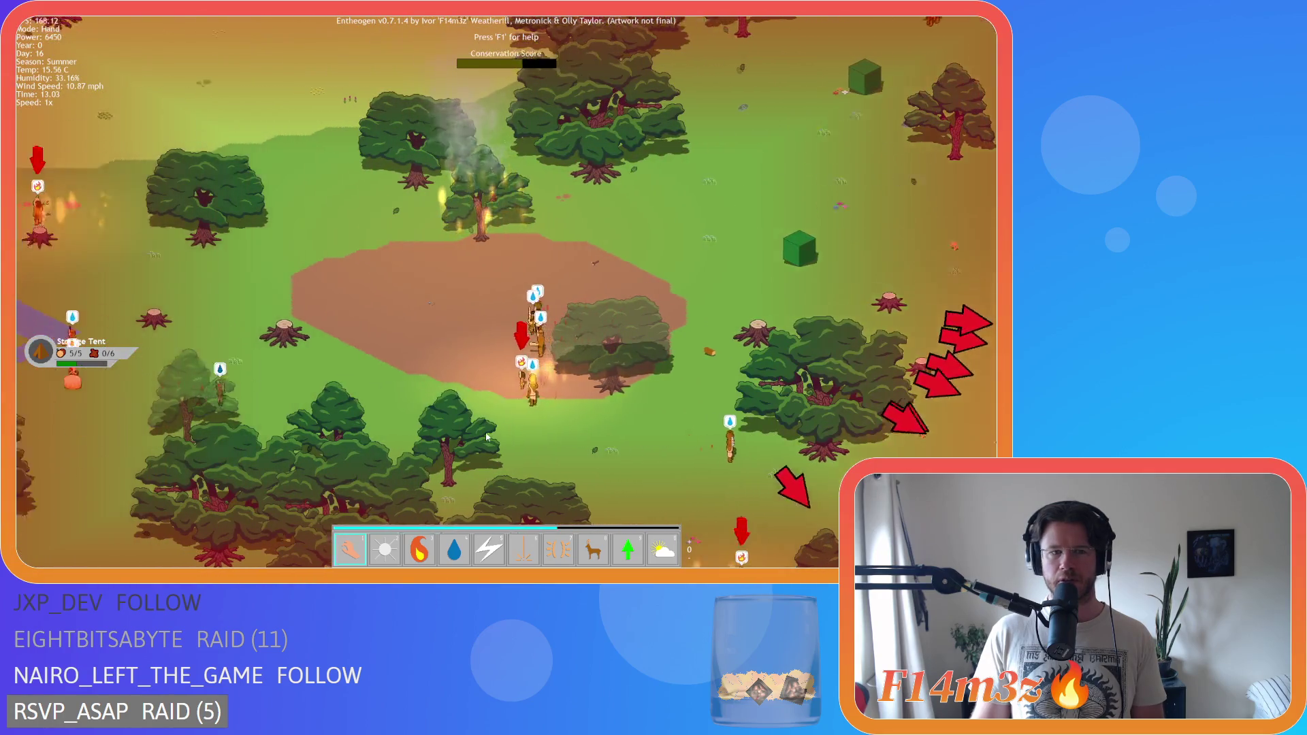
key(w)
- Pan down and right around the forest clearing and across the map
key(s)
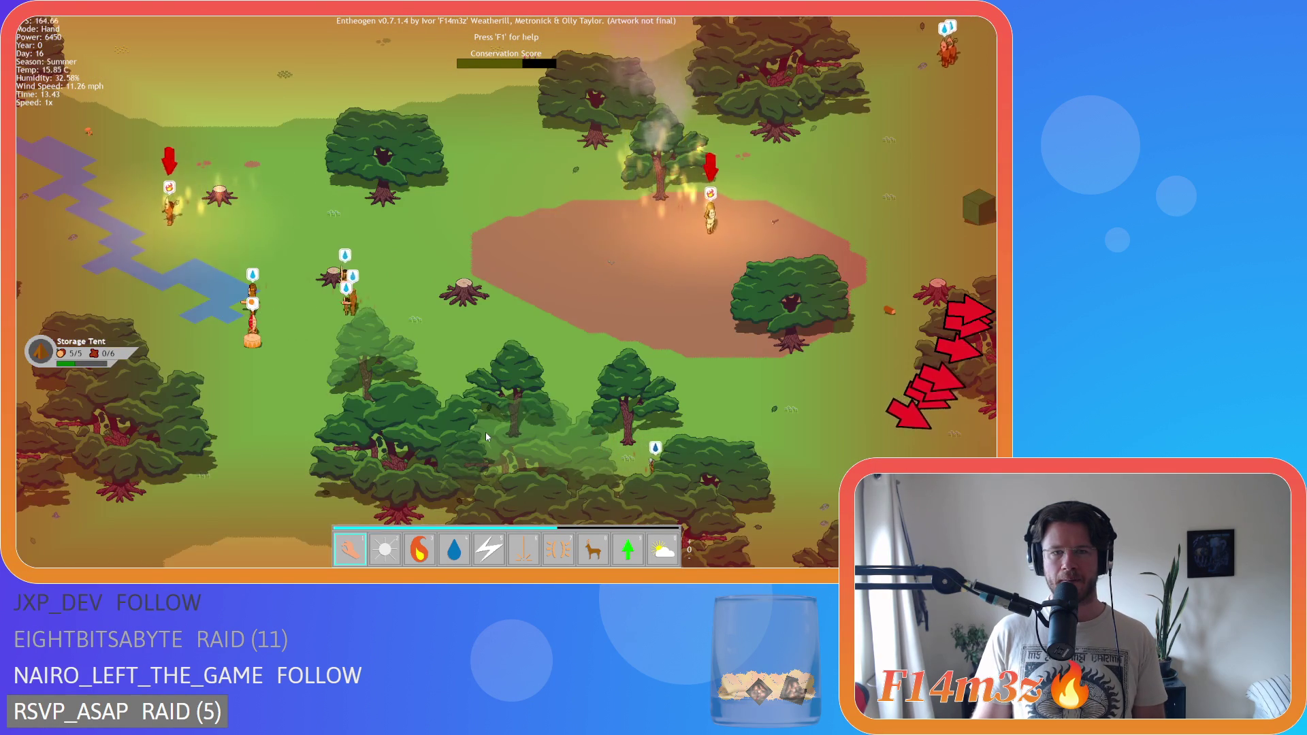
key(d)
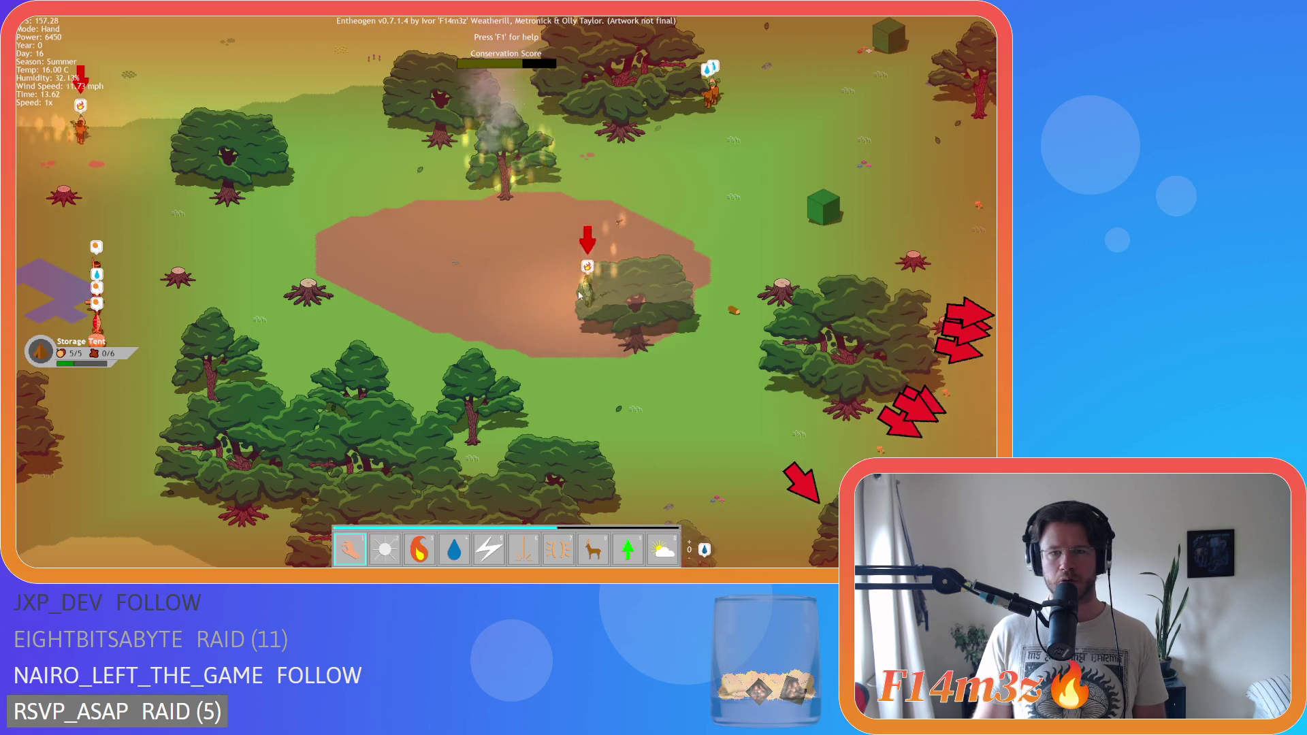
key(a)
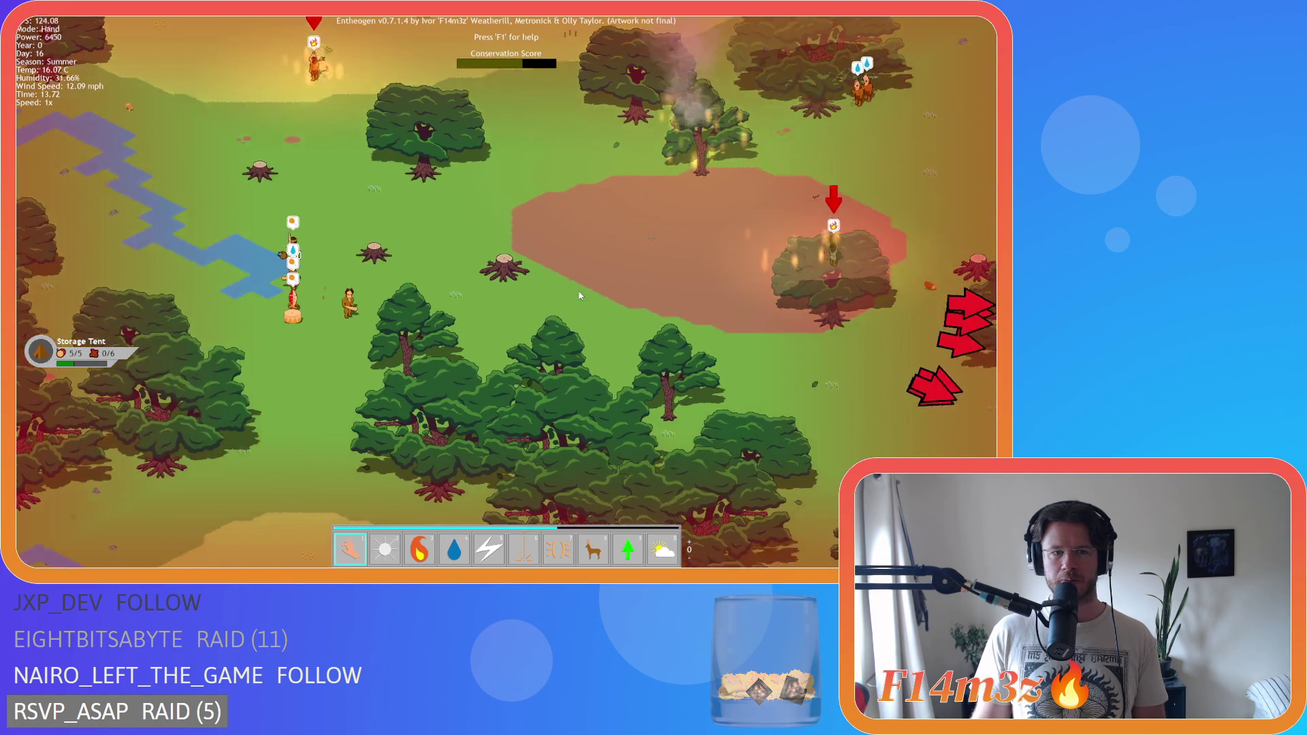
key(s)
key(d)
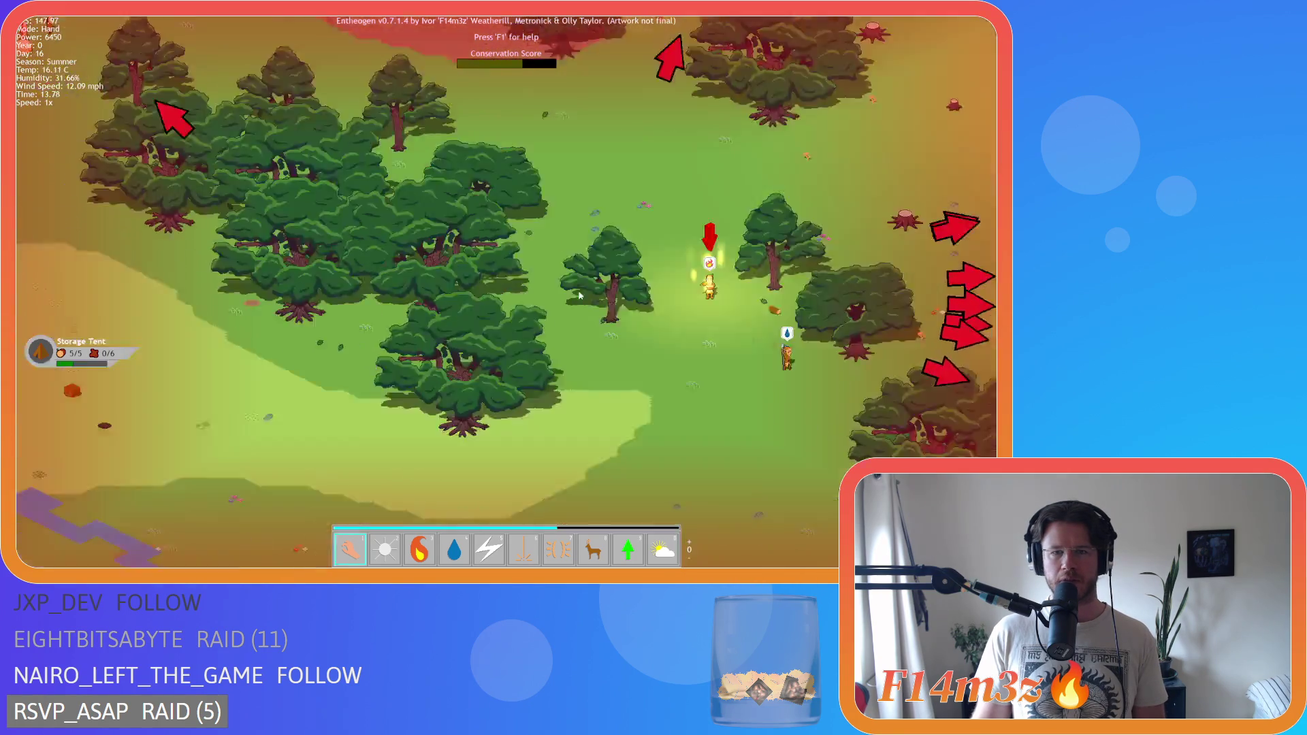
key(d)
key(w)
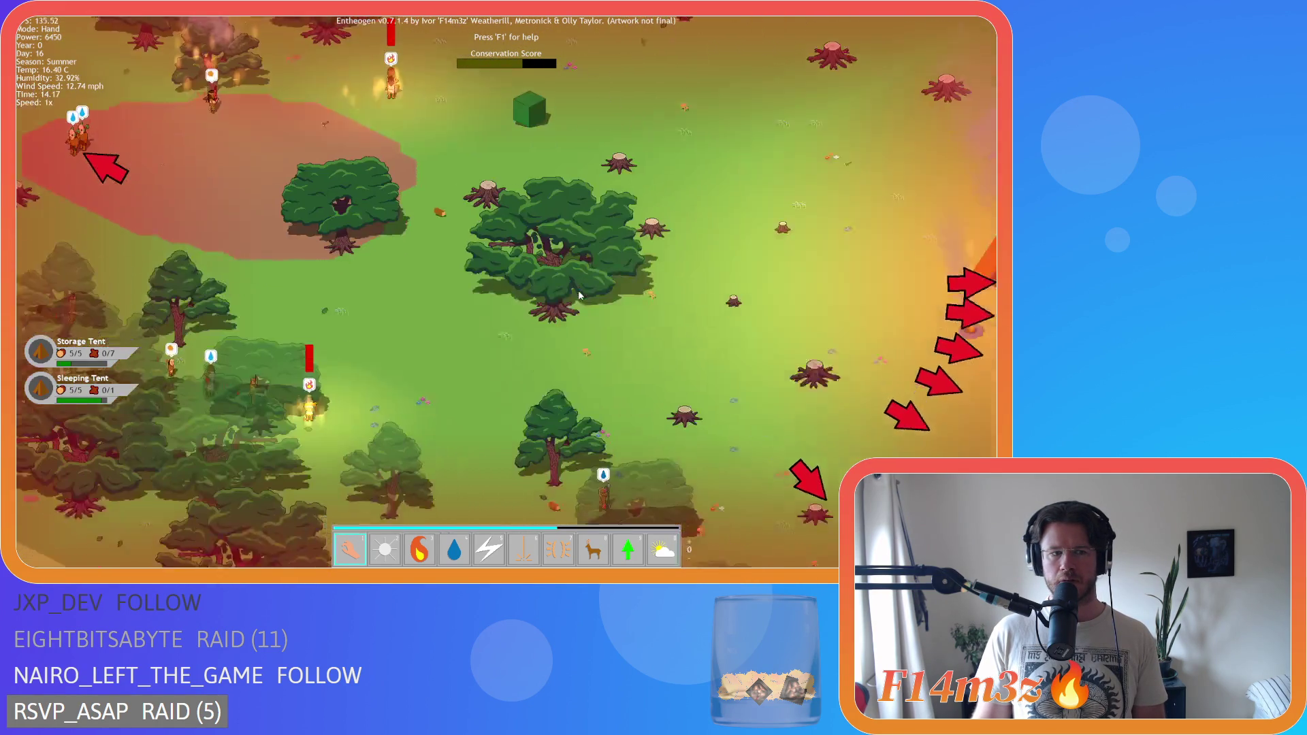
key(s)
key(d)
key(d)
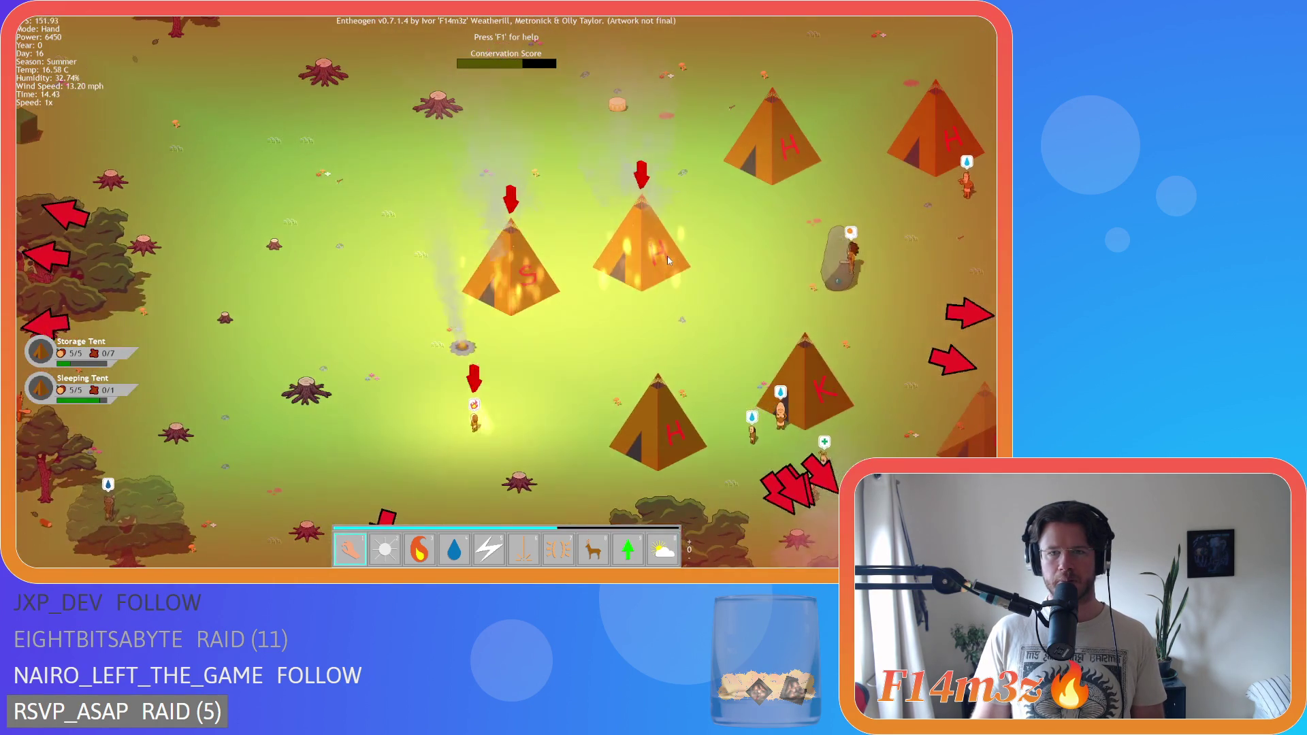
- Pan up-left to the tent village and the burning villager by the forest
key(a)
key(w)
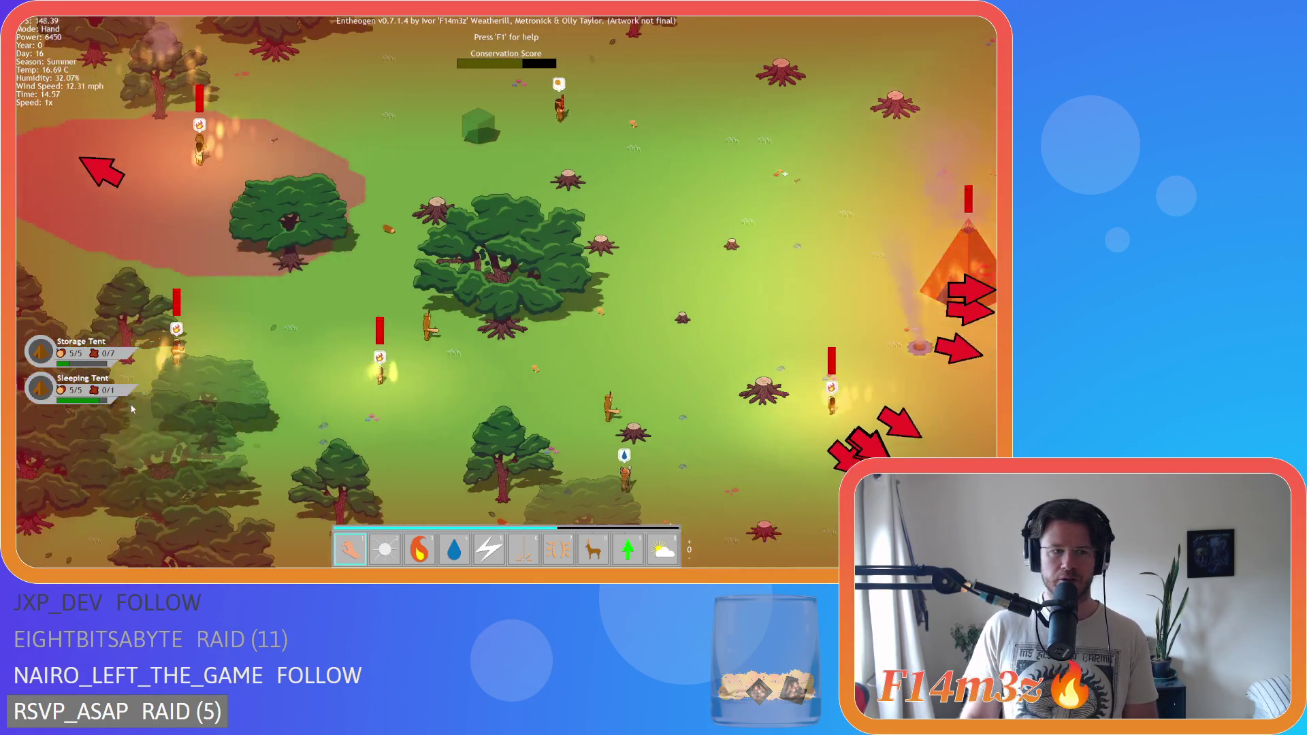
key(a)
key(w)
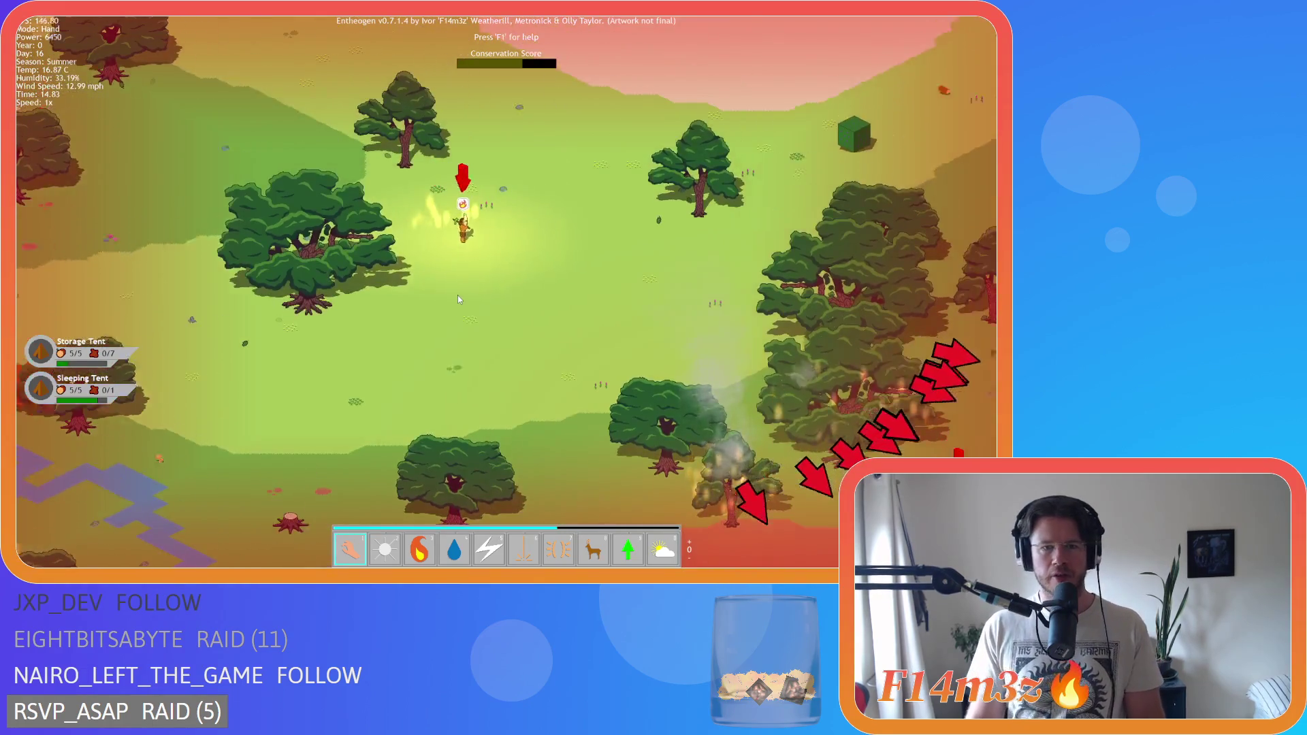
- Zoom the view and pan from the burning villager toward the tent village
key(s)
key(a)
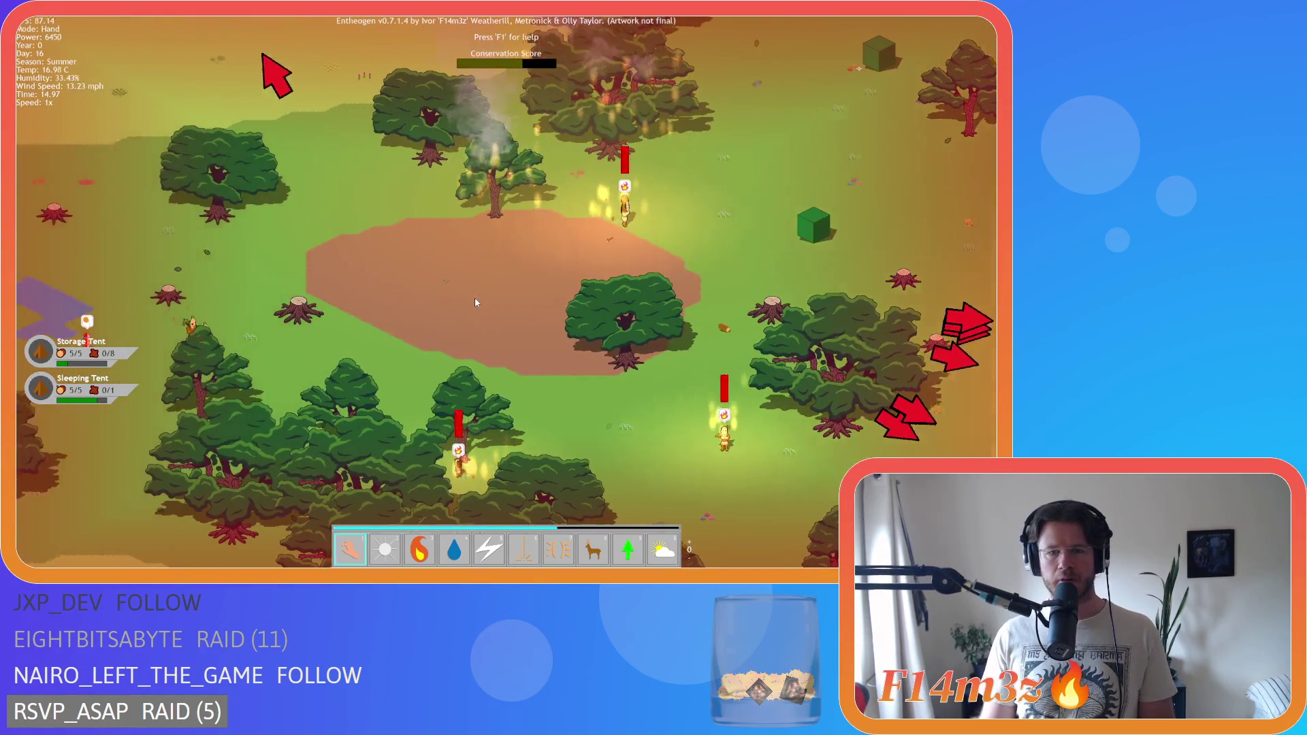
key(a)
scroll(475, 302, down, 3)
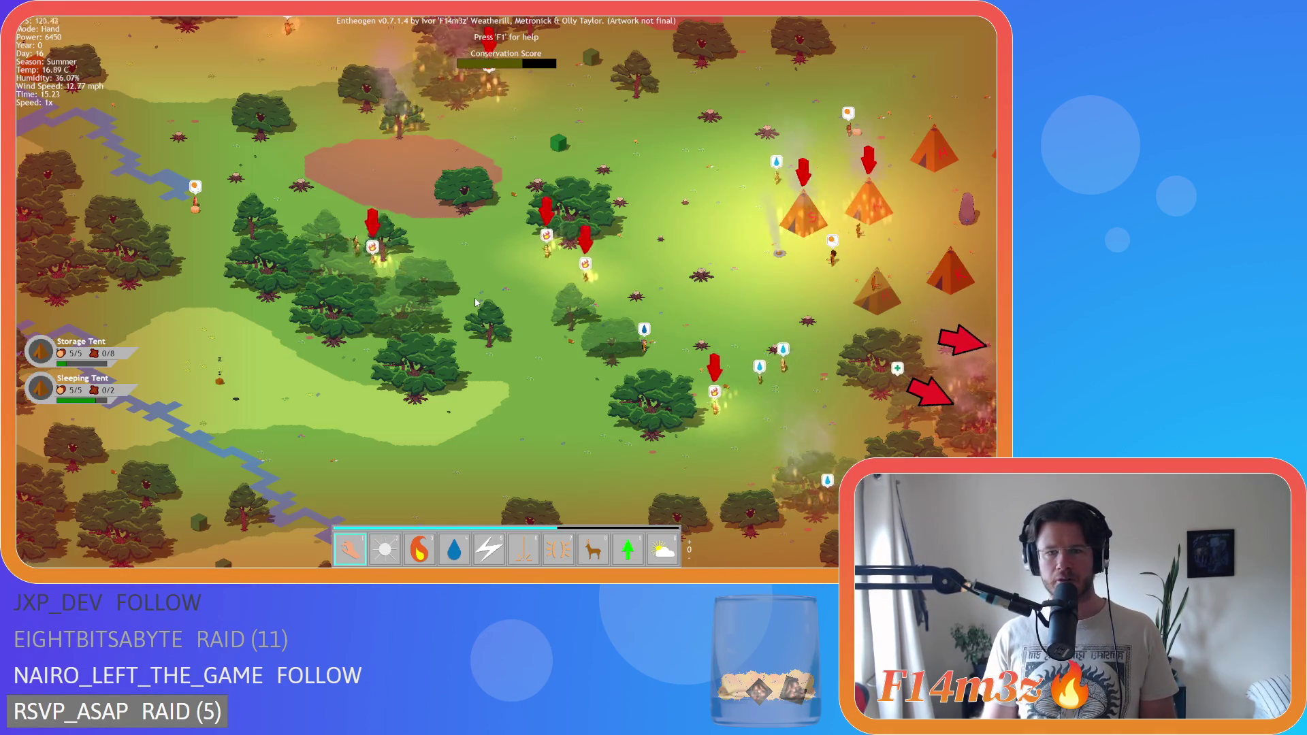
key(d)
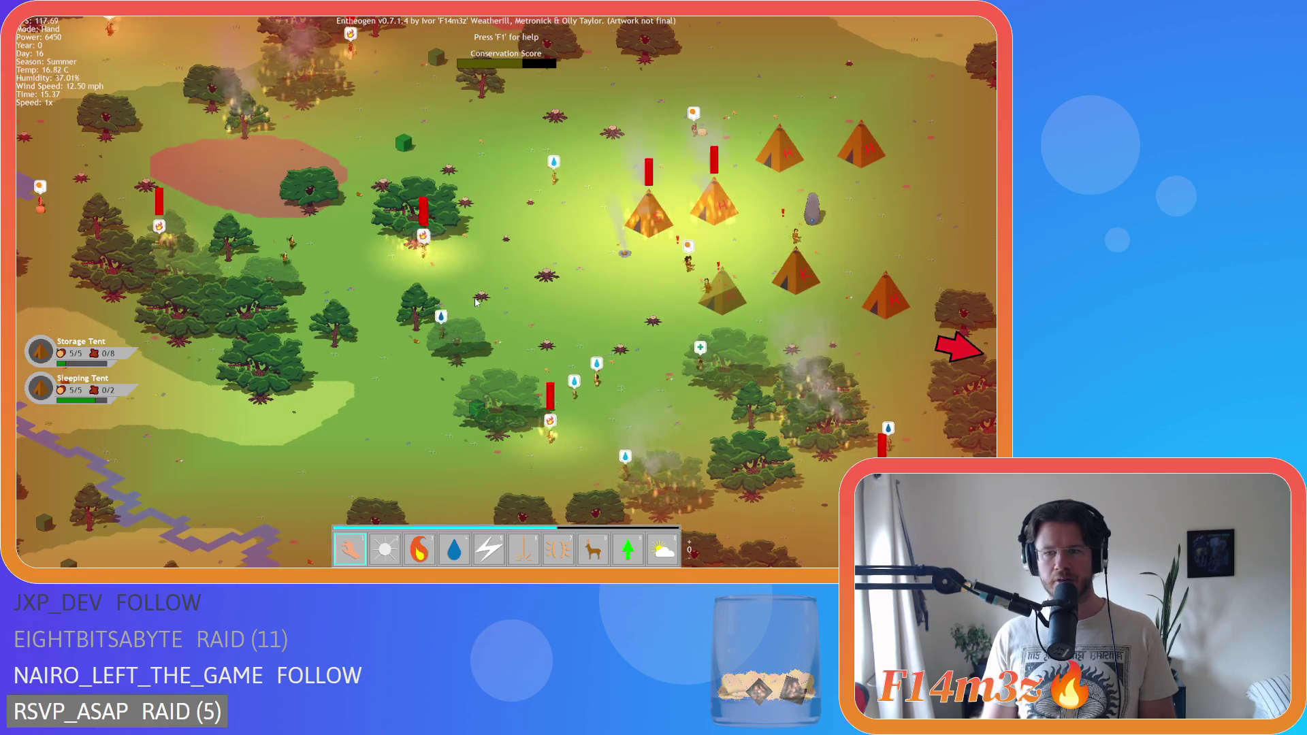
key(d)
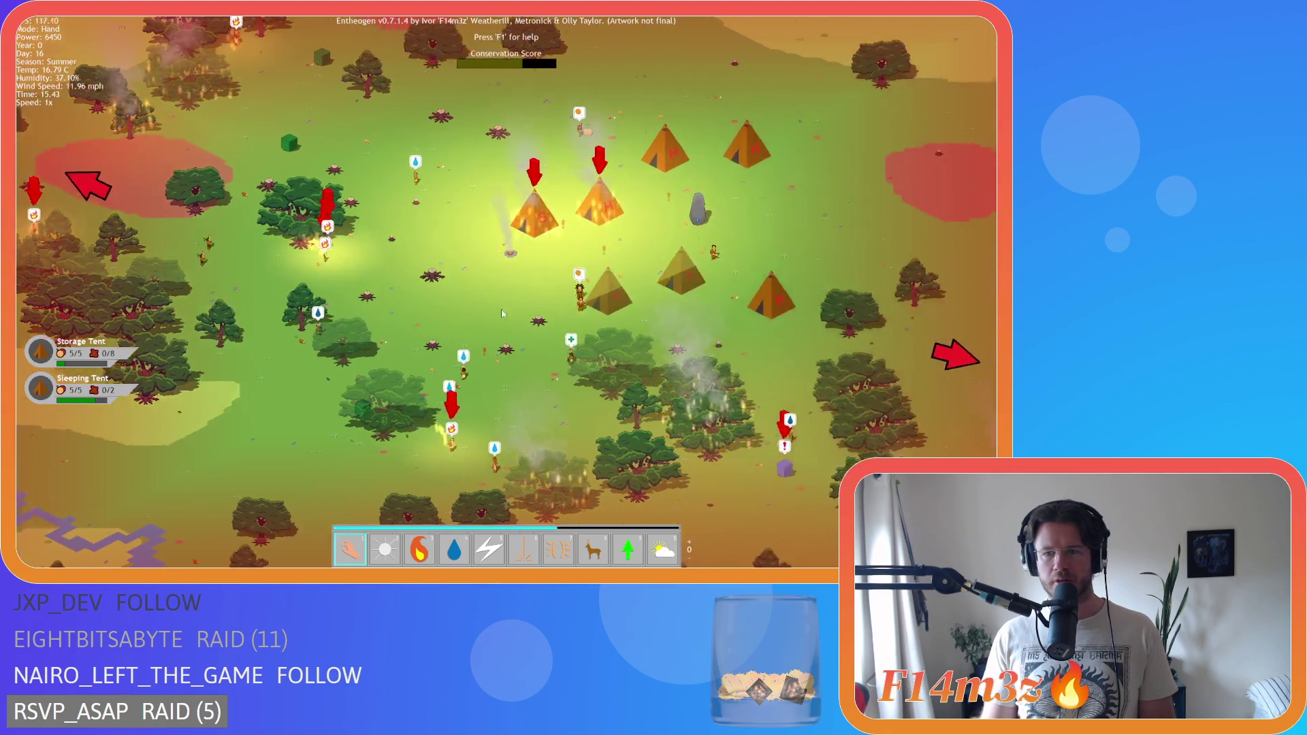
key(s)
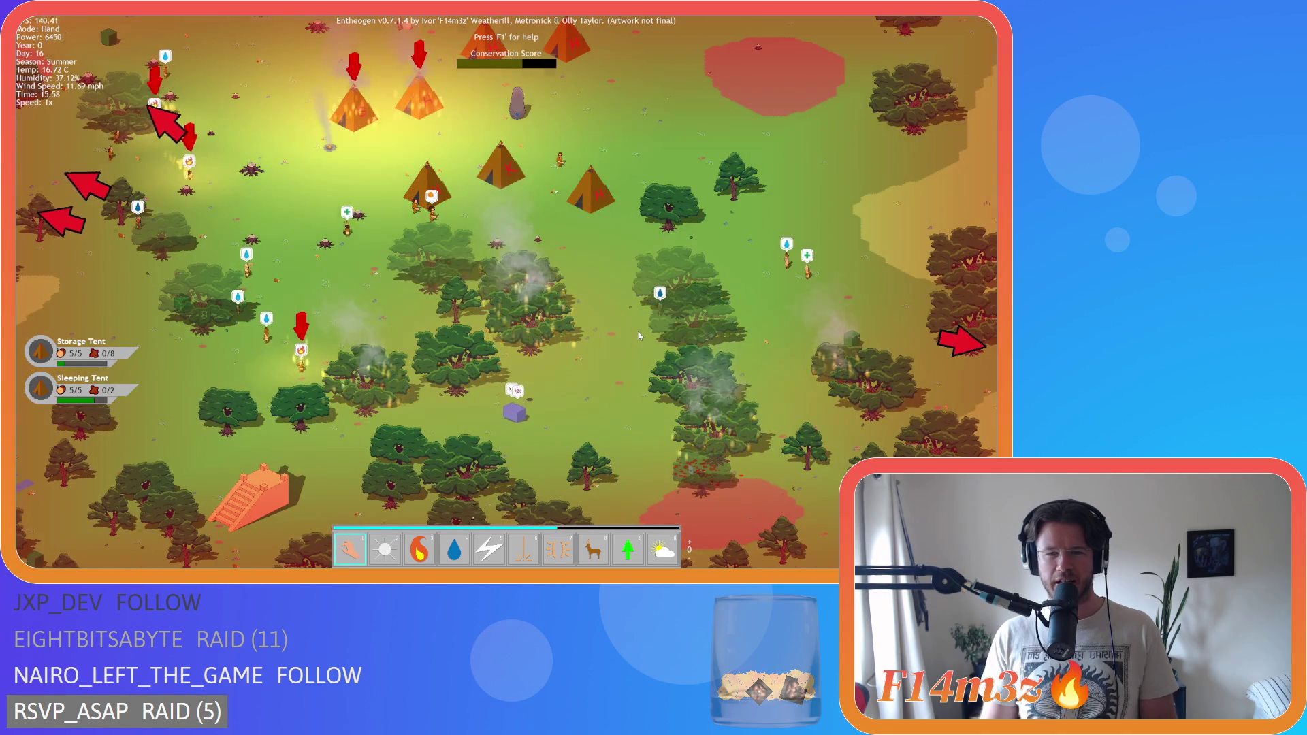
scroll(640, 336, up, 3)
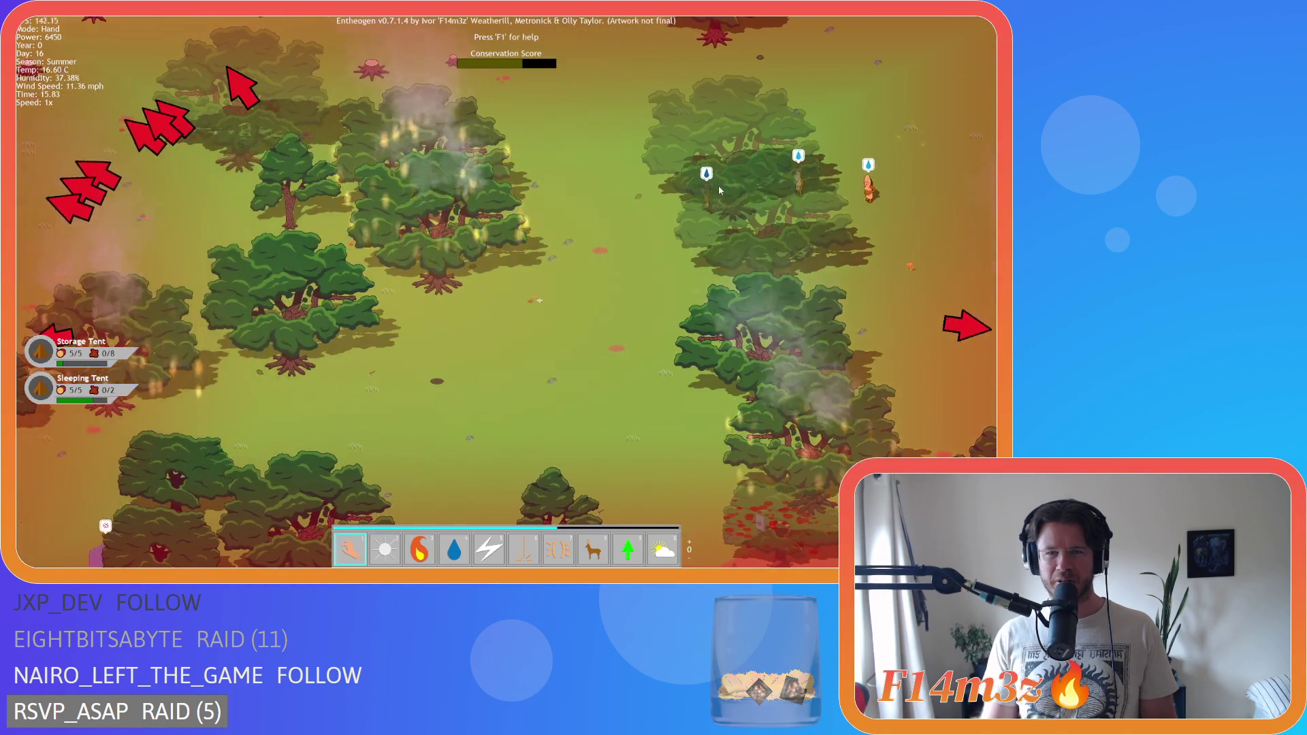
scroll(726, 221, down, 3)
key(a)
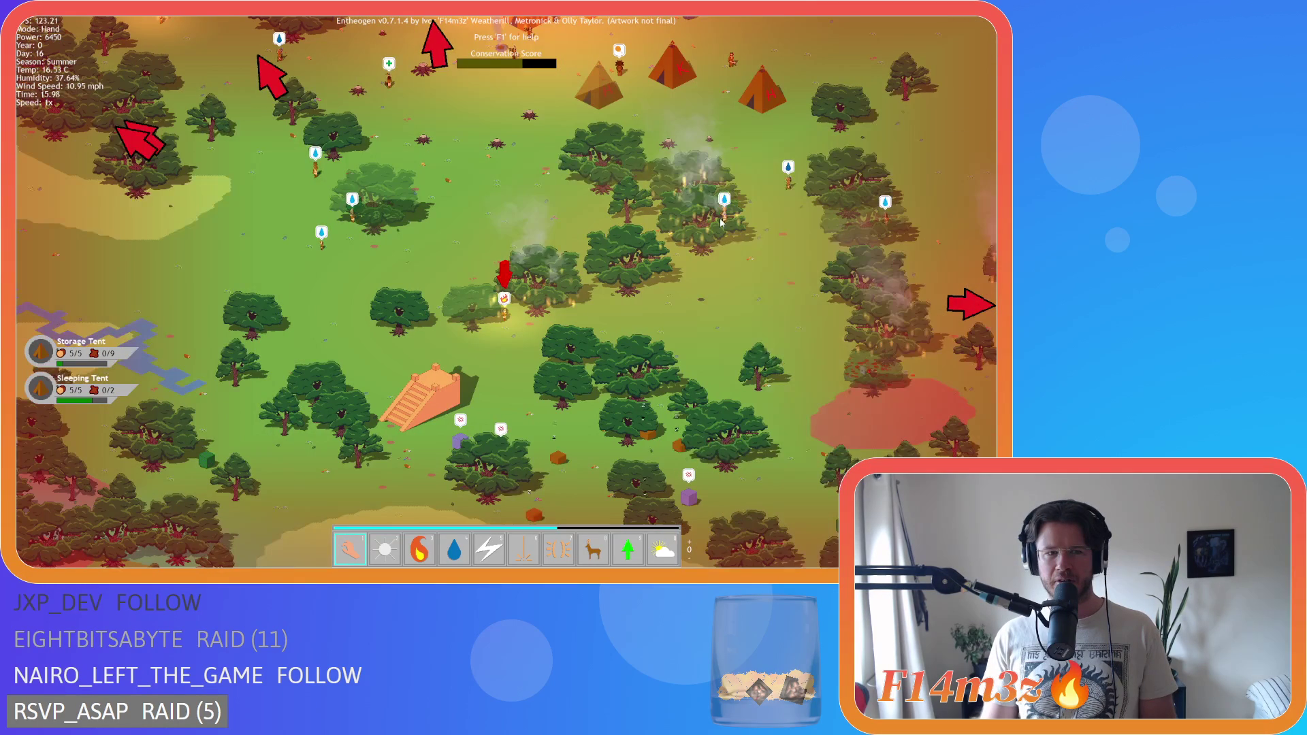
key(a)
key(w)
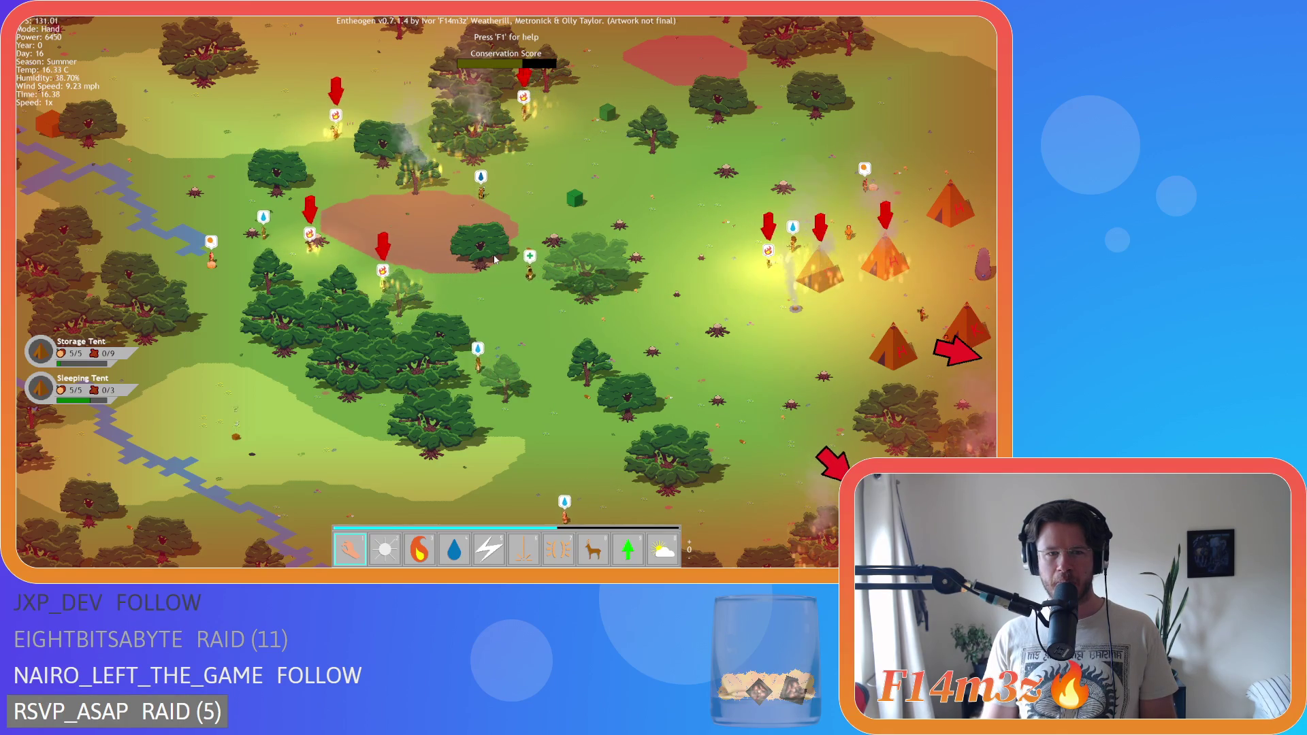
- Zoom in and out while panning up over the villagers
scroll(495, 260, down, 3)
scroll(492, 275, up, 5)
key(w)
scroll(505, 294, down, 3)
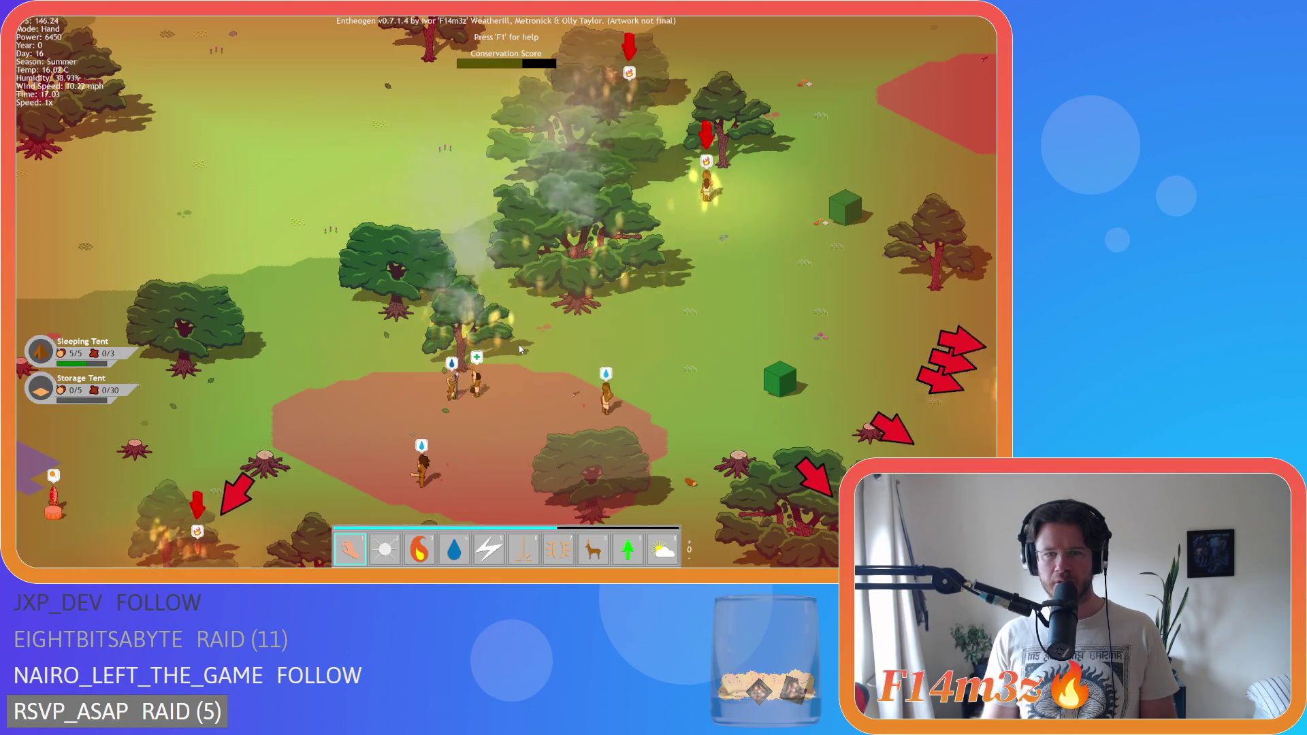
scroll(589, 351, up, 2)
scroll(589, 352, up, 2)
- Pan away from the tent camp to survey the woods, zooming as needed
key(w)
key(a)
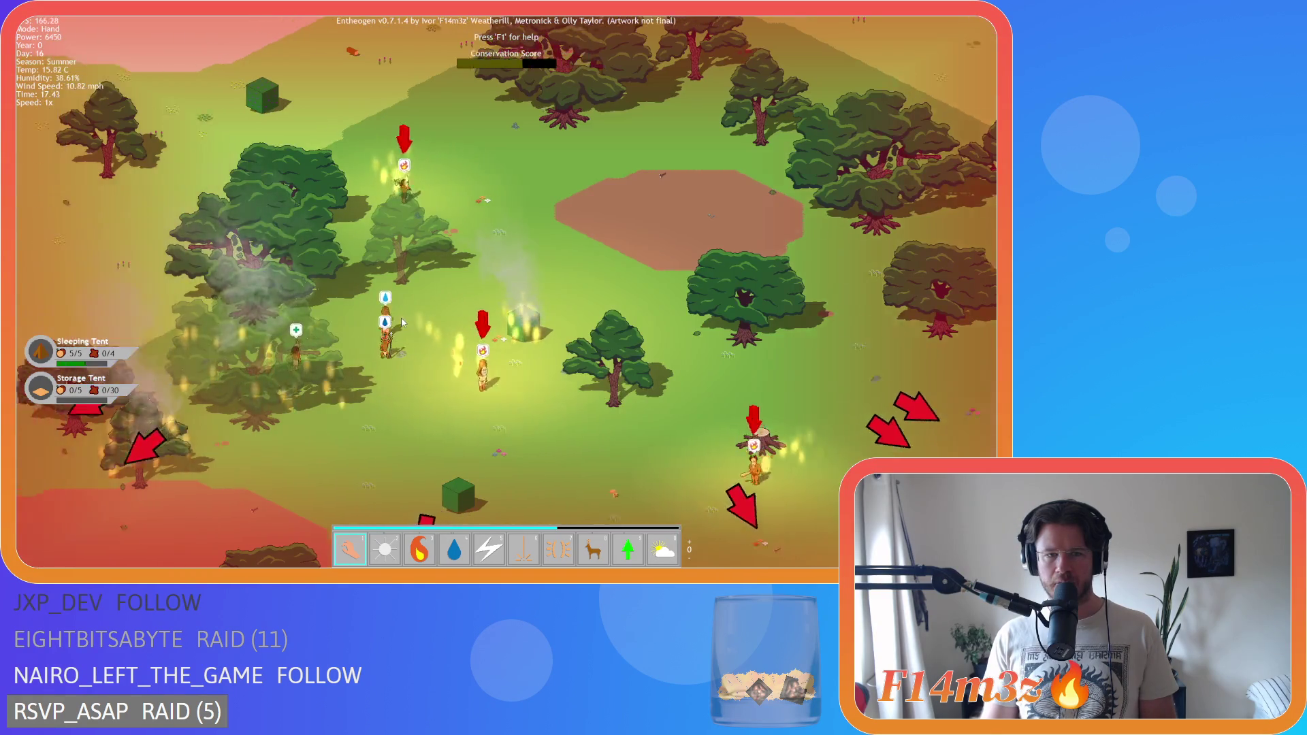
scroll(428, 328, down, 3)
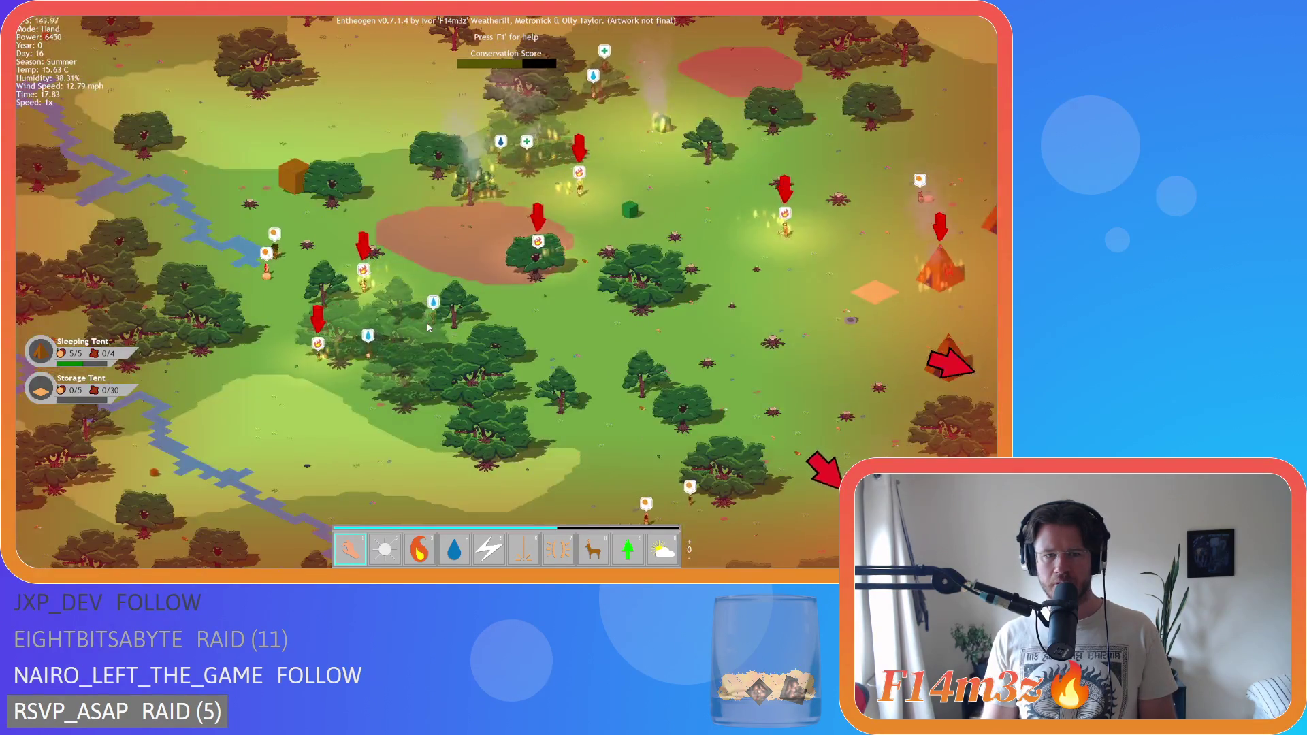
scroll(428, 328, up, 1)
scroll(428, 328, up, 1)
key(d)
scroll(427, 327, down, 2)
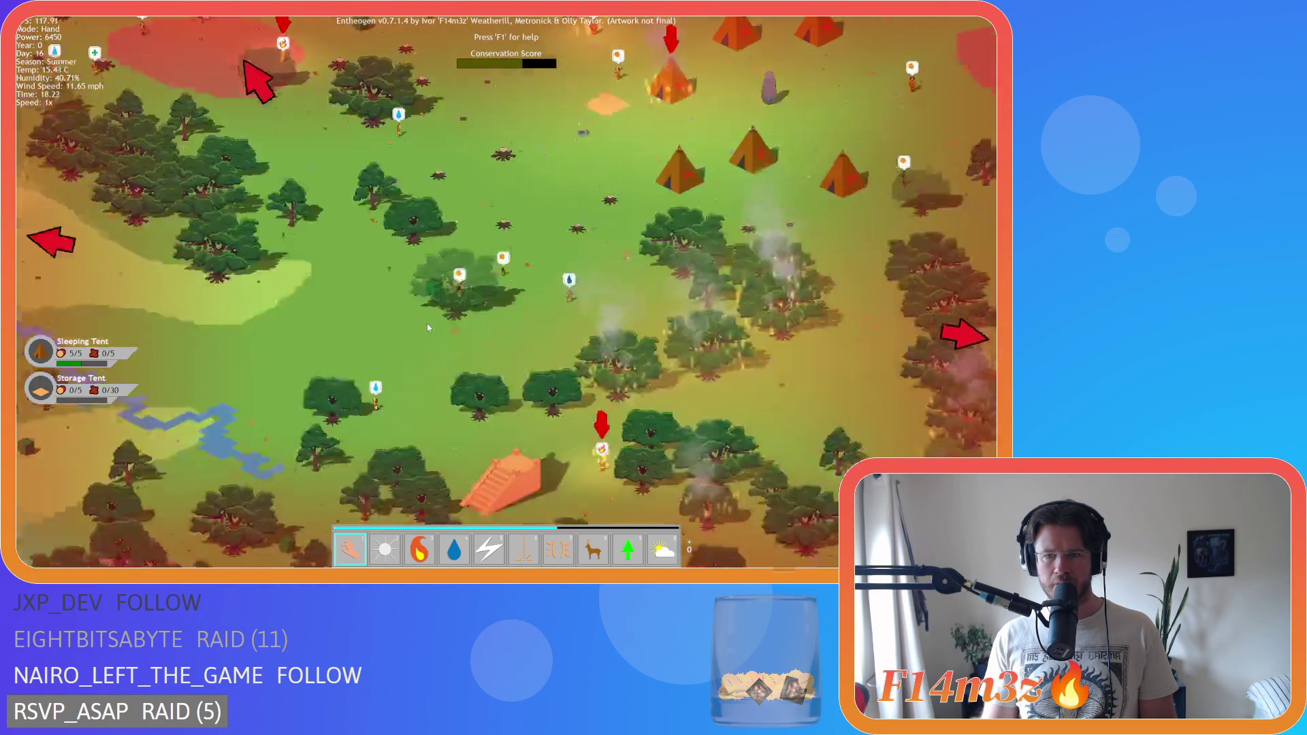
- Zoom and pan right across the map, then up-left toward the tent camp
scroll(427, 328, up, 2)
key(d)
key(d)
scroll(712, 358, up, 3)
key(d)
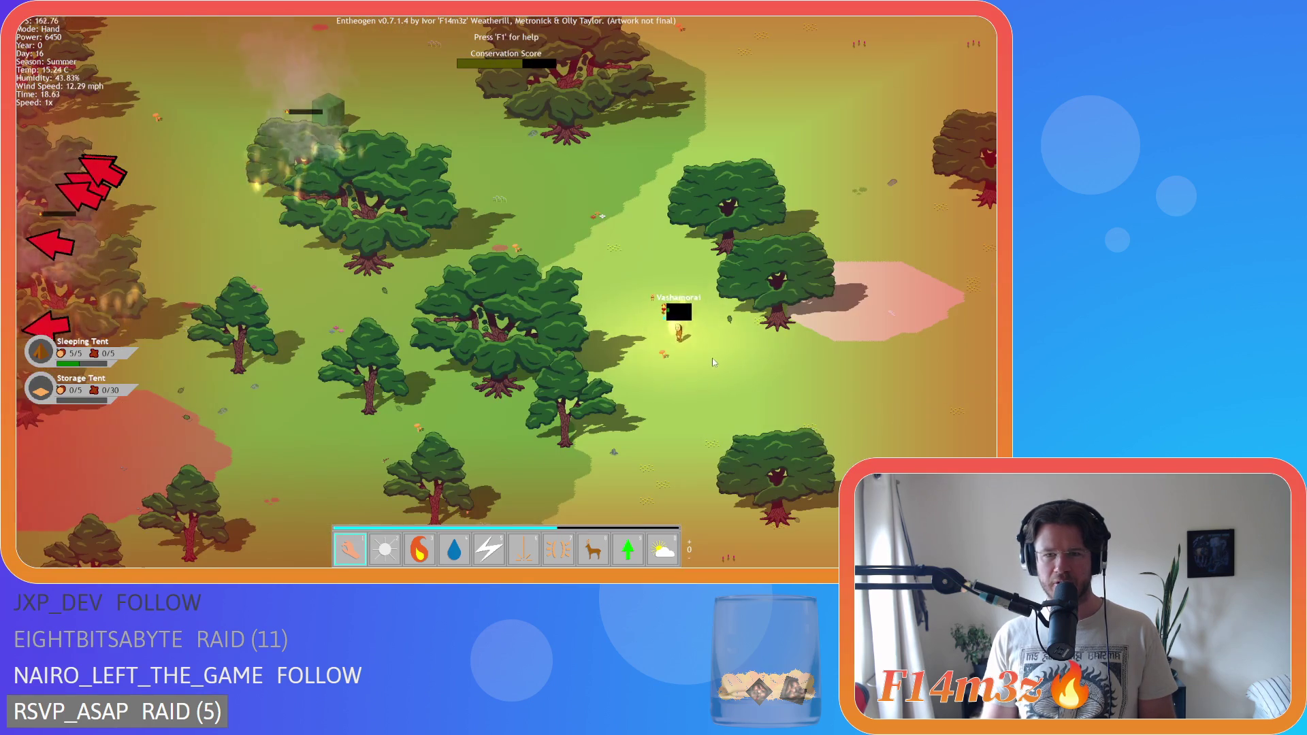
scroll(711, 361, down, 2)
key(w)
key(a)
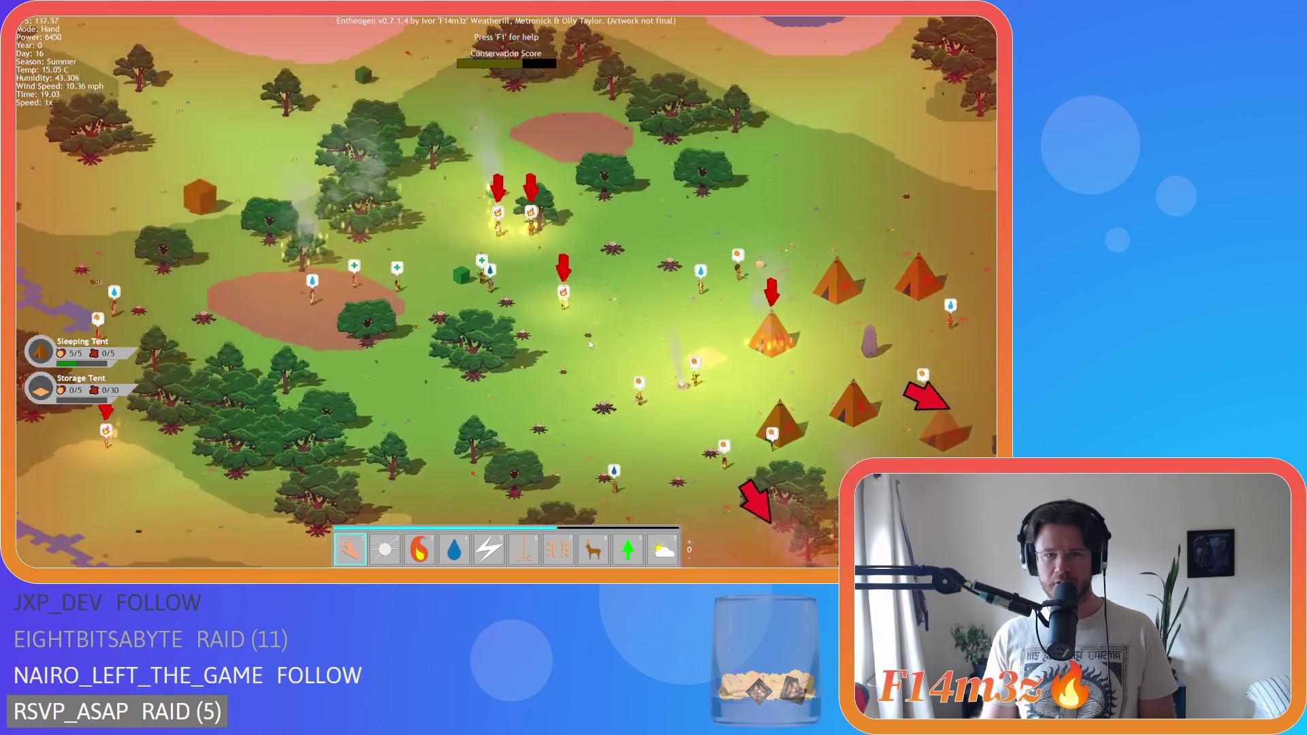
- Zoom in and out and pan around until the tent camp comes into view
scroll(590, 340, up, 3)
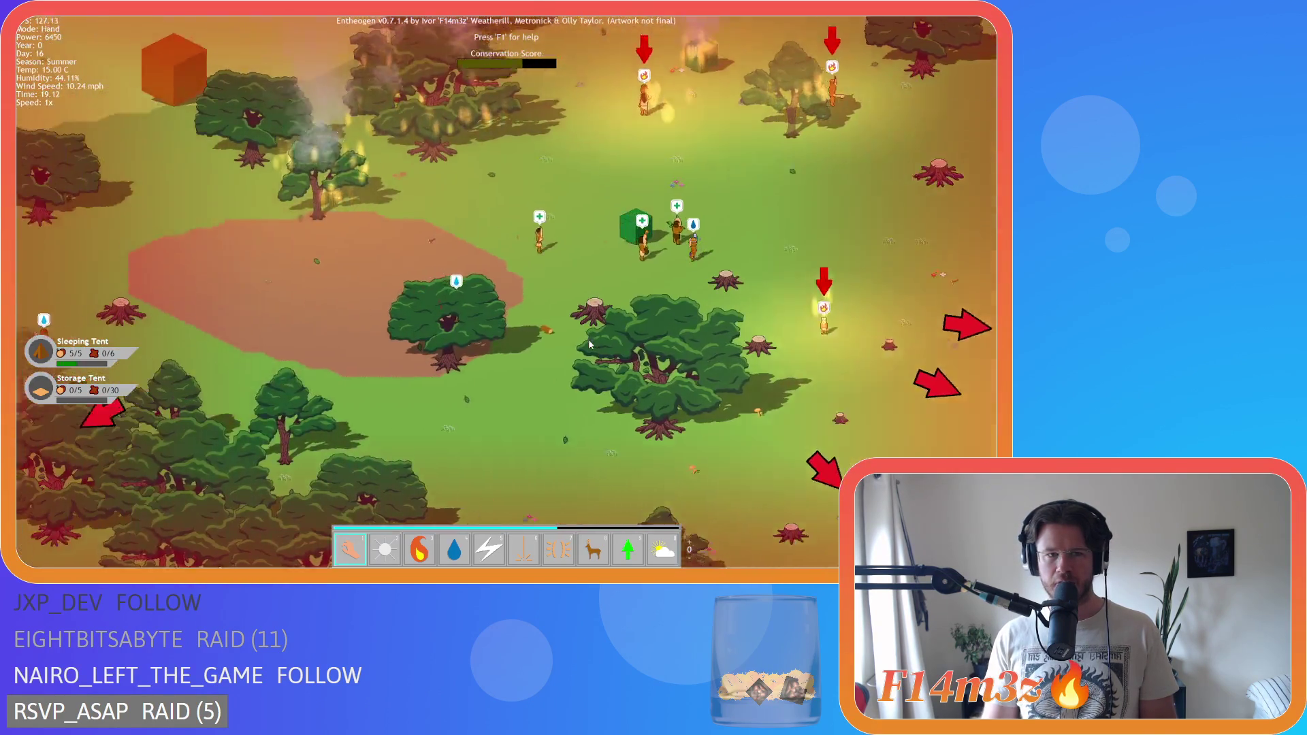
scroll(590, 344, down, 3)
scroll(589, 344, up, 1)
scroll(590, 343, down, 3)
key(d)
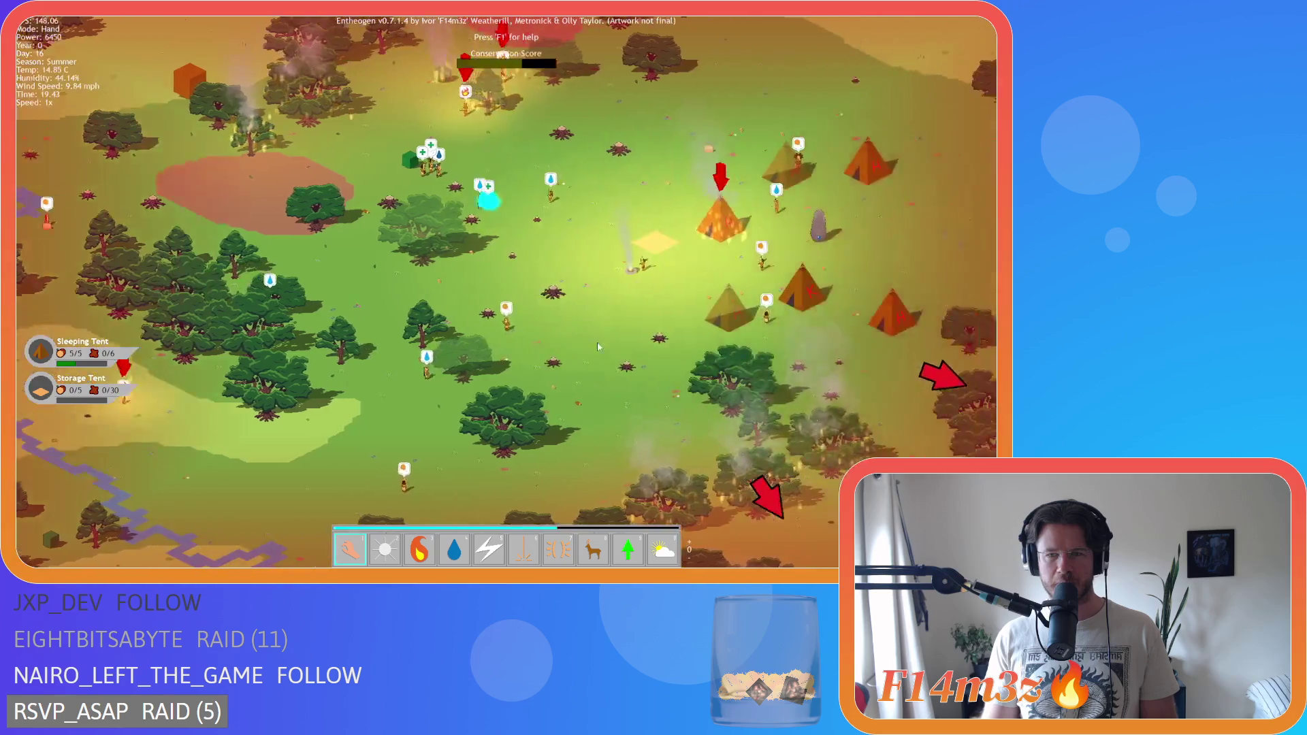
scroll(723, 358, up, 3)
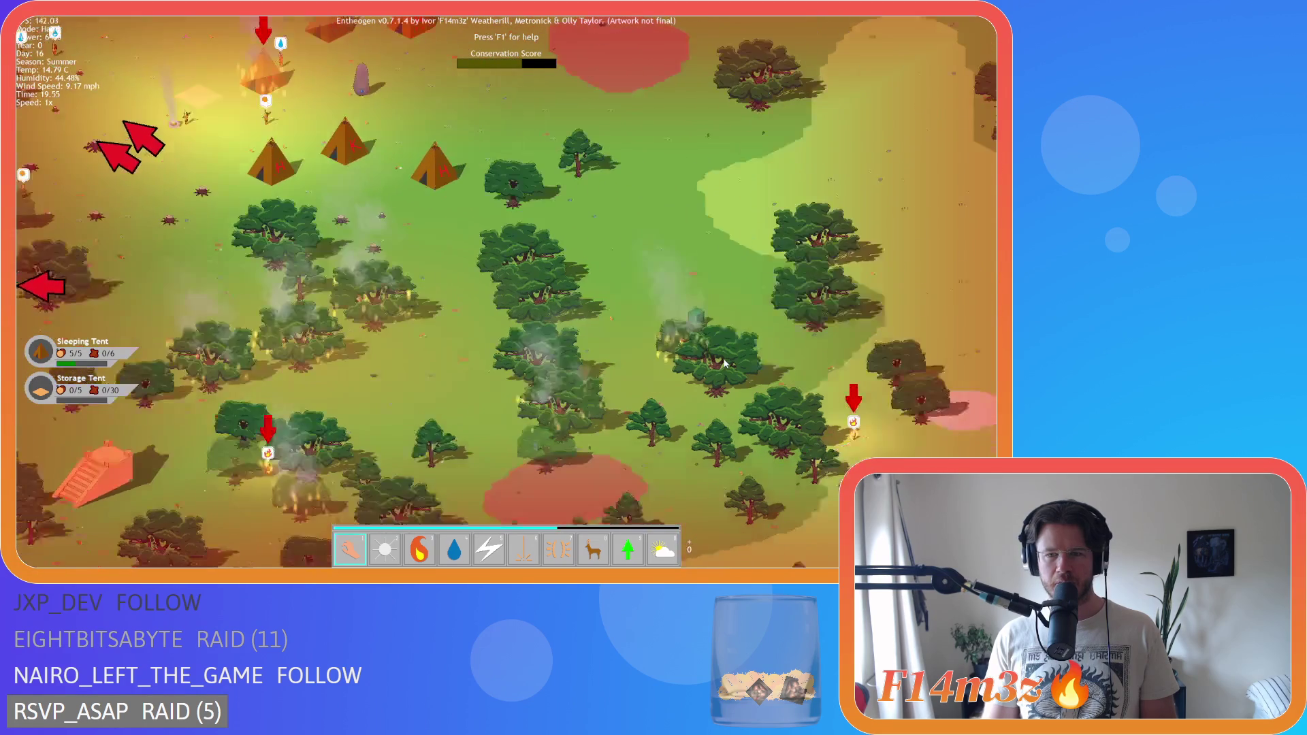
key(s)
key(d)
key(w)
key(a)
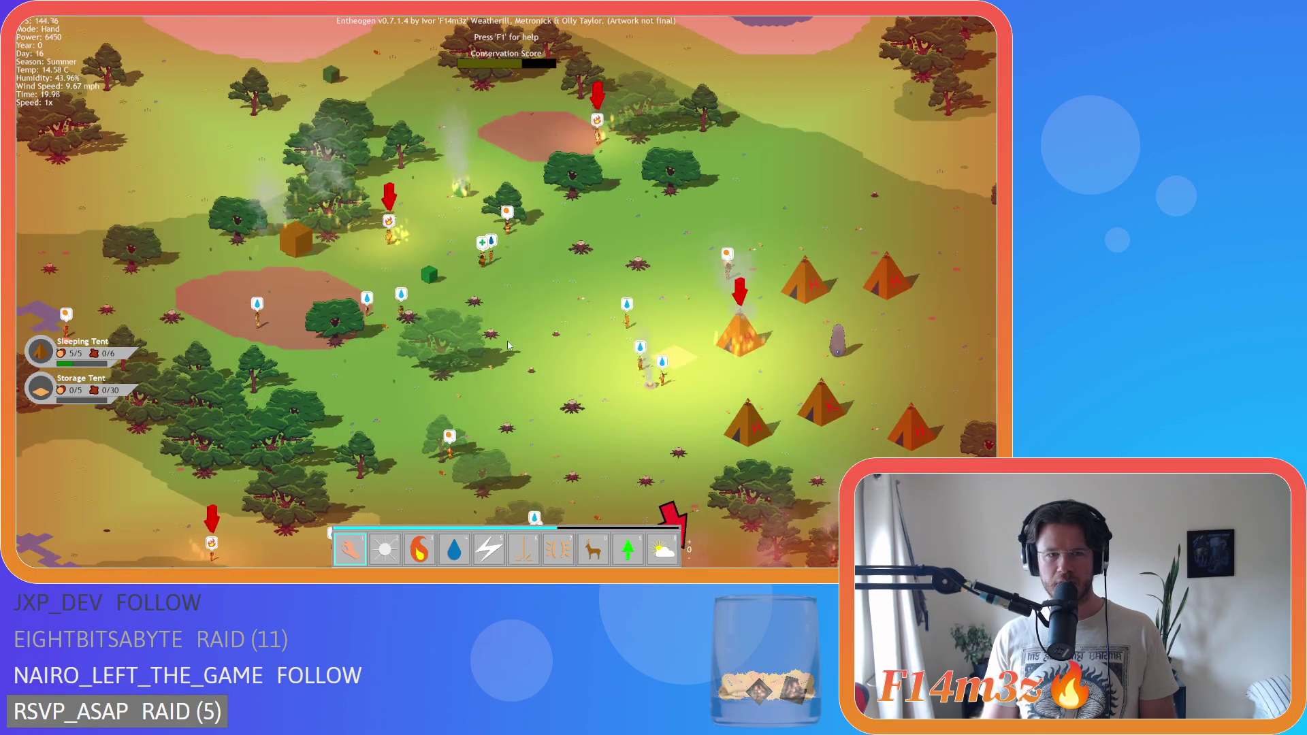
- Zoom repeatedly and reposition the view so the tents sit near the top
scroll(508, 345, down, 5)
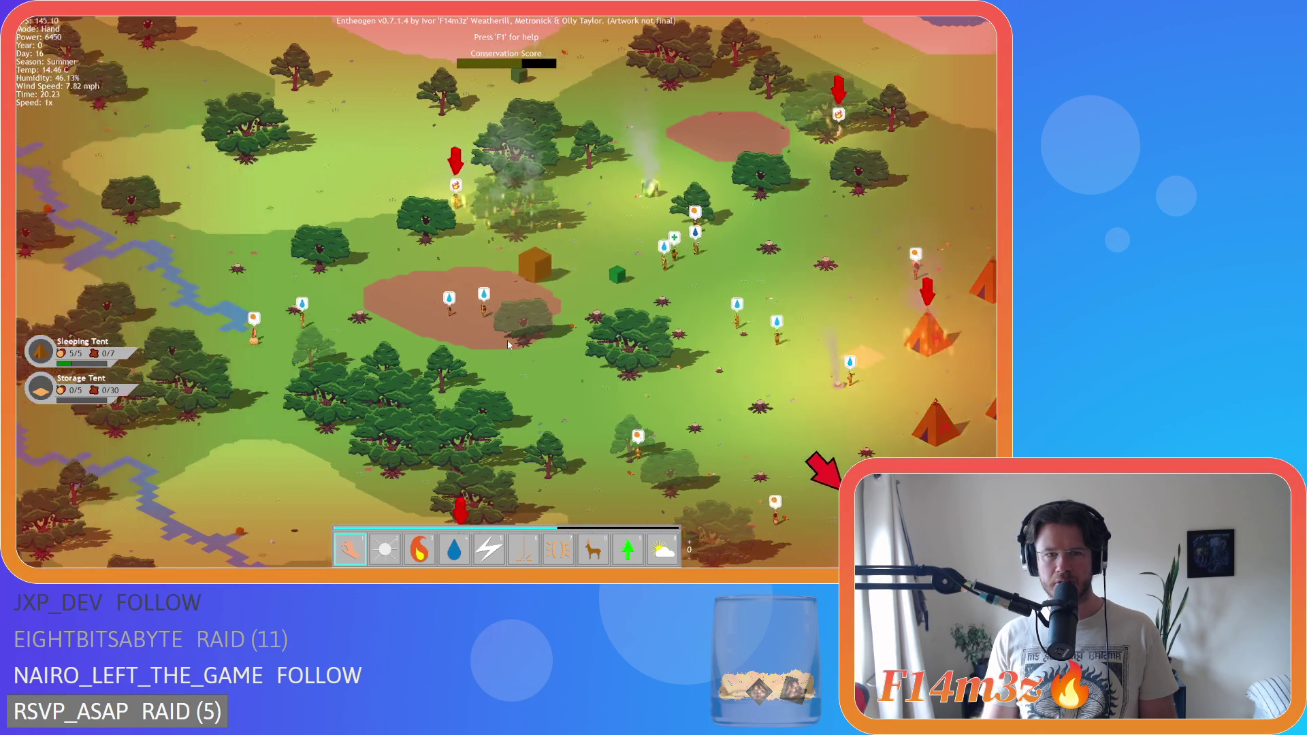
scroll(548, 276, up, 8)
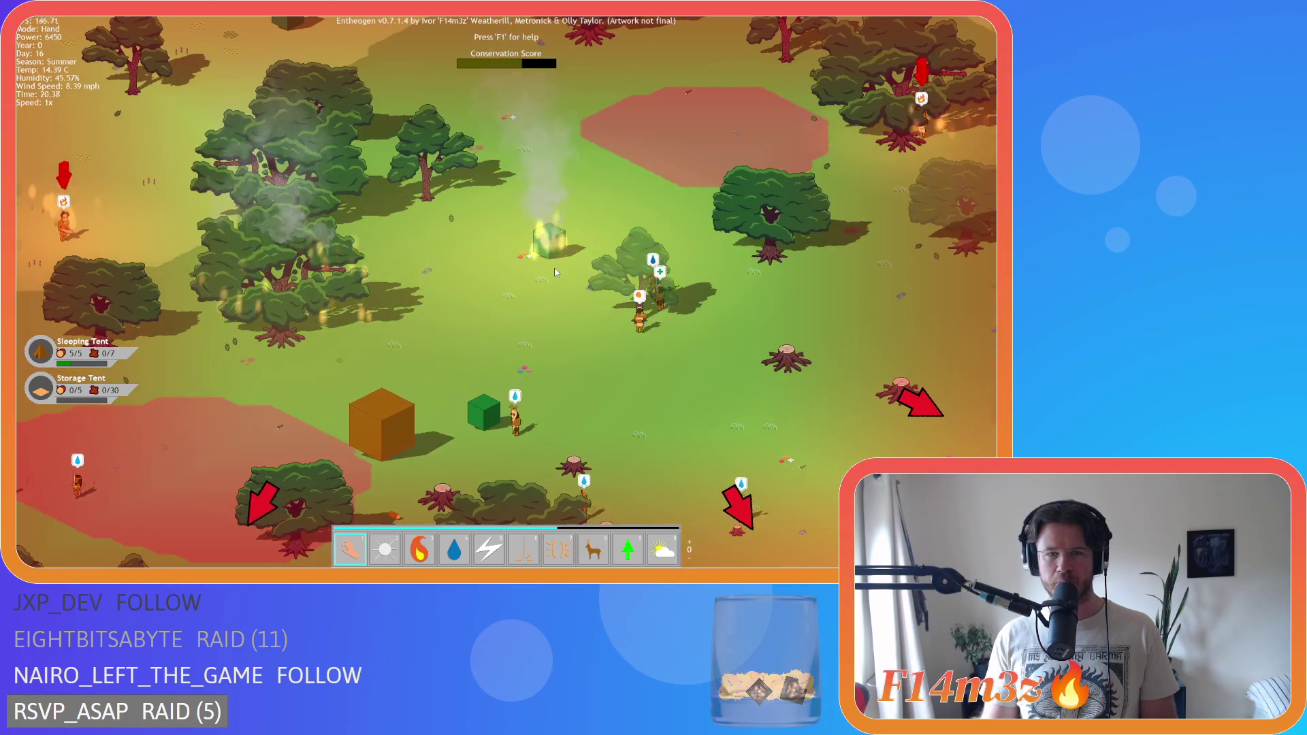
scroll(555, 273, down, 5)
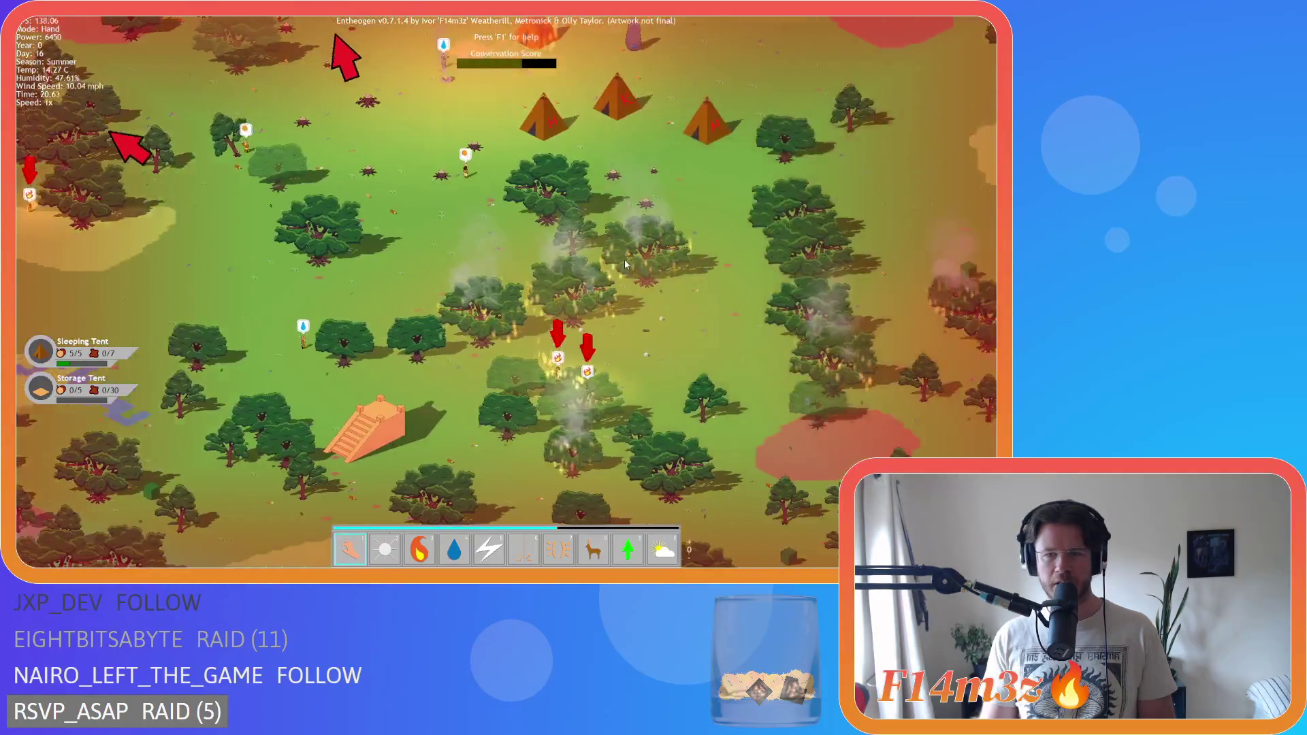
scroll(625, 264, up, 5)
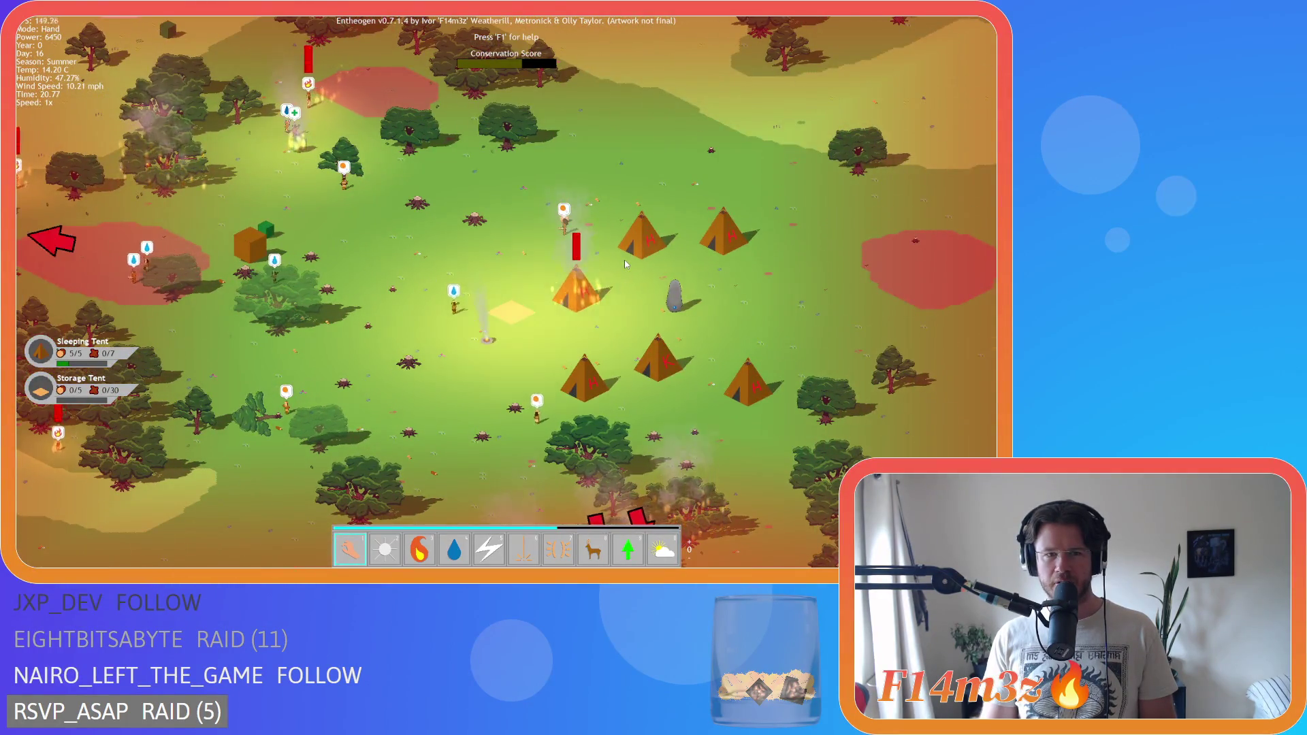
scroll(624, 259, down, 5)
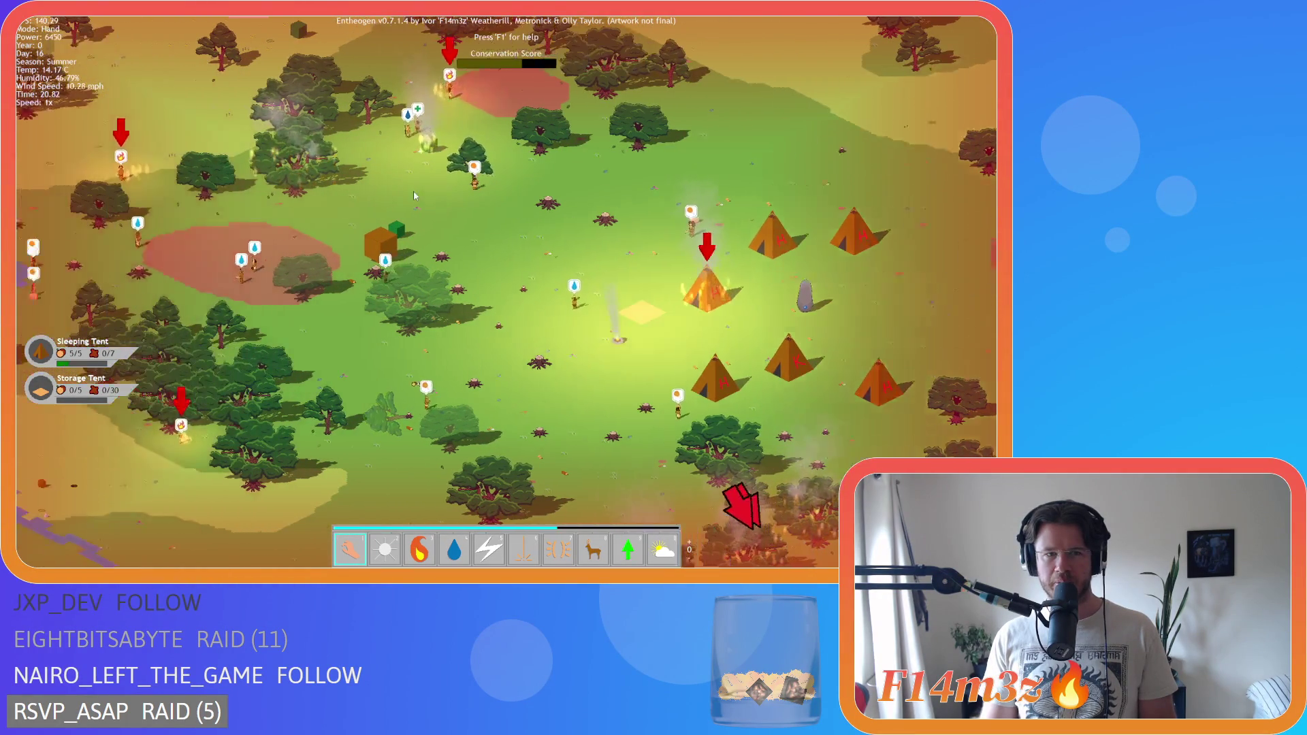
scroll(684, 384, up, 5)
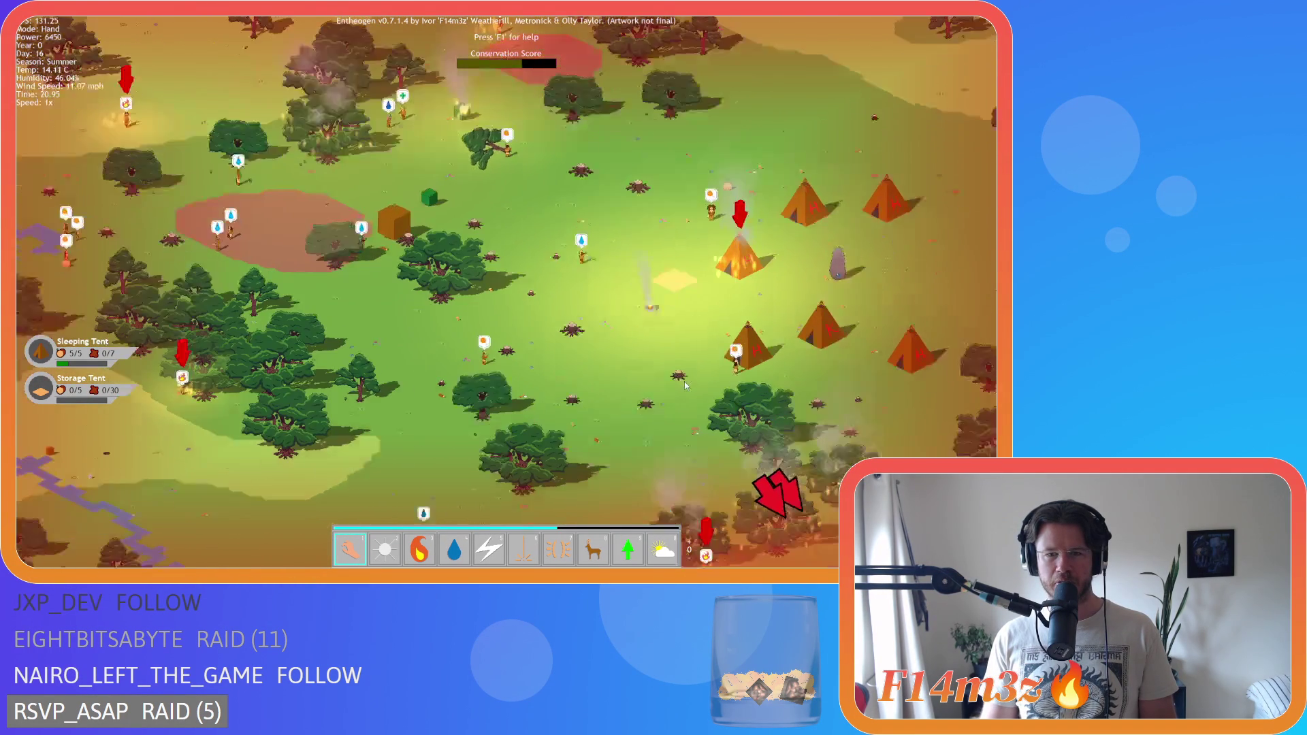
key(s)
key(d)
- Zoom and pan diagonally across the smoking forest, ending on the burning tent camp
scroll(686, 386, down, 5)
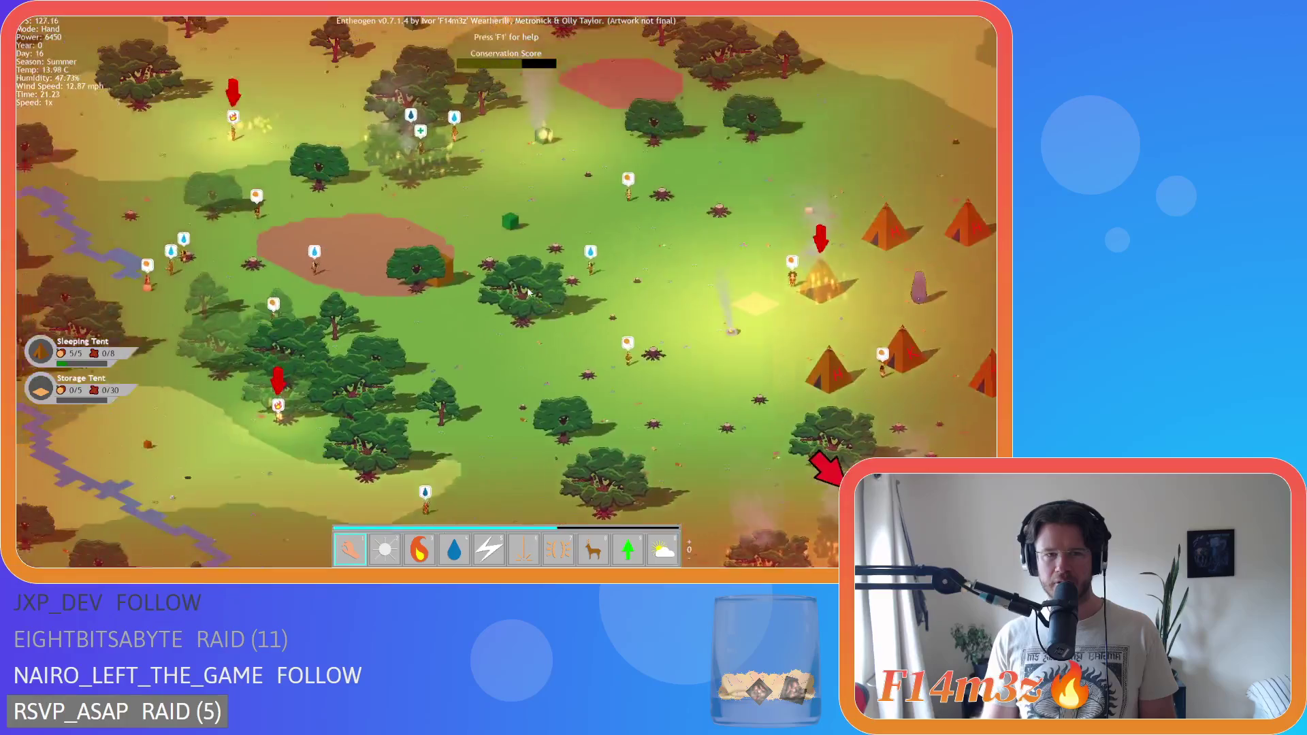
scroll(528, 292, up, 5)
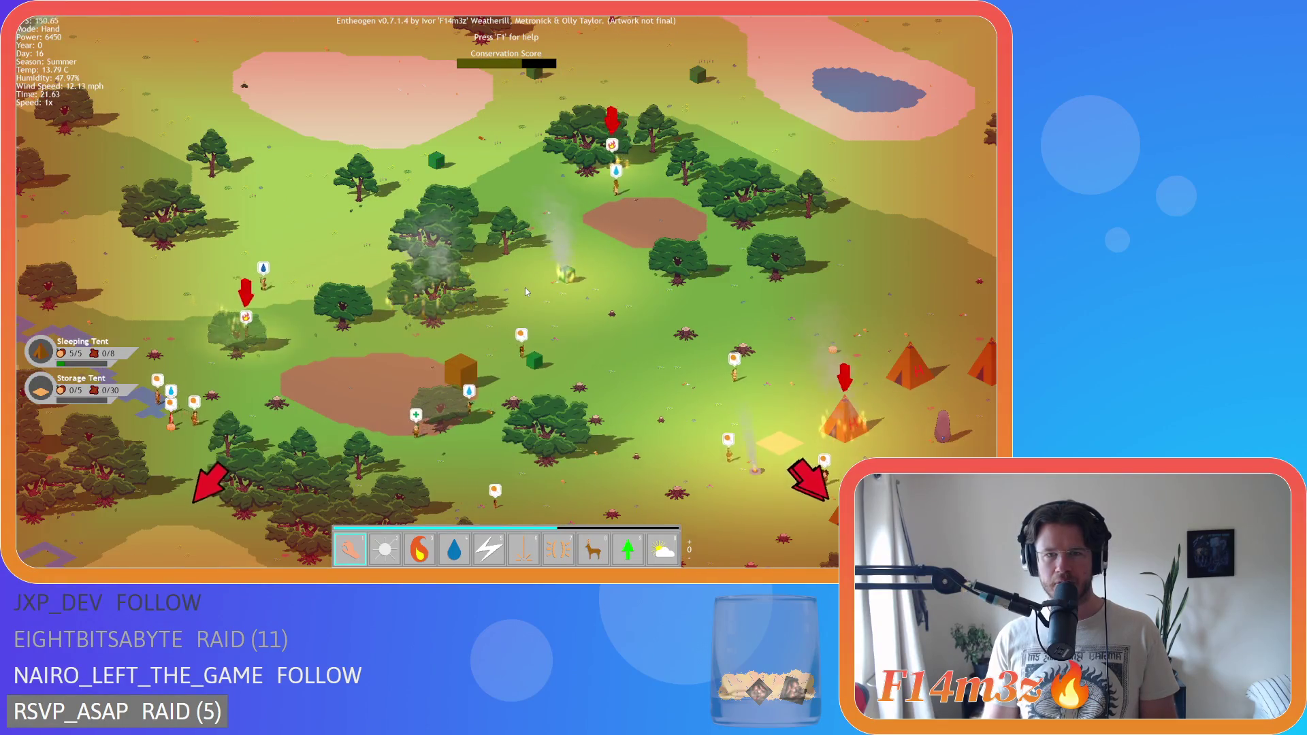
scroll(528, 292, up, 5)
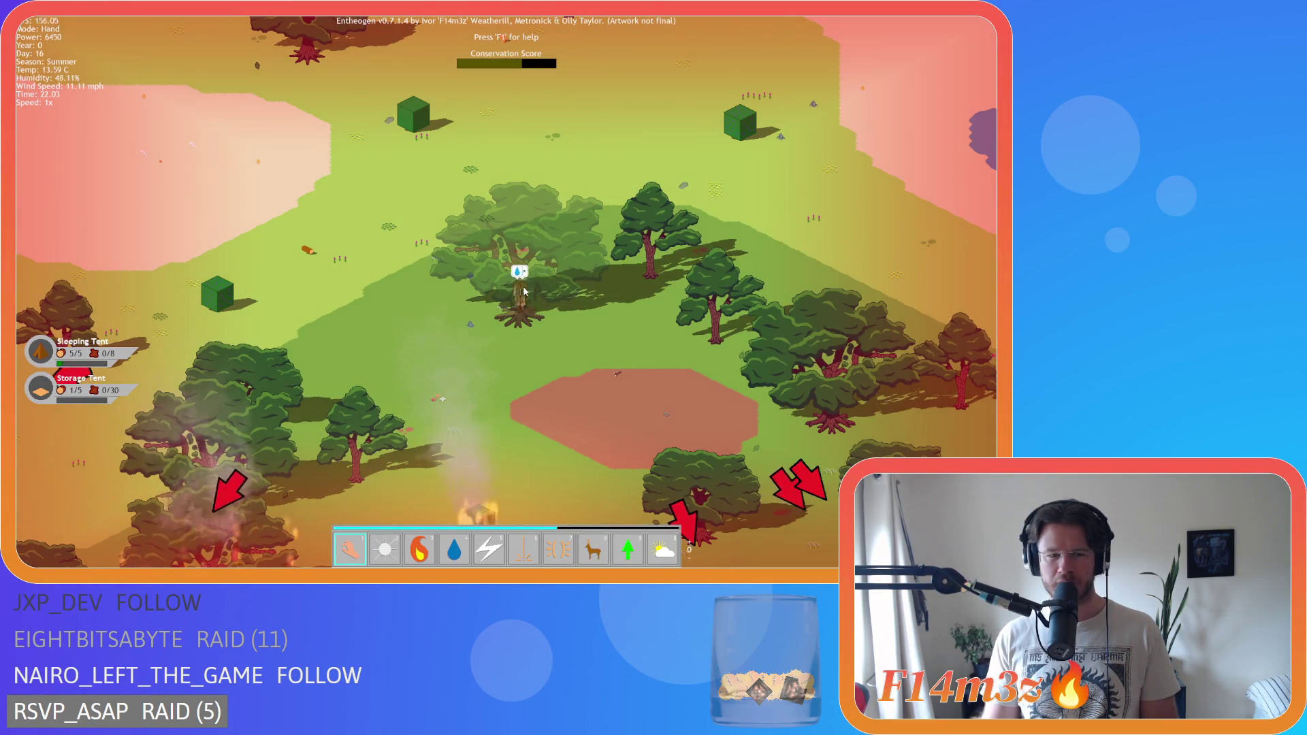
scroll(525, 292, down, 5)
key(a)
key(s)
key(w)
key(d)
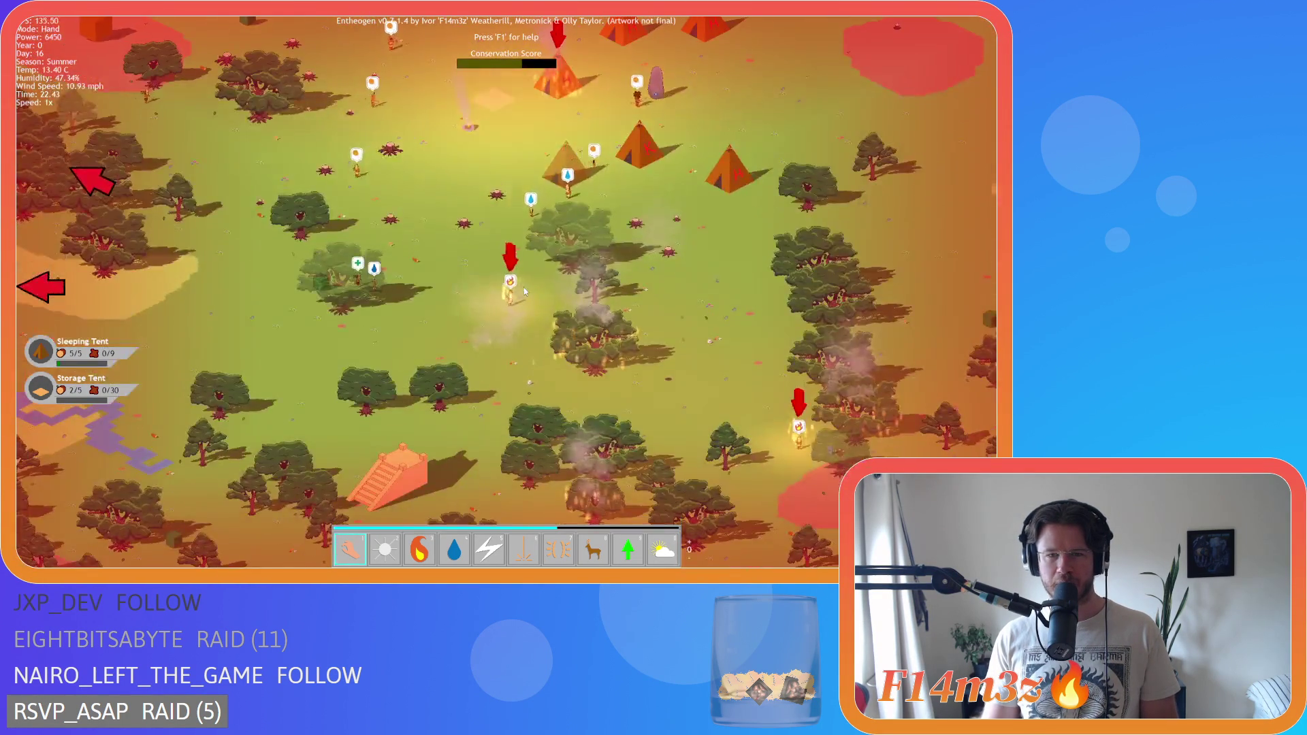
- Nudge the view up-left over the burning villagers, then quit the game with Escape
key(w)
key(a)
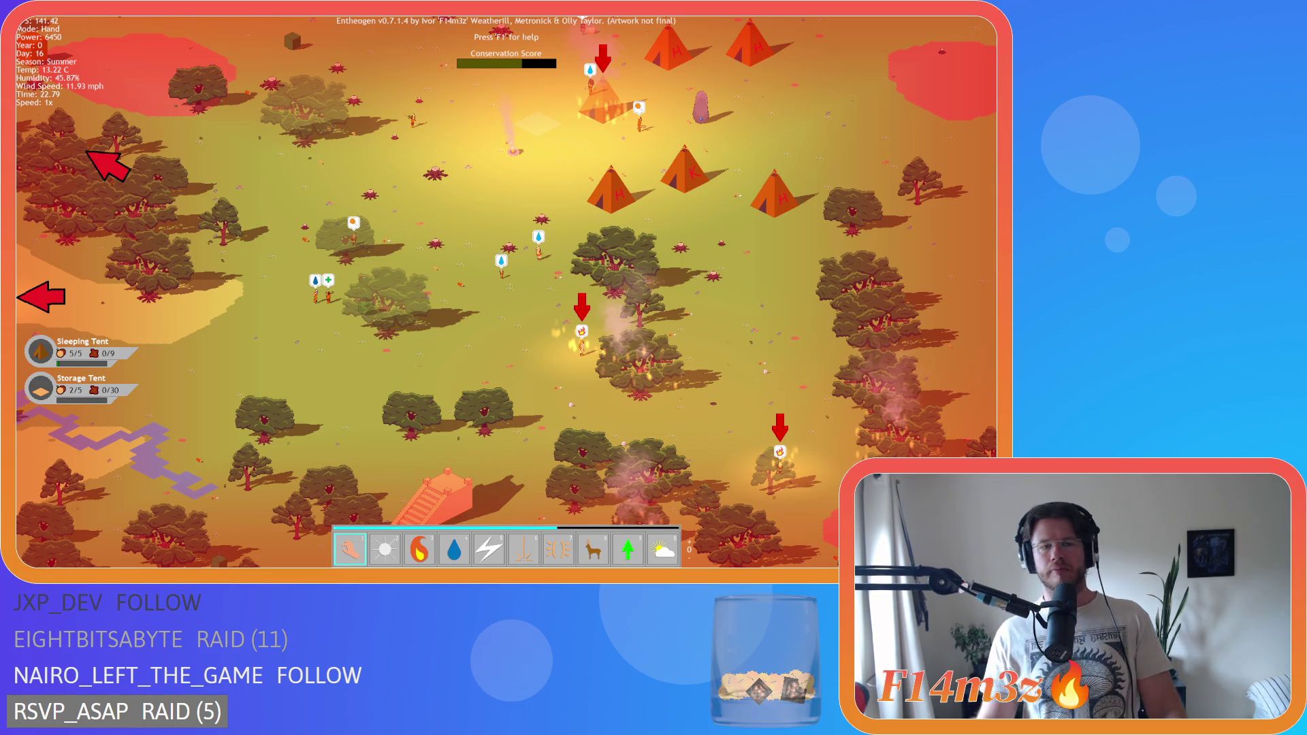
key(Escape)
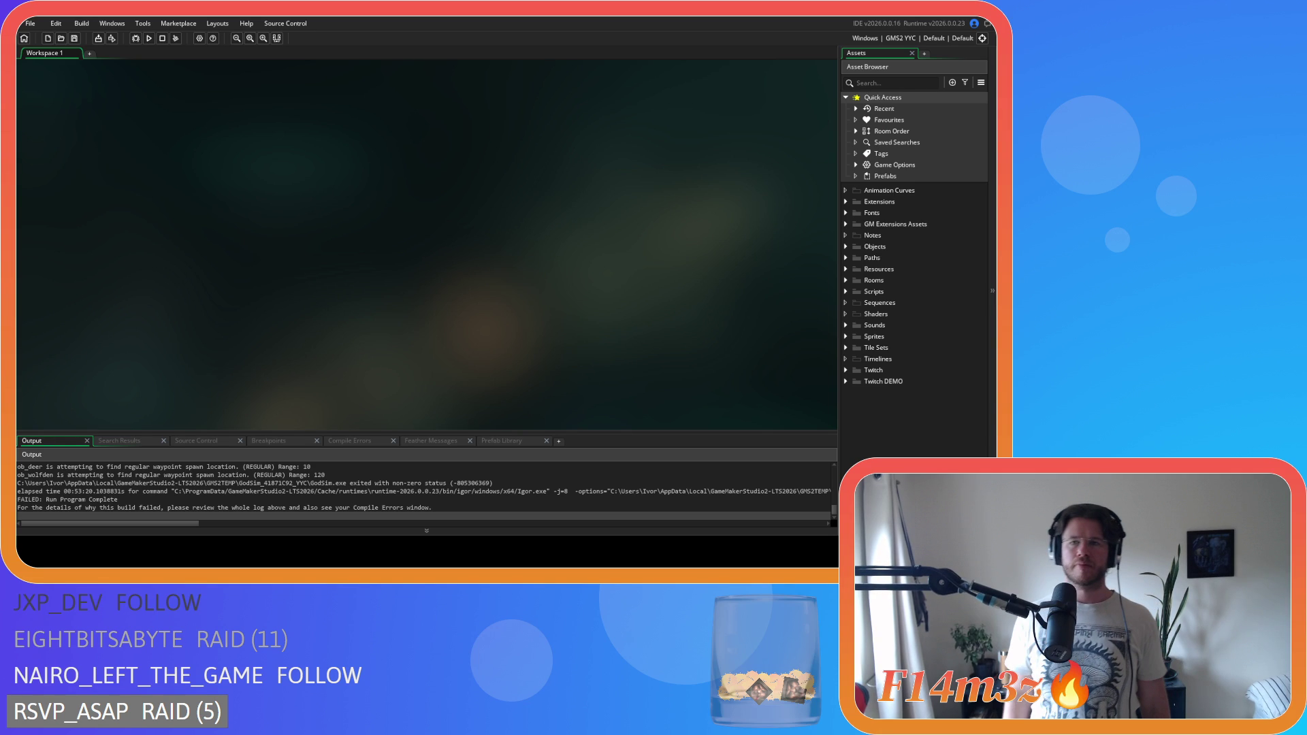
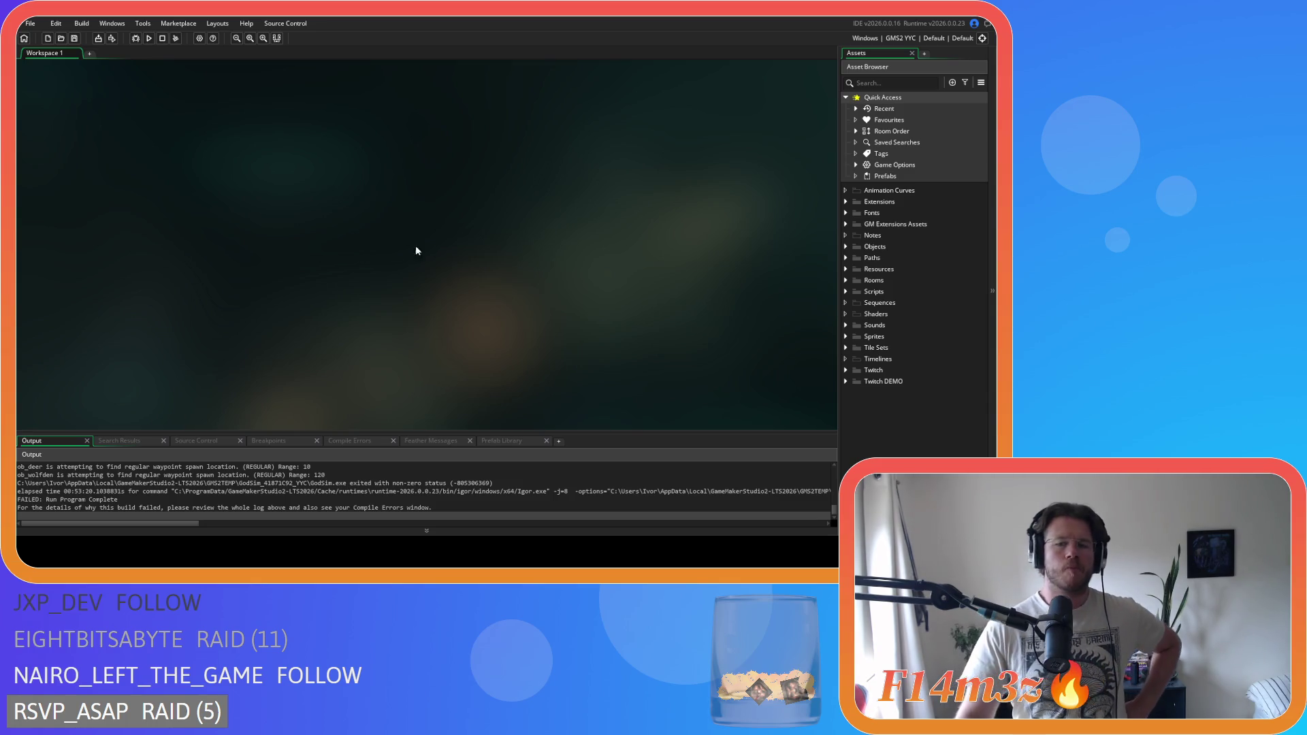
- Select the ob_human object under Objects > Animal and Human, then collapse Objects again
click(848, 247)
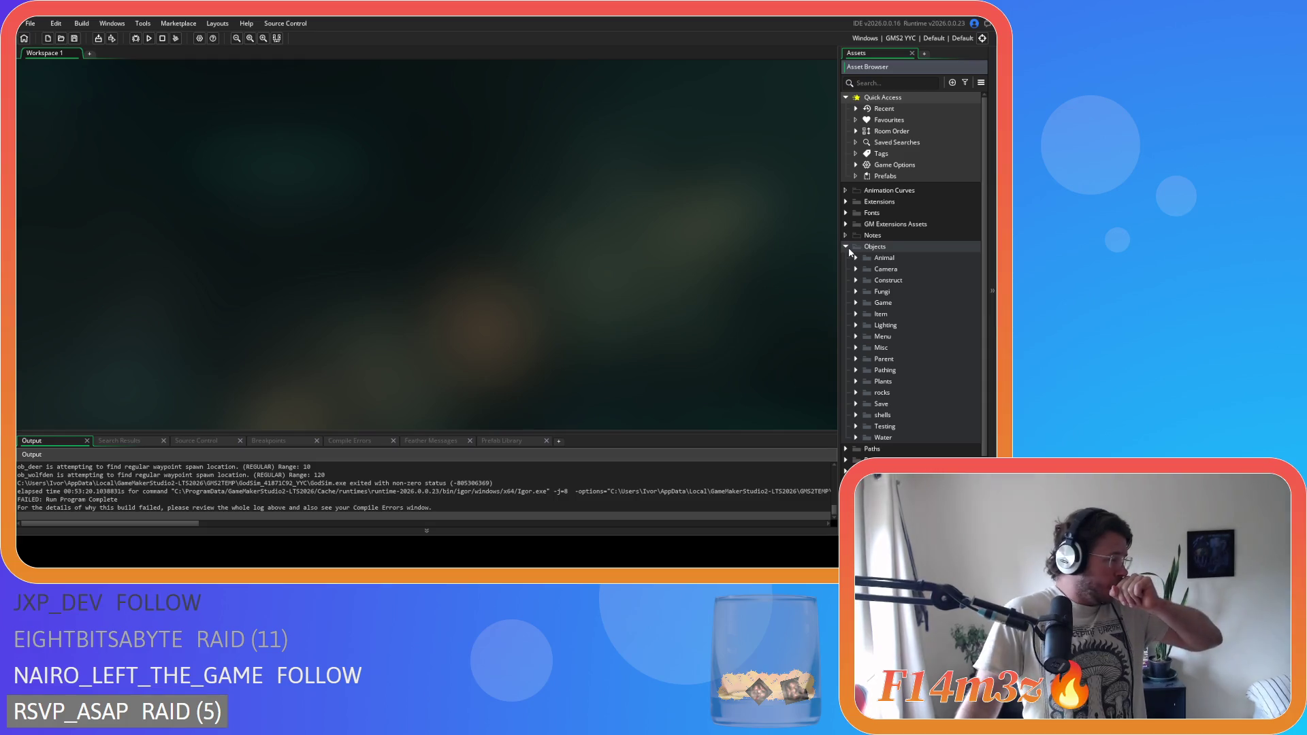
click(847, 247)
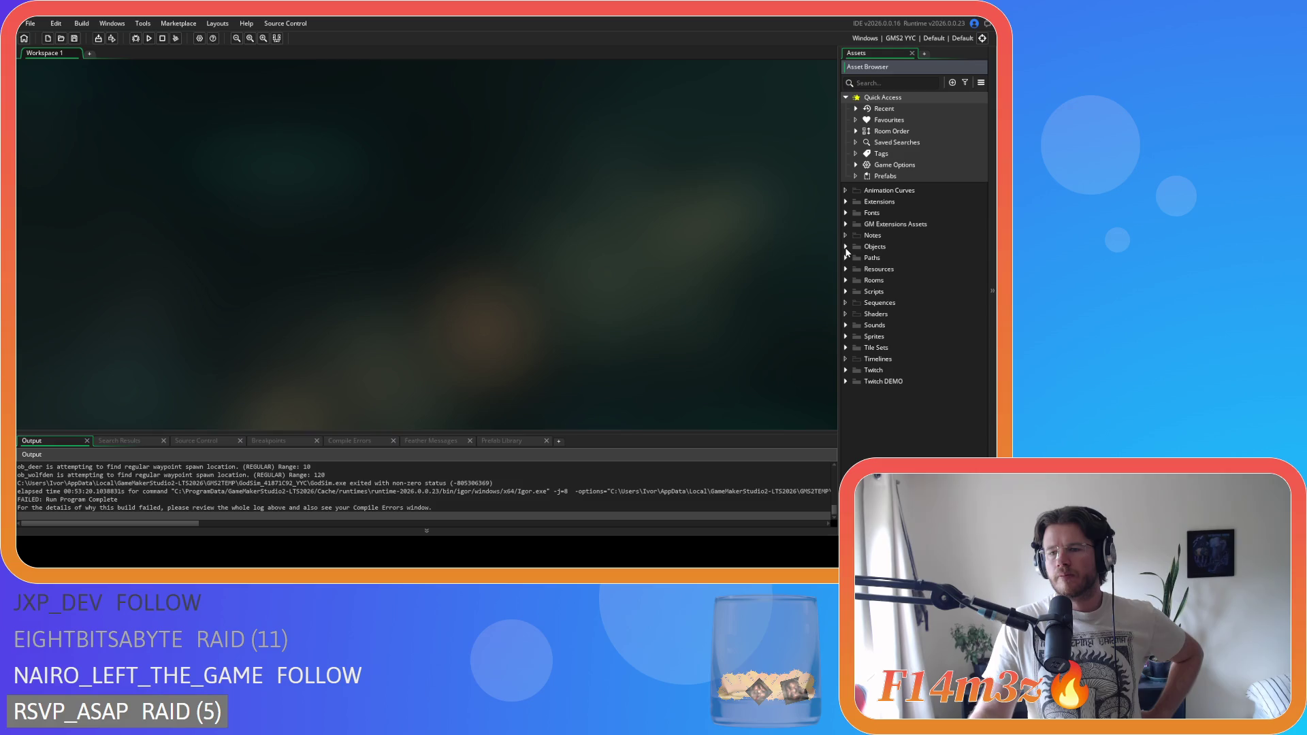
click(846, 247)
click(888, 281)
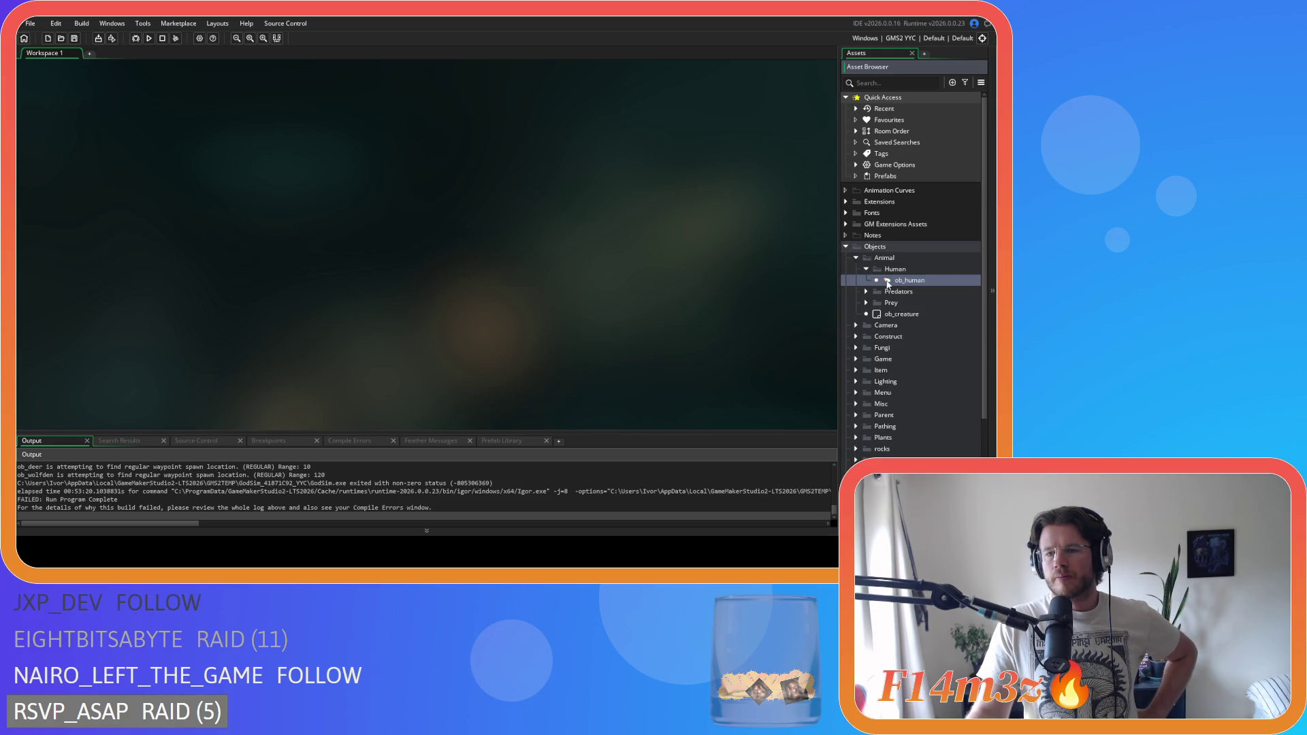
click(846, 247)
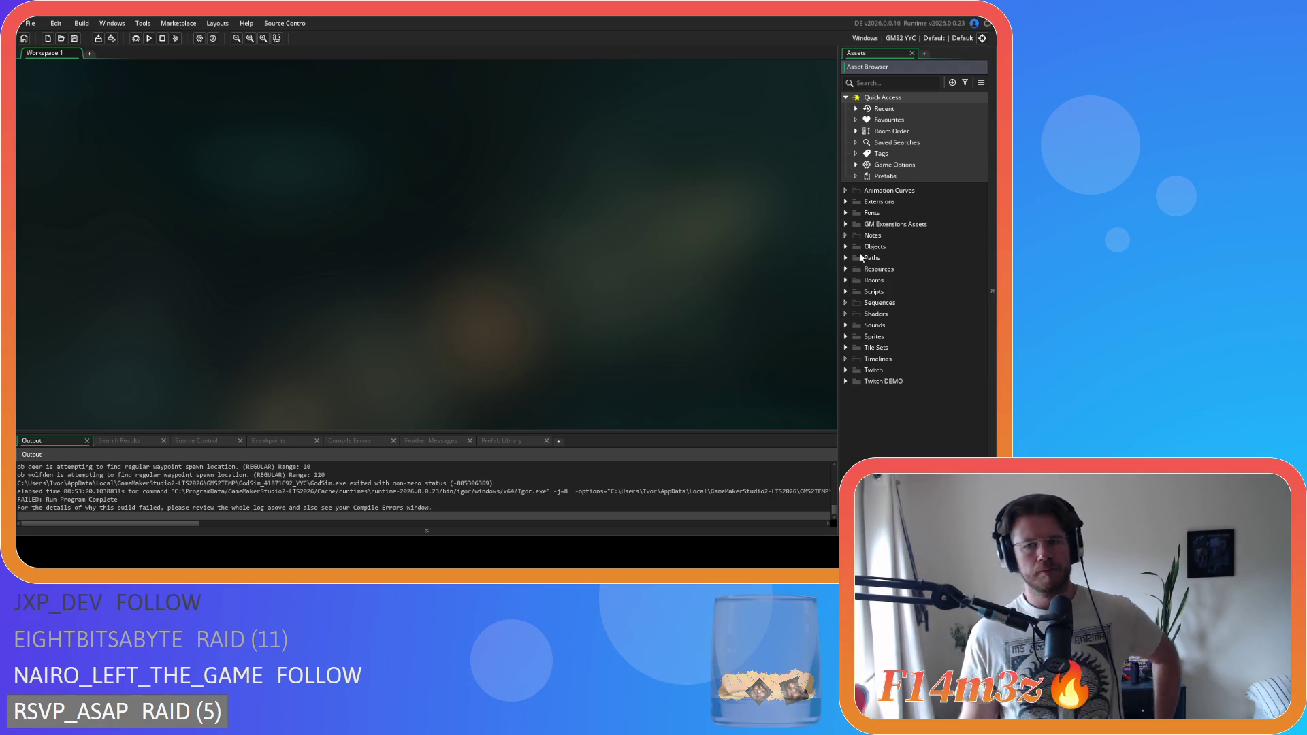
- Open the sc_fireInterupt script from the Scripts > Interupts folder
click(848, 294)
scroll(878, 354, down, 3)
click(857, 366)
scroll(906, 375, down, 2)
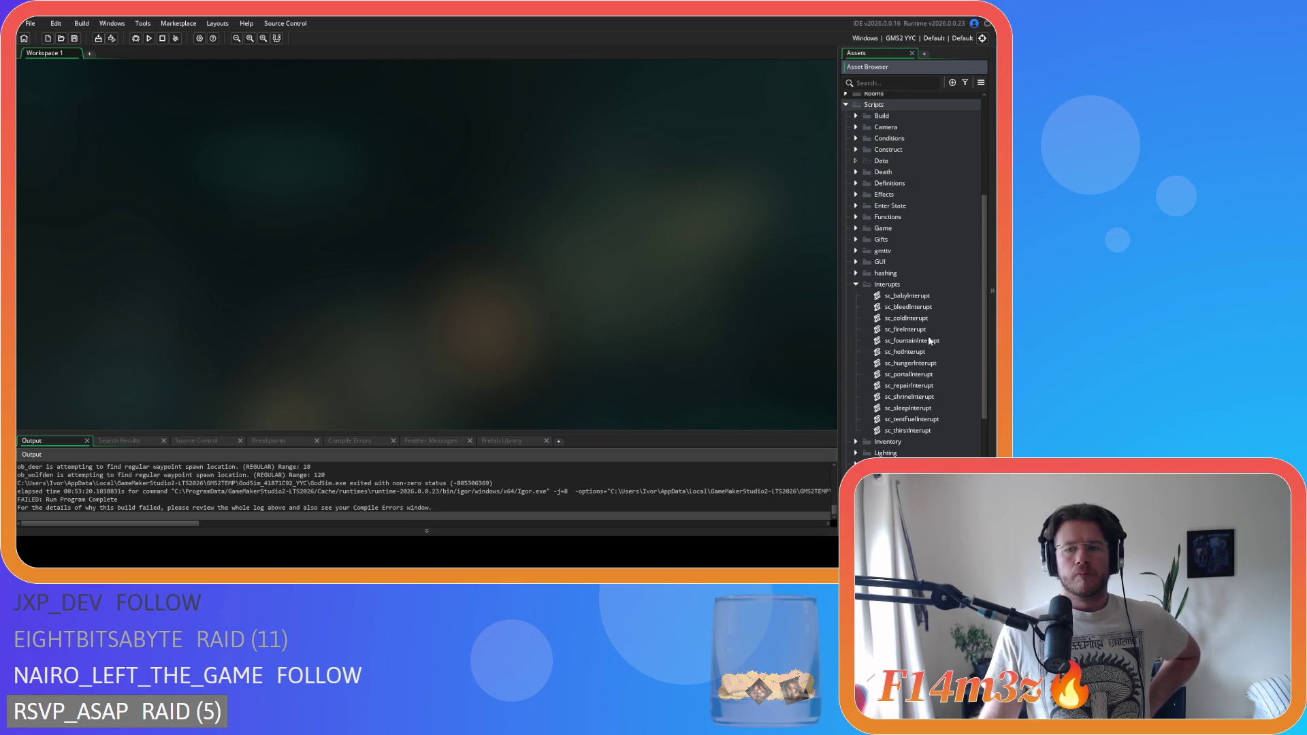
double_click(929, 331)
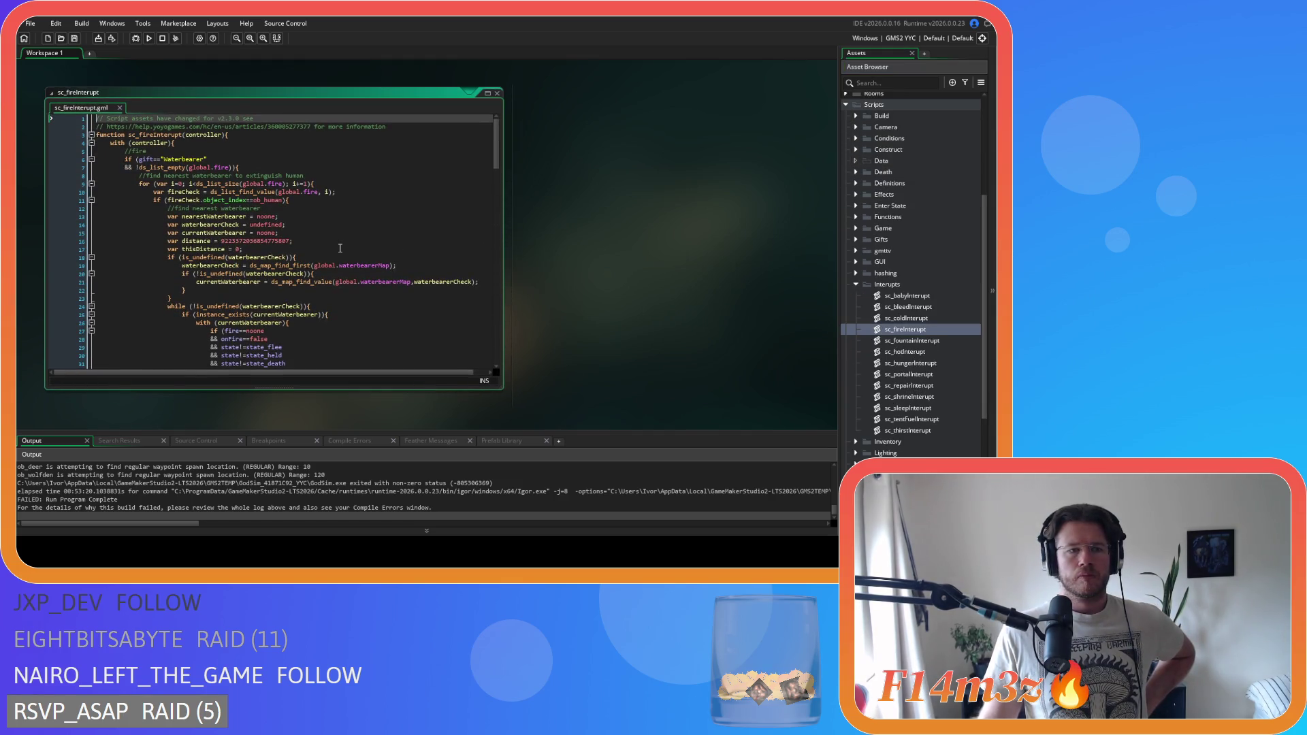
- Review sc_fireInterupt, including the onFire==false check on line 28, then close it
scroll(340, 248, down, 4)
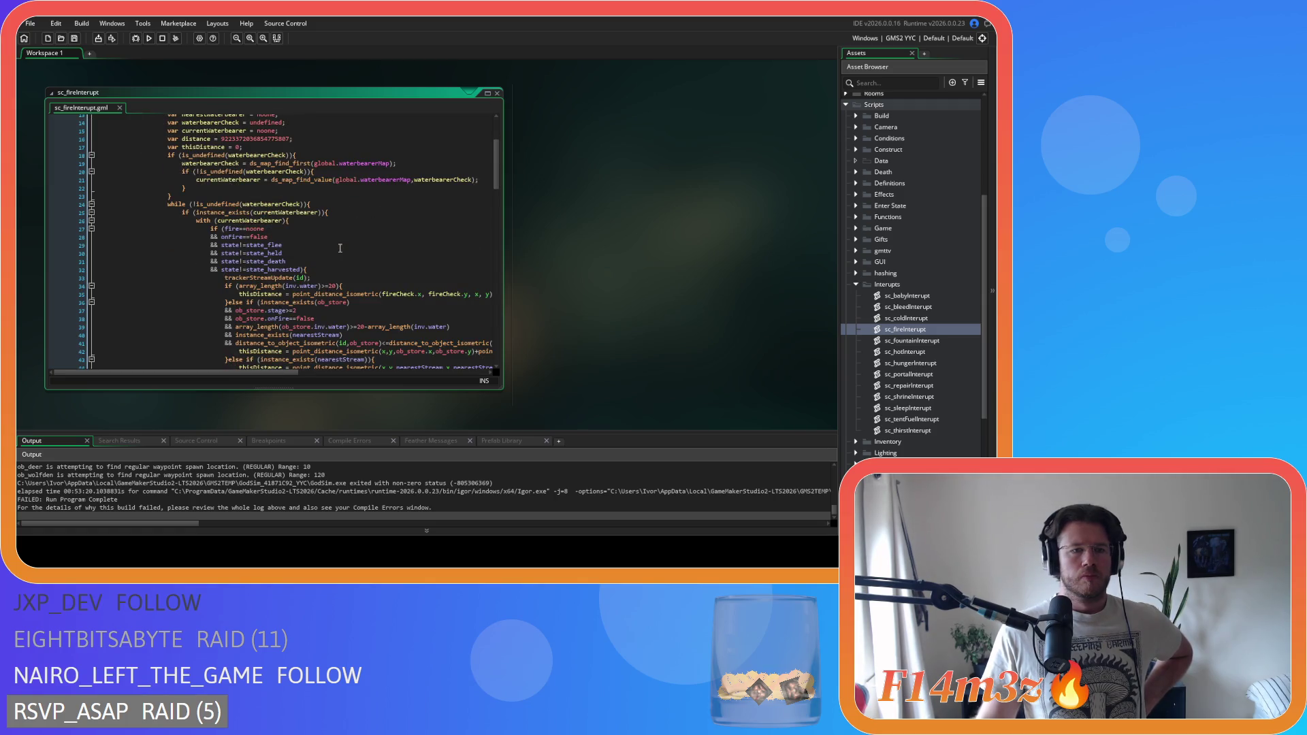
click(276, 237)
scroll(402, 245, down, 5)
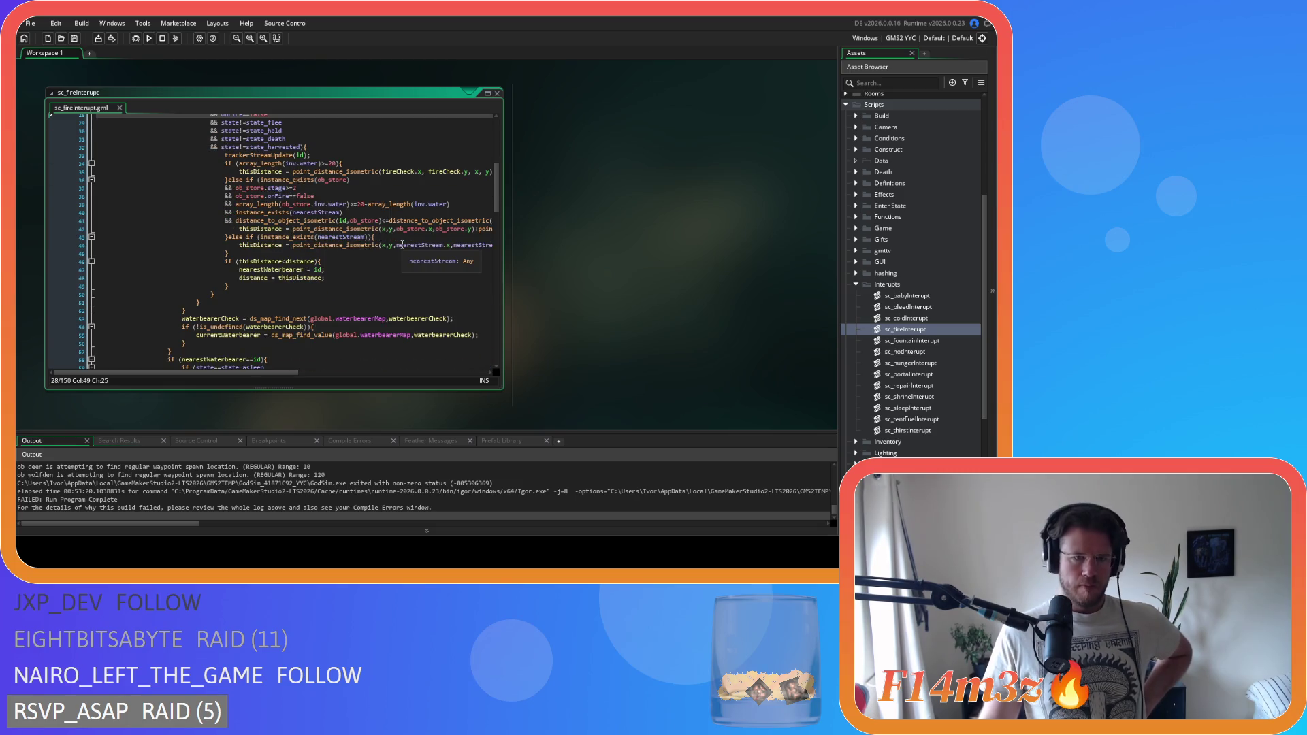
scroll(402, 244, down, 3)
scroll(403, 244, up, 5)
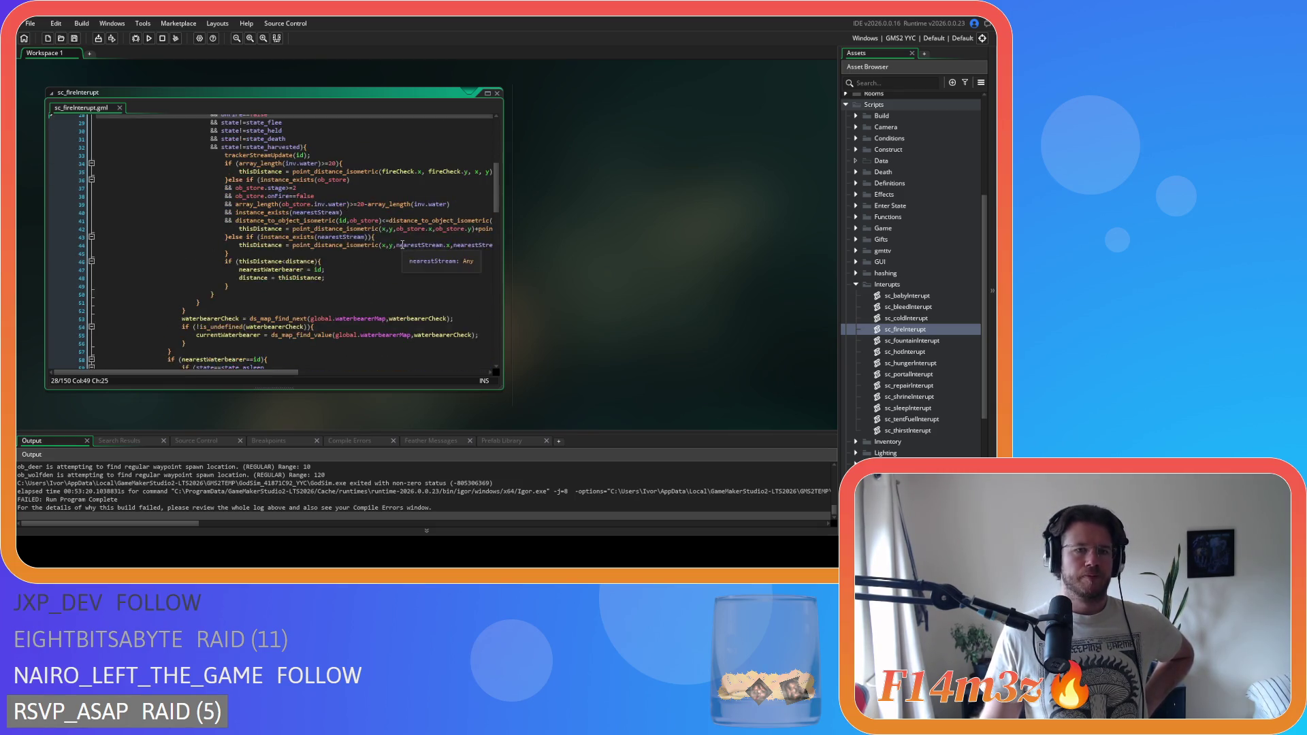
scroll(403, 245, up, 3)
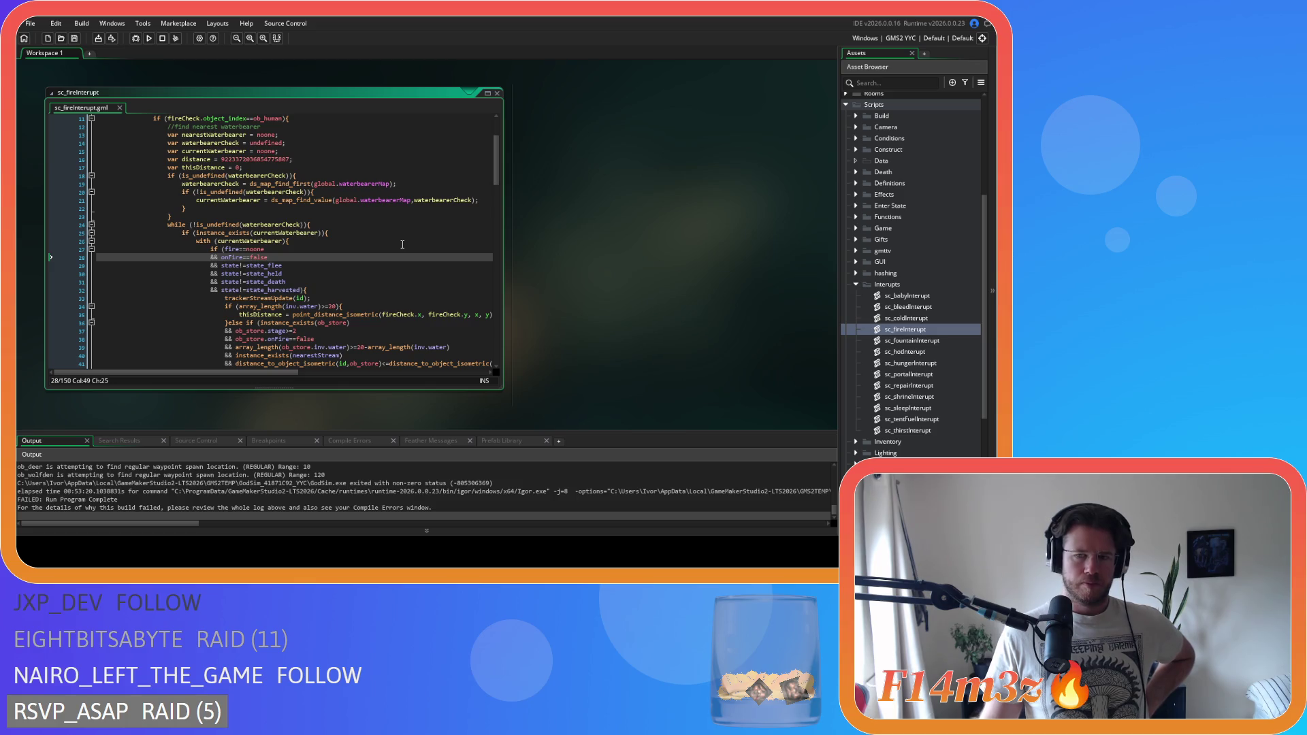
scroll(403, 244, down, 3)
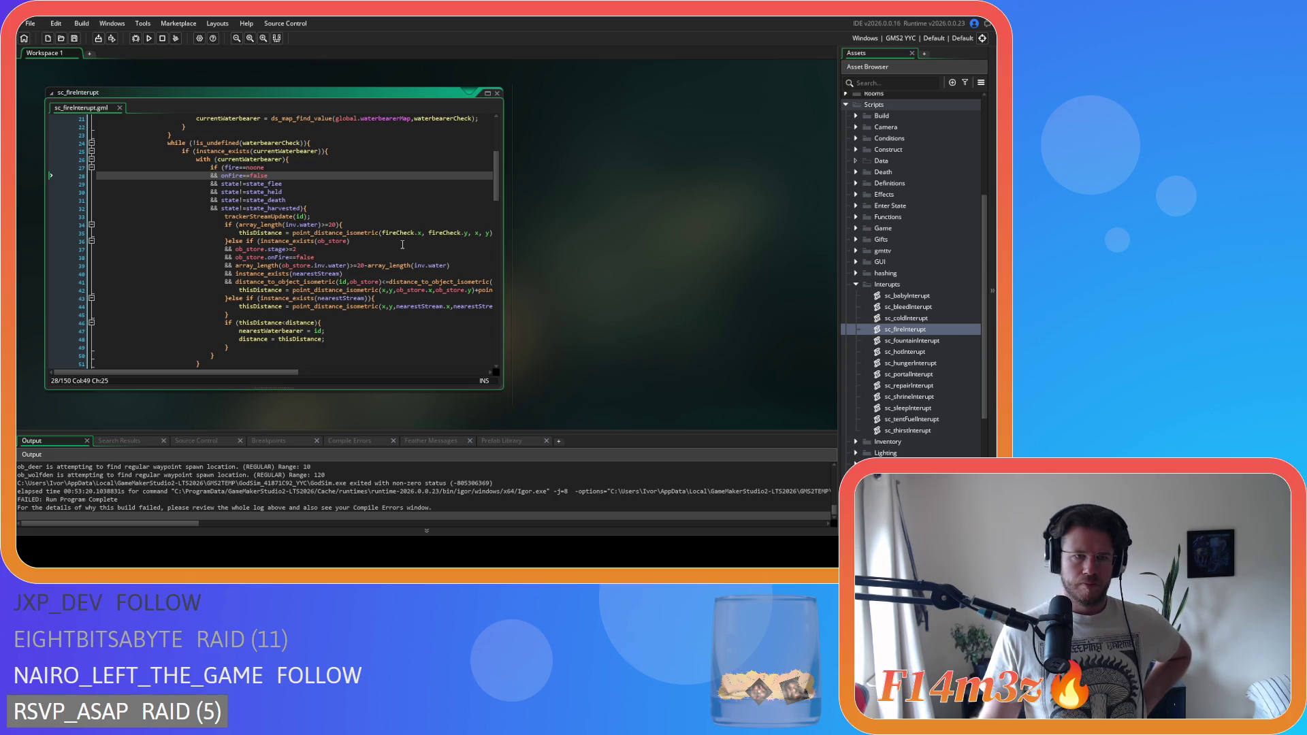
scroll(403, 244, up, 3)
scroll(403, 244, up, 1)
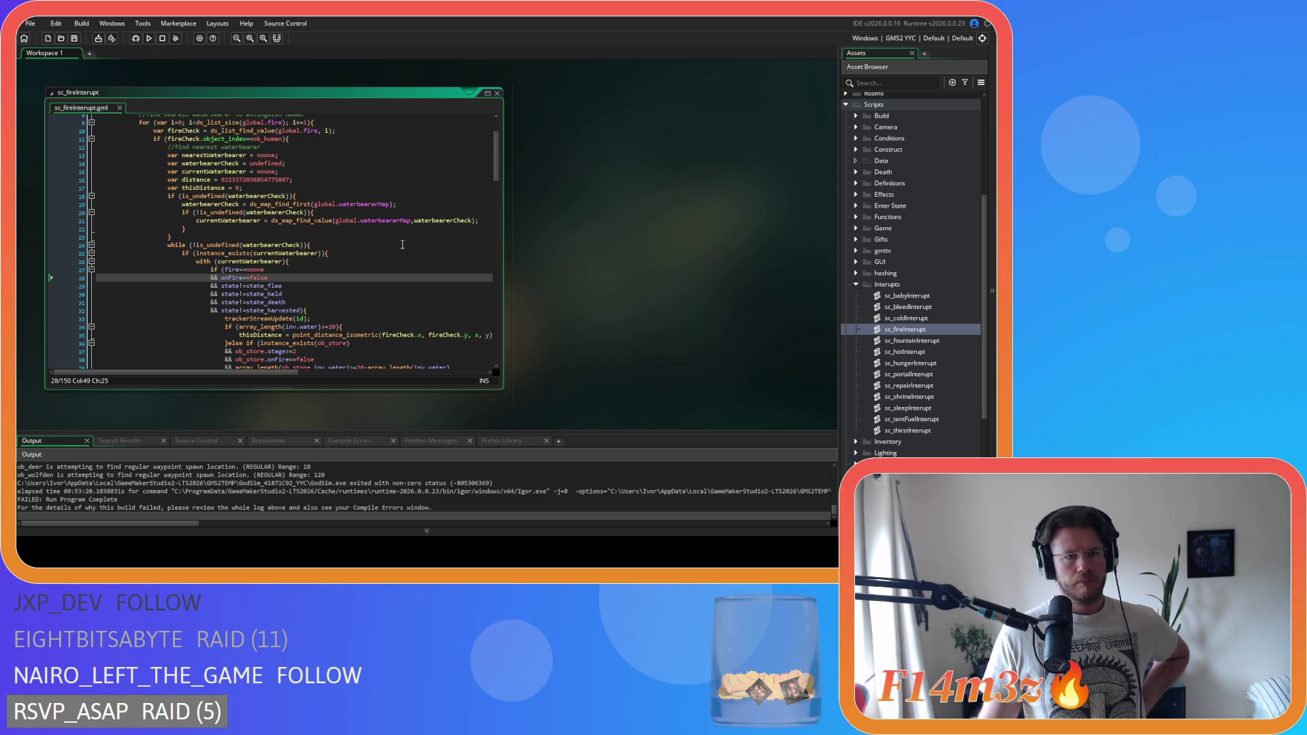
scroll(403, 244, down, 10)
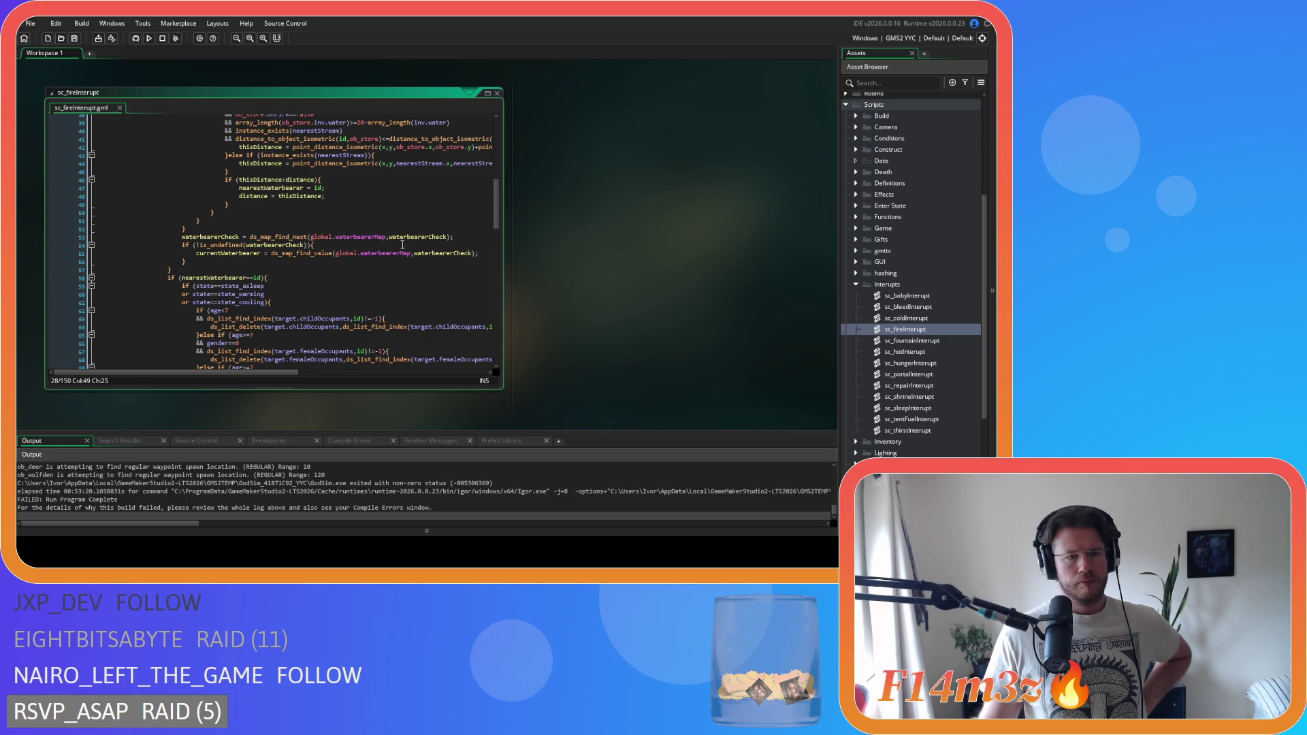
scroll(402, 245, down, 4)
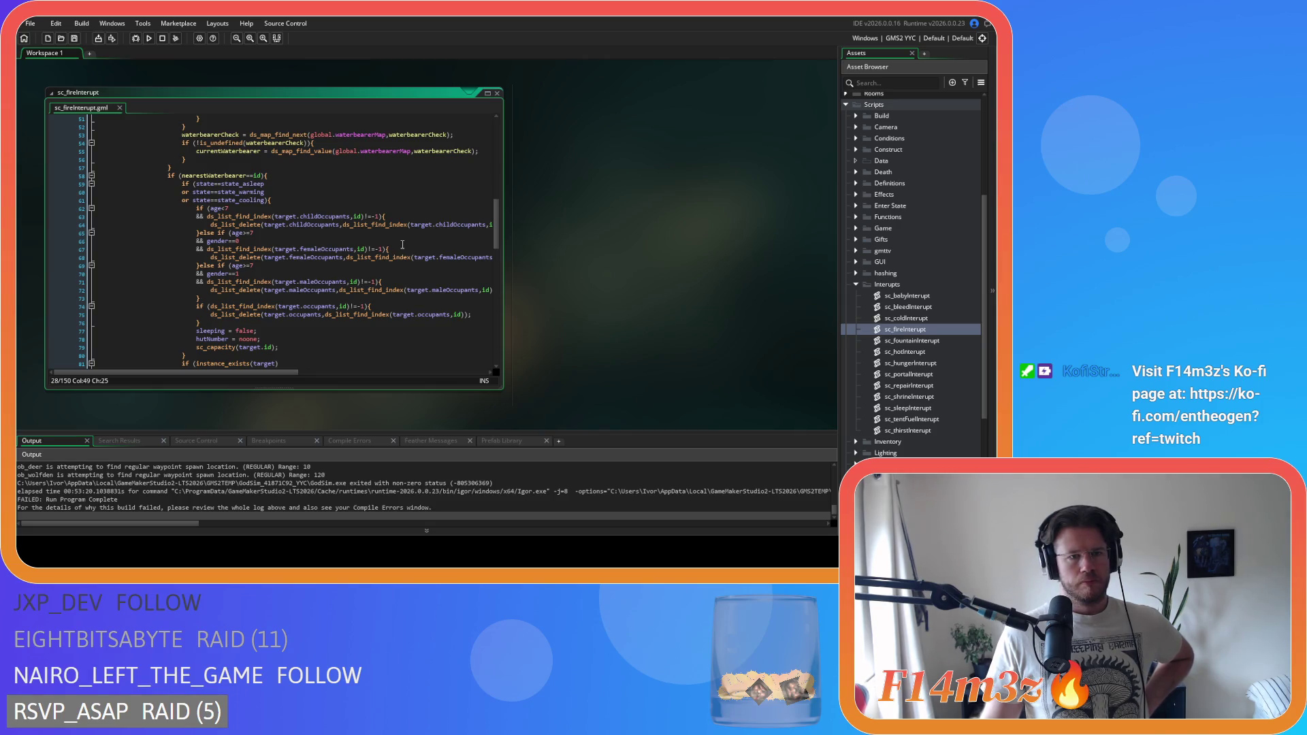
scroll(402, 244, down, 4)
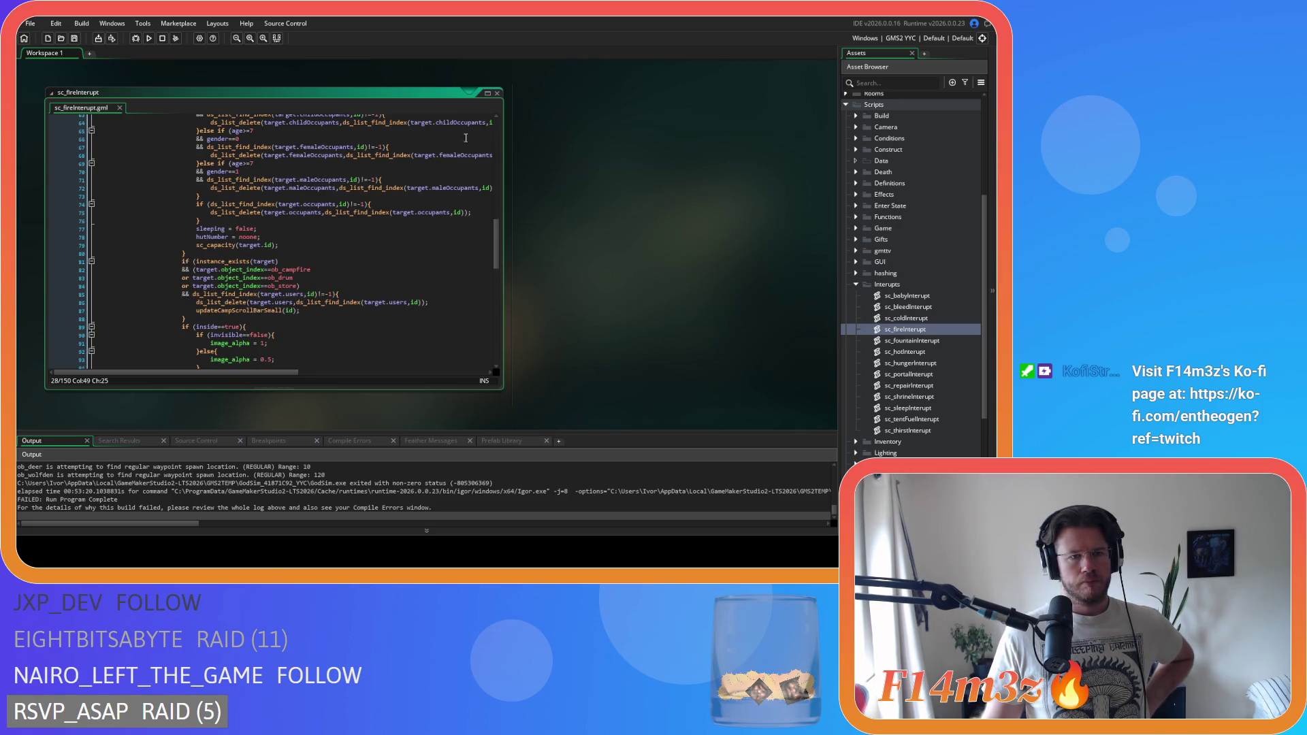
click(497, 92)
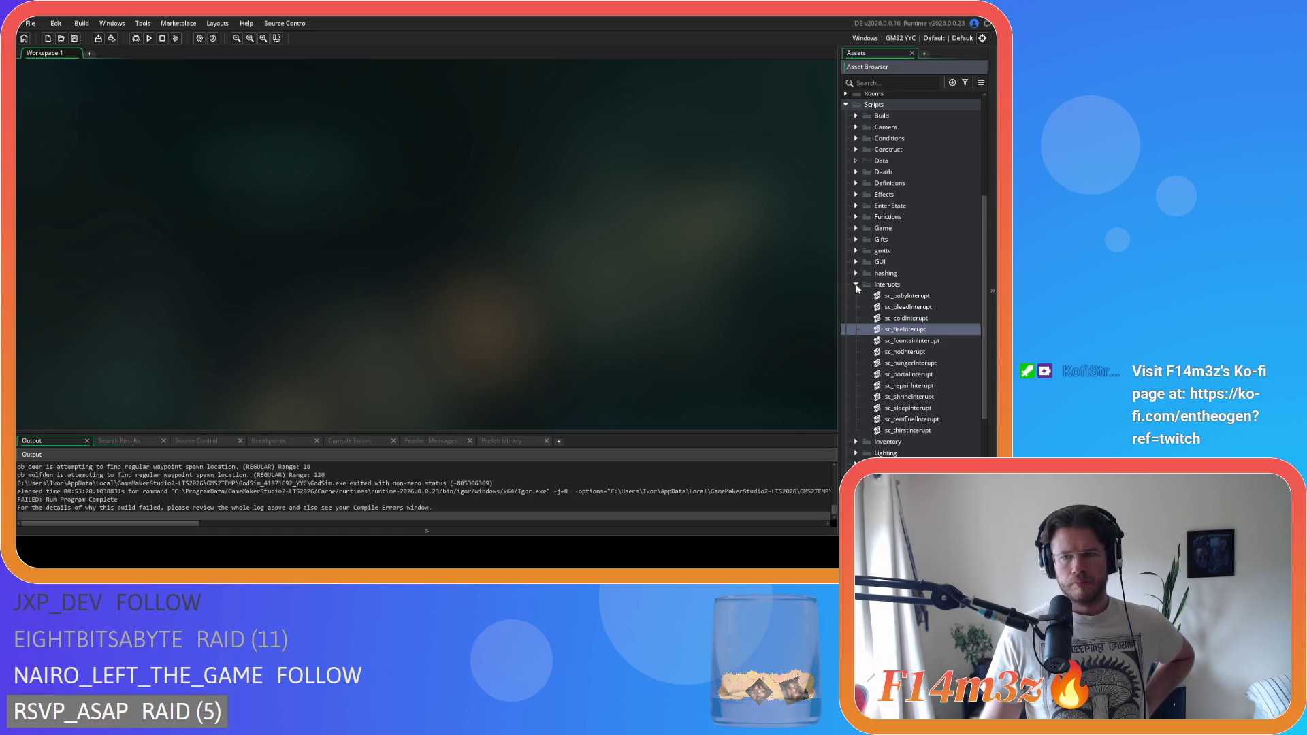
- Collapse the Interupts folder and open sc_fireSpread from the Game scripts folder
click(857, 286)
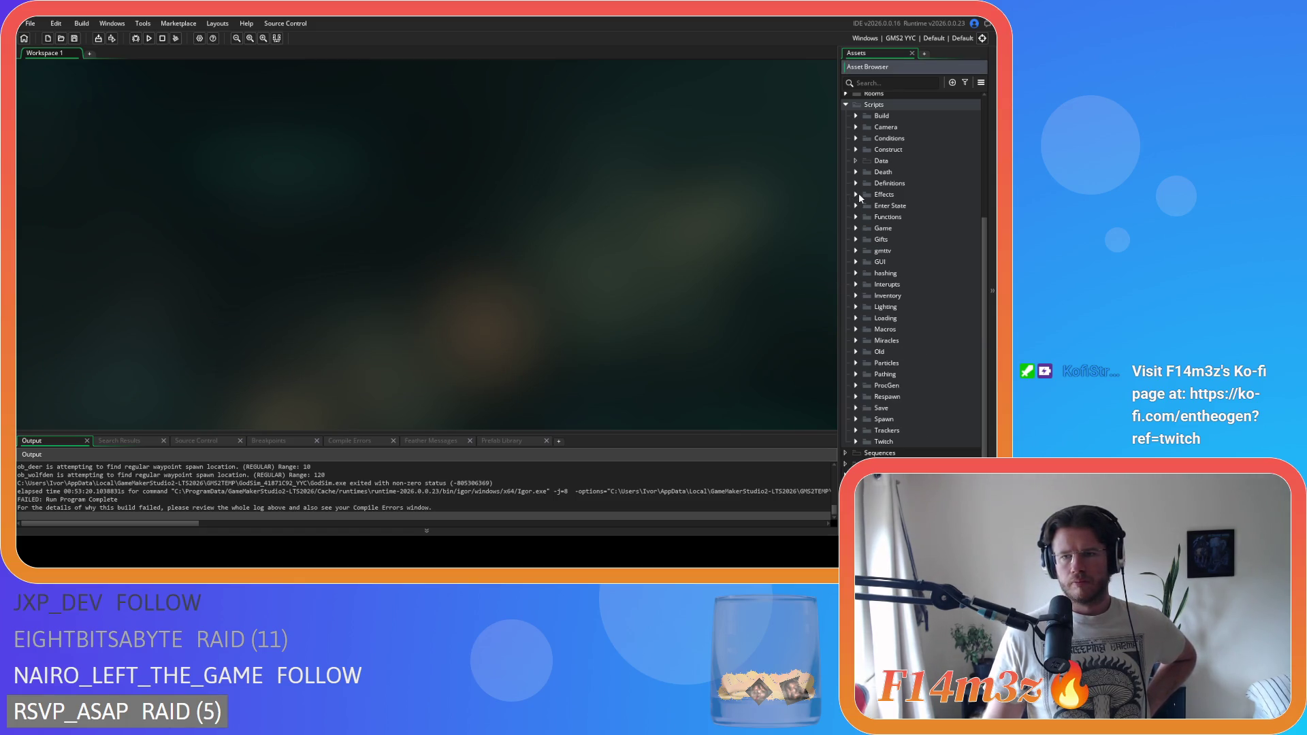
click(857, 227)
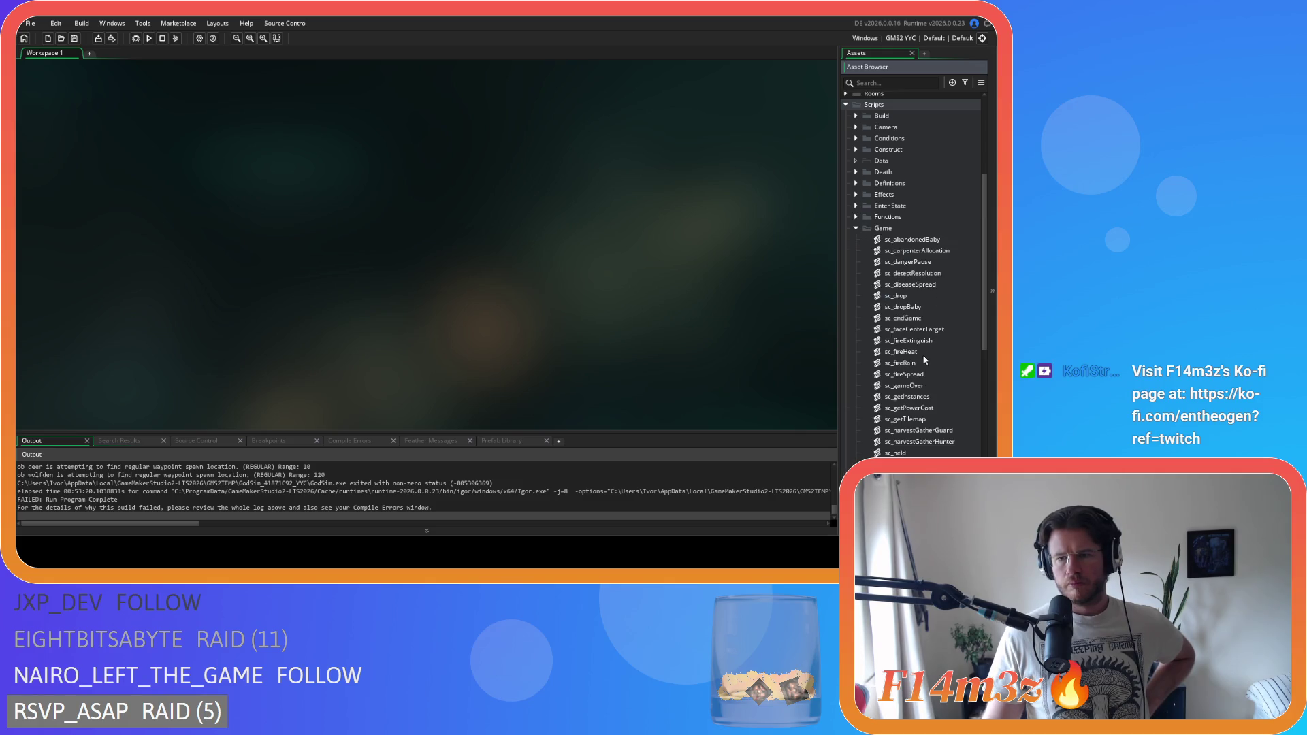
double_click(912, 373)
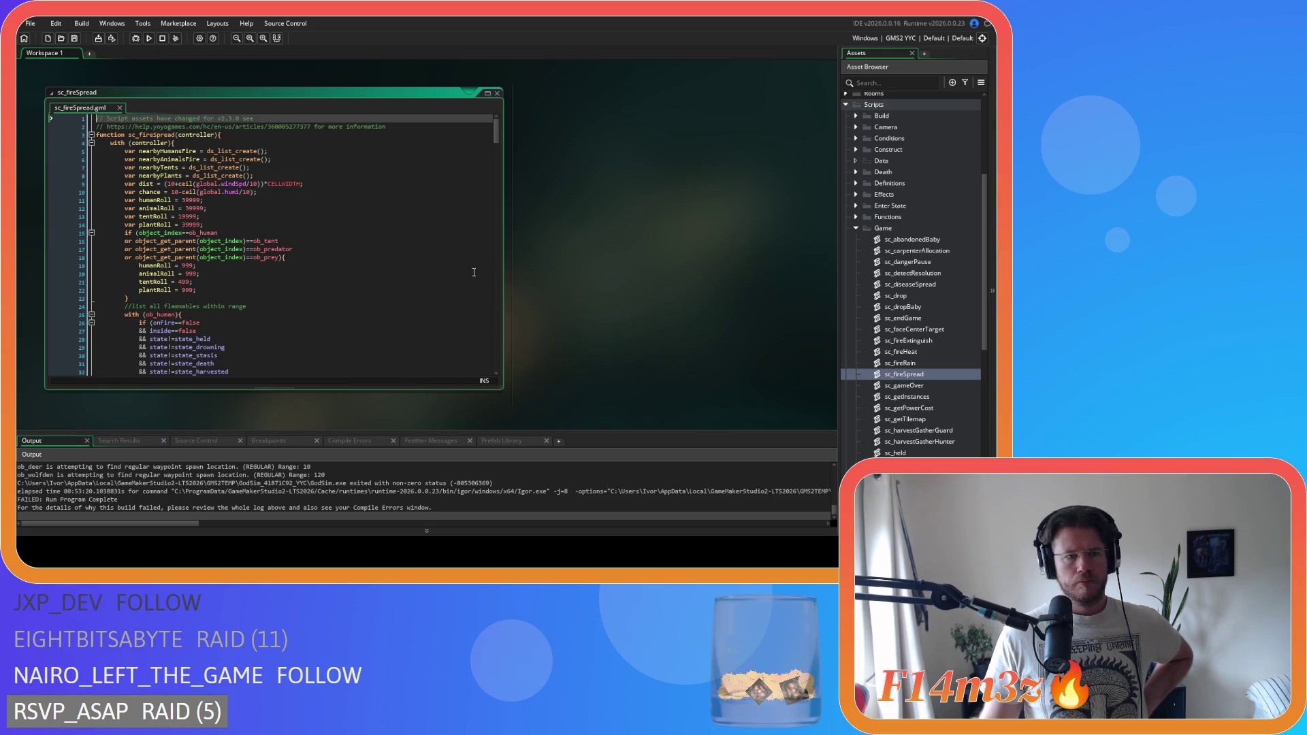
- Scroll sc_fireSpread down to the Hunter, Shaman and Drummer gift branches, then right-click the workspace
scroll(474, 272, down, 3)
scroll(474, 272, down, 2)
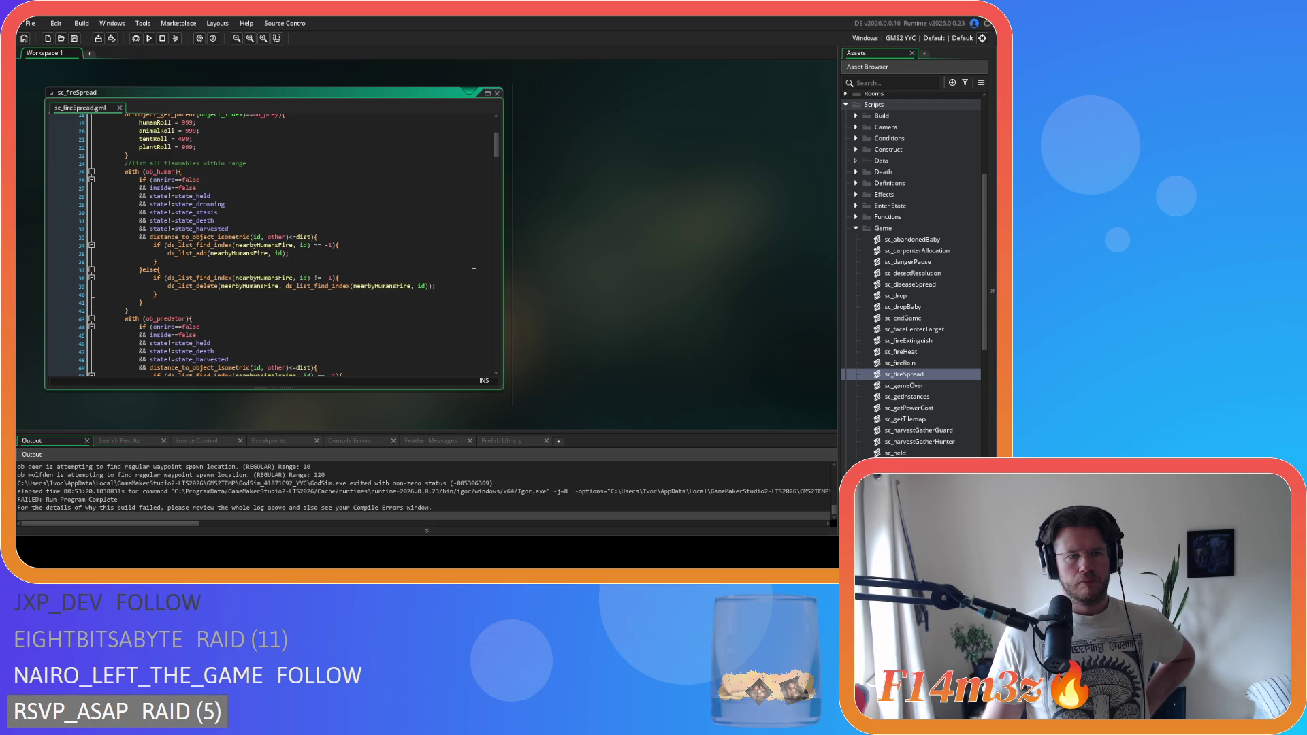
scroll(474, 272, down, 12)
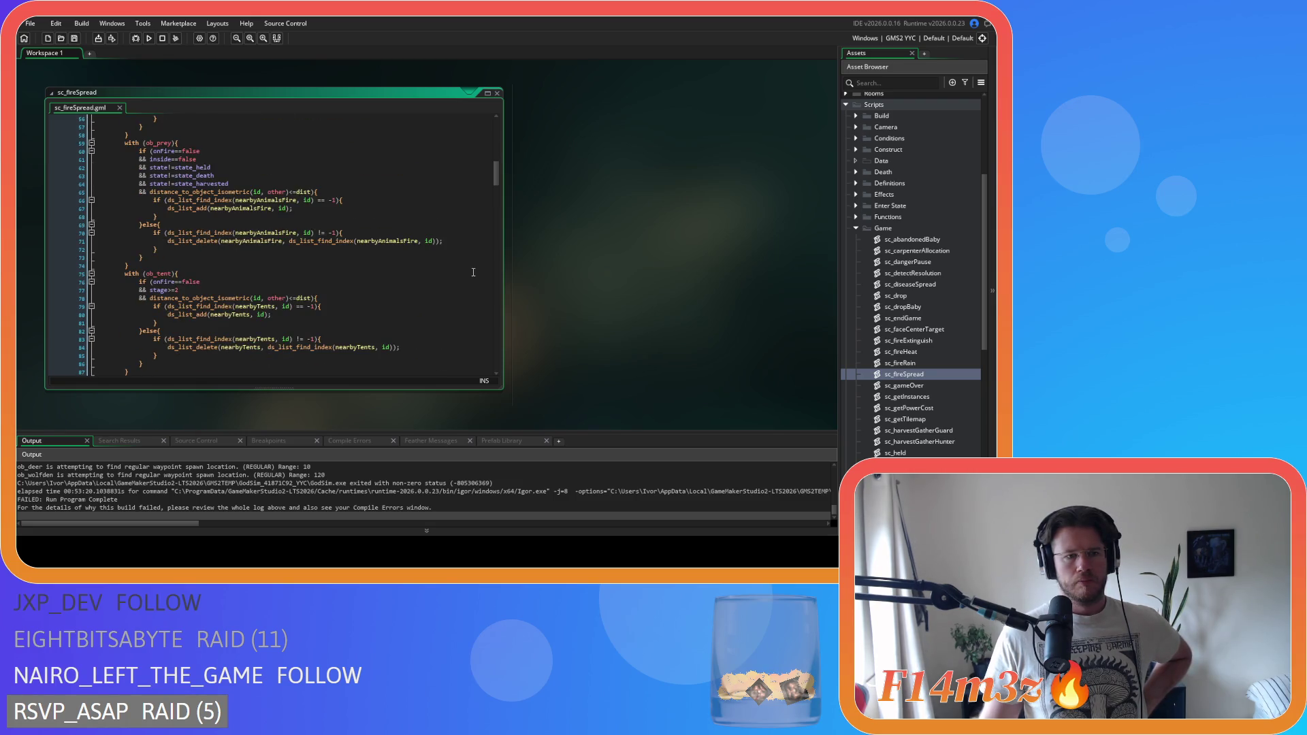
scroll(474, 272, down, 8)
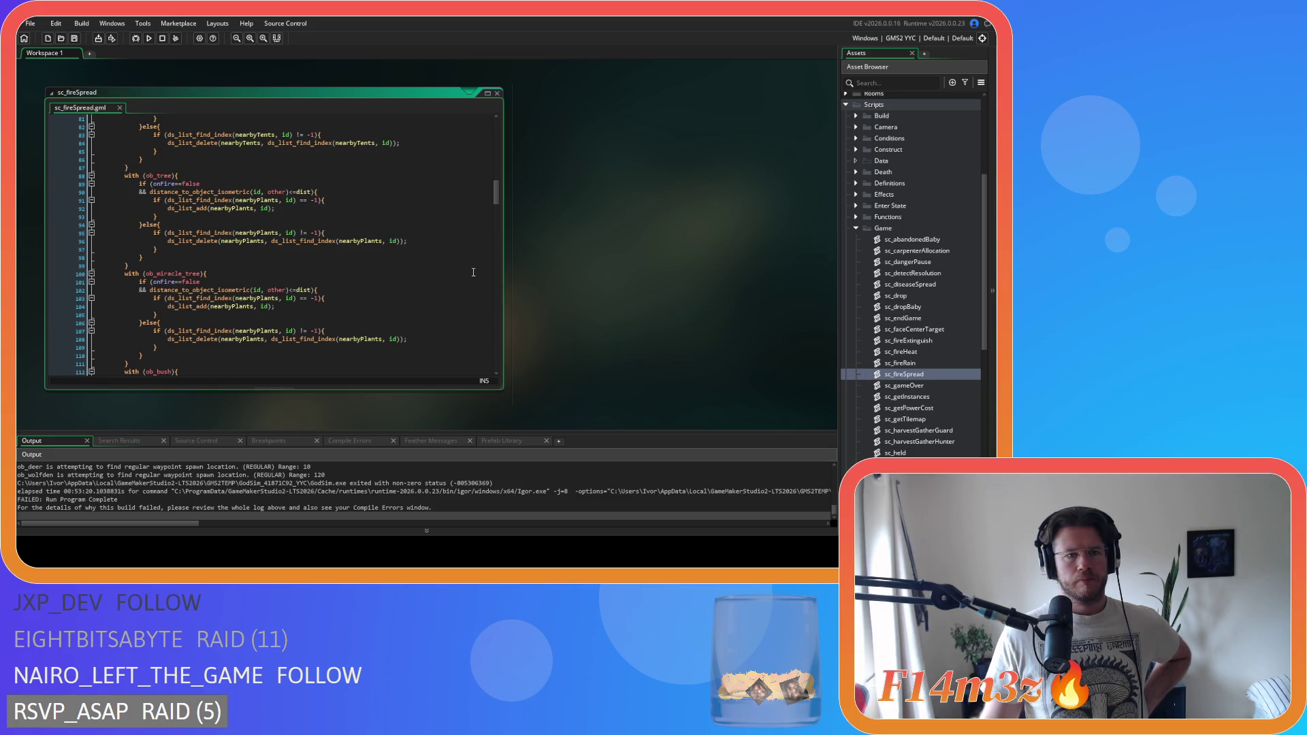
scroll(474, 273, down, 10)
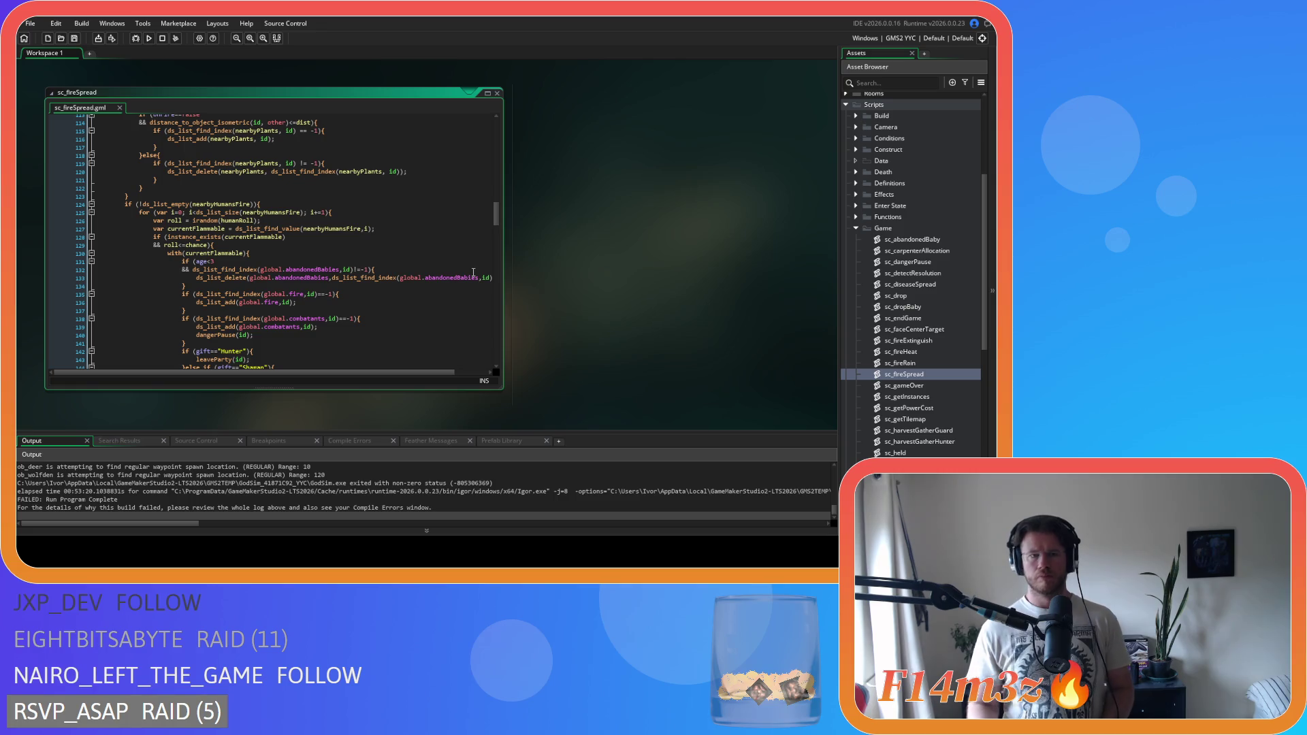
scroll(463, 271, up, 15)
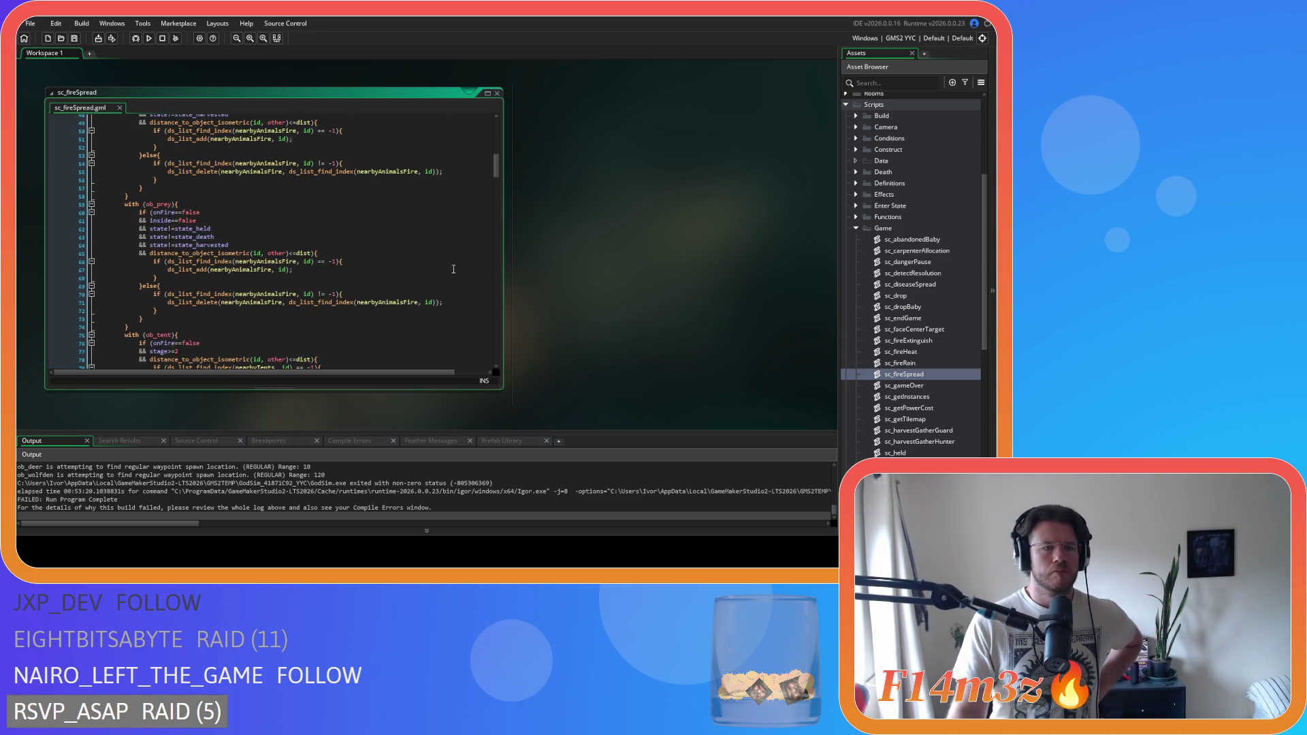
scroll(453, 269, up, 7)
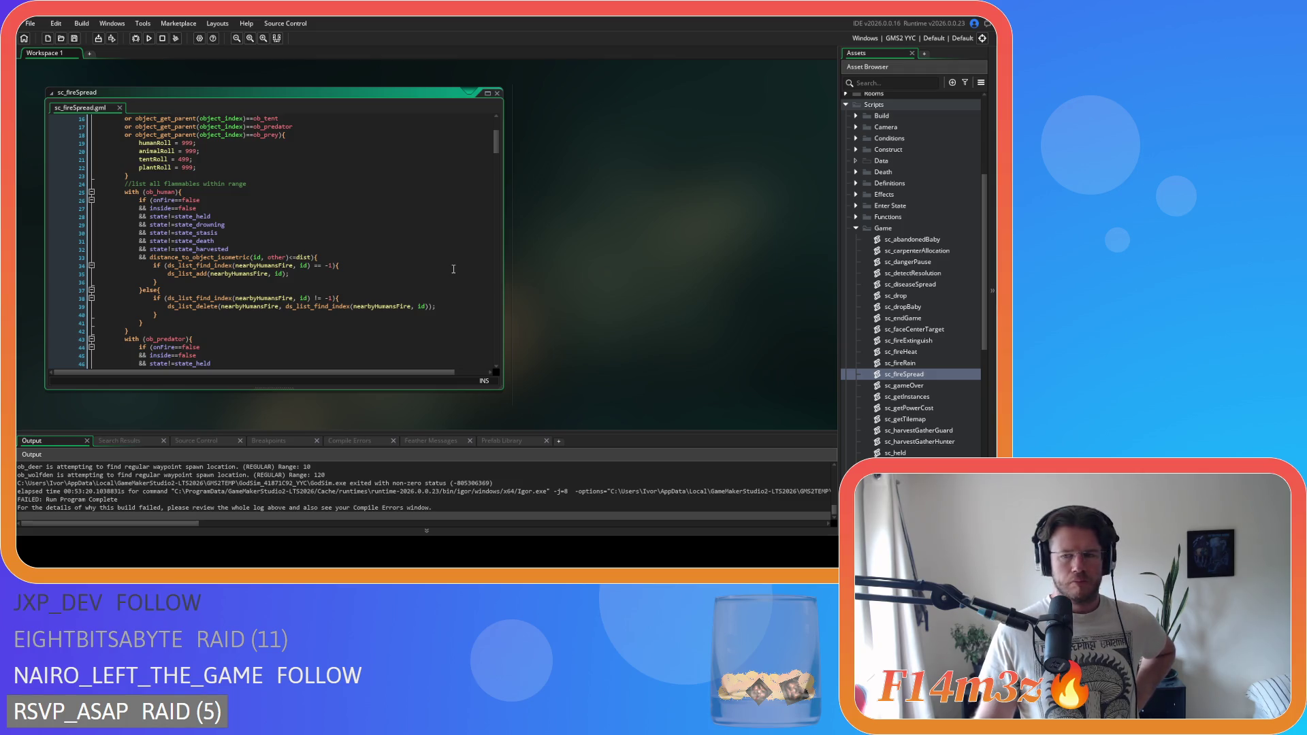
scroll(453, 268, down, 5)
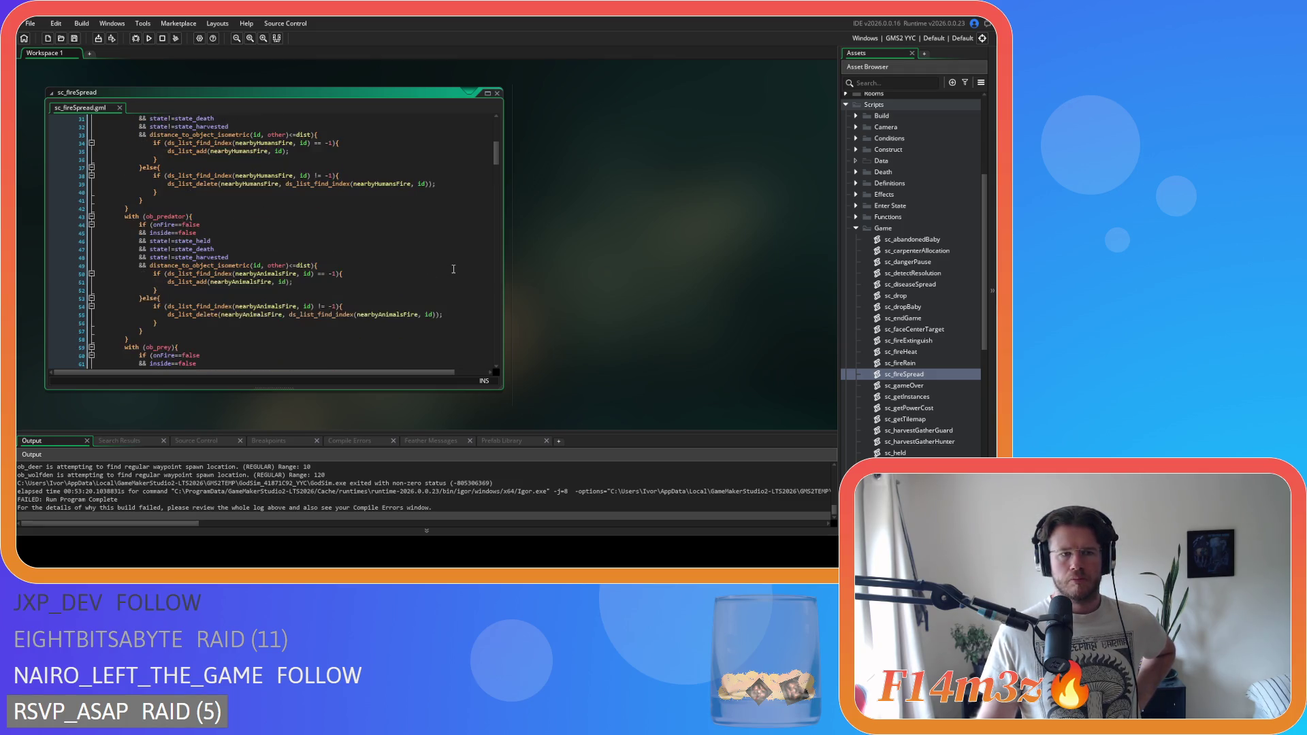
scroll(453, 269, down, 8)
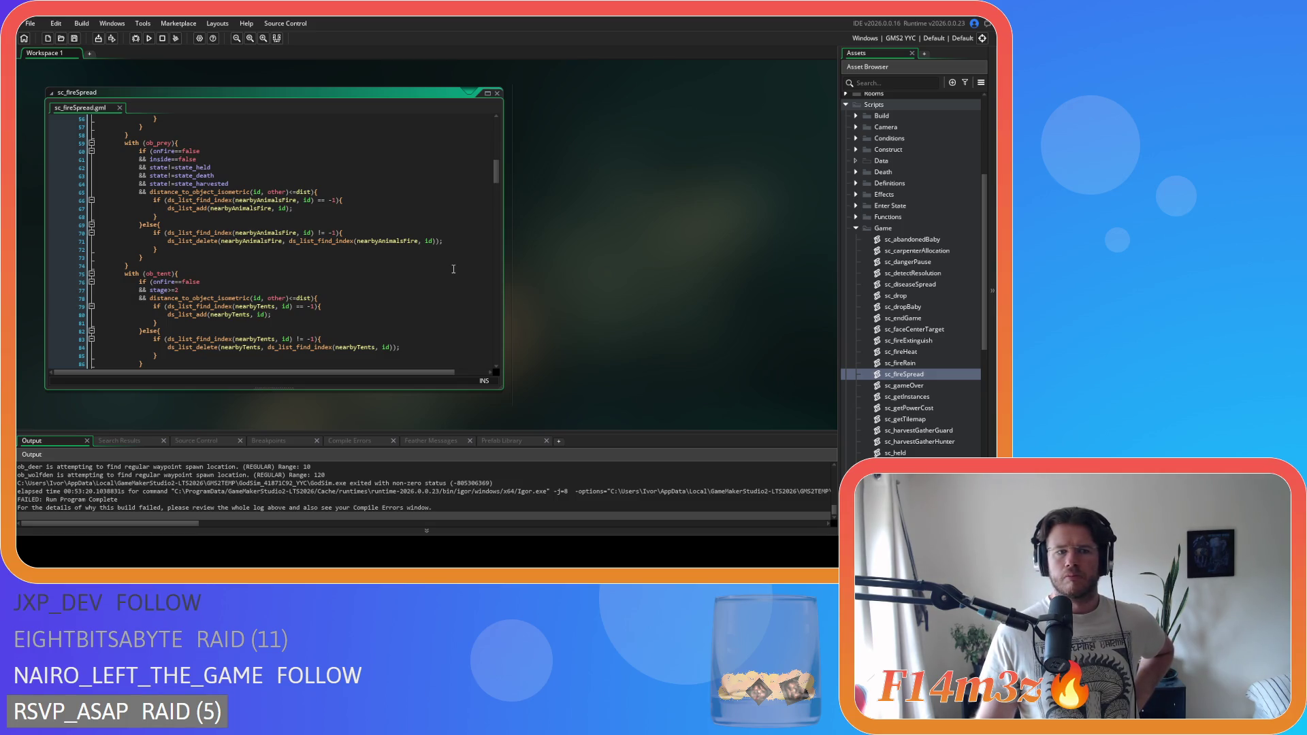
scroll(454, 269, down, 20)
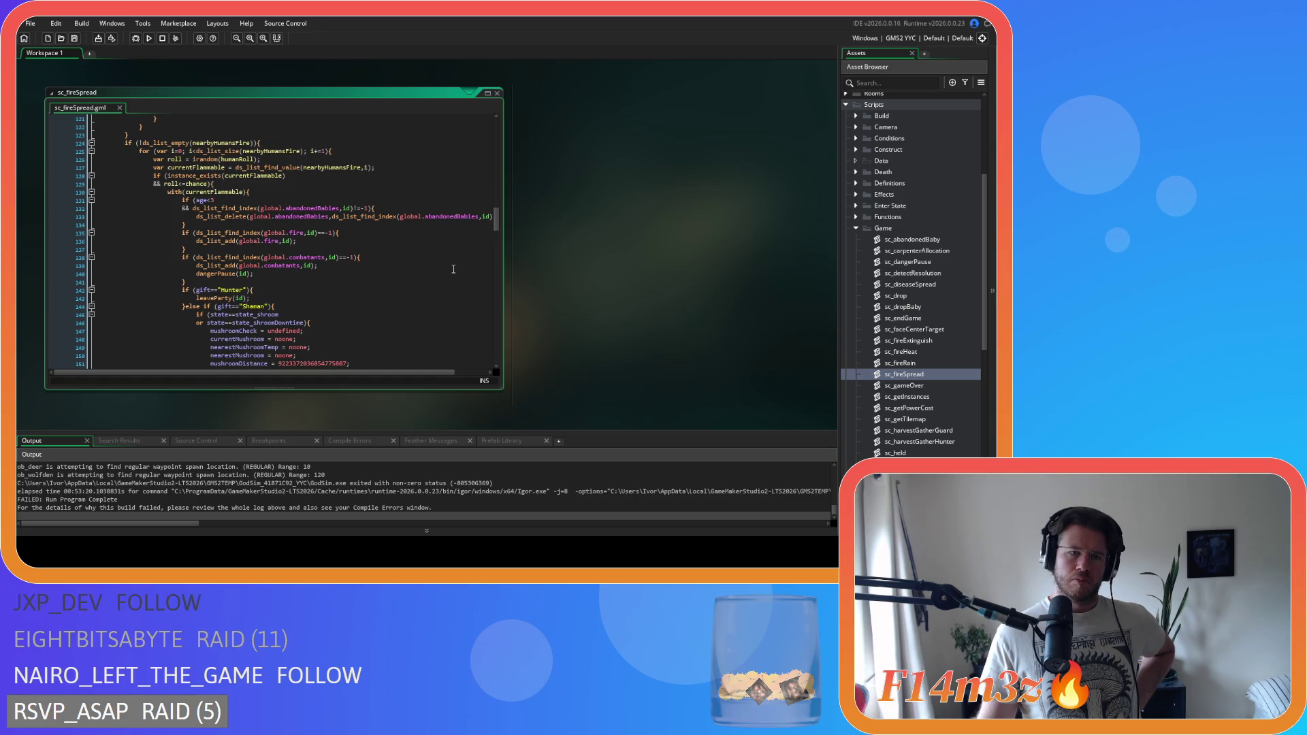
scroll(453, 269, down, 5)
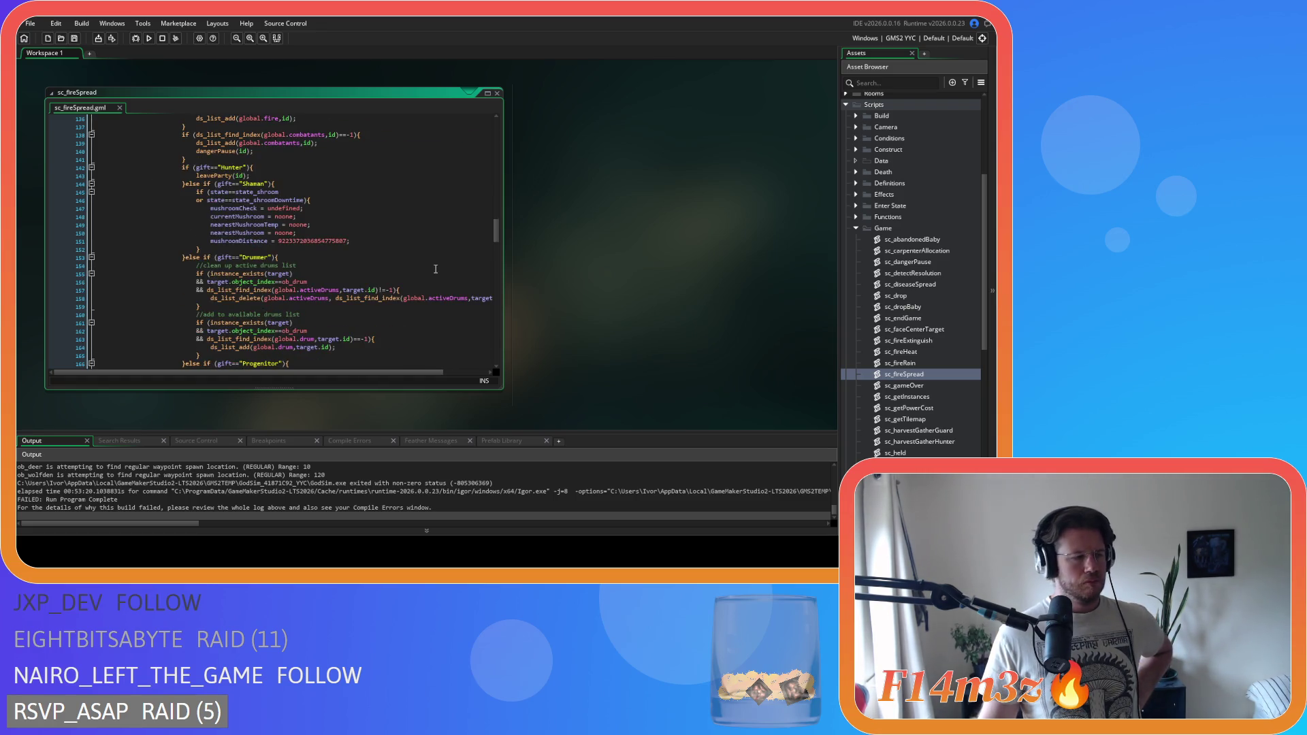
right_click(603, 192)
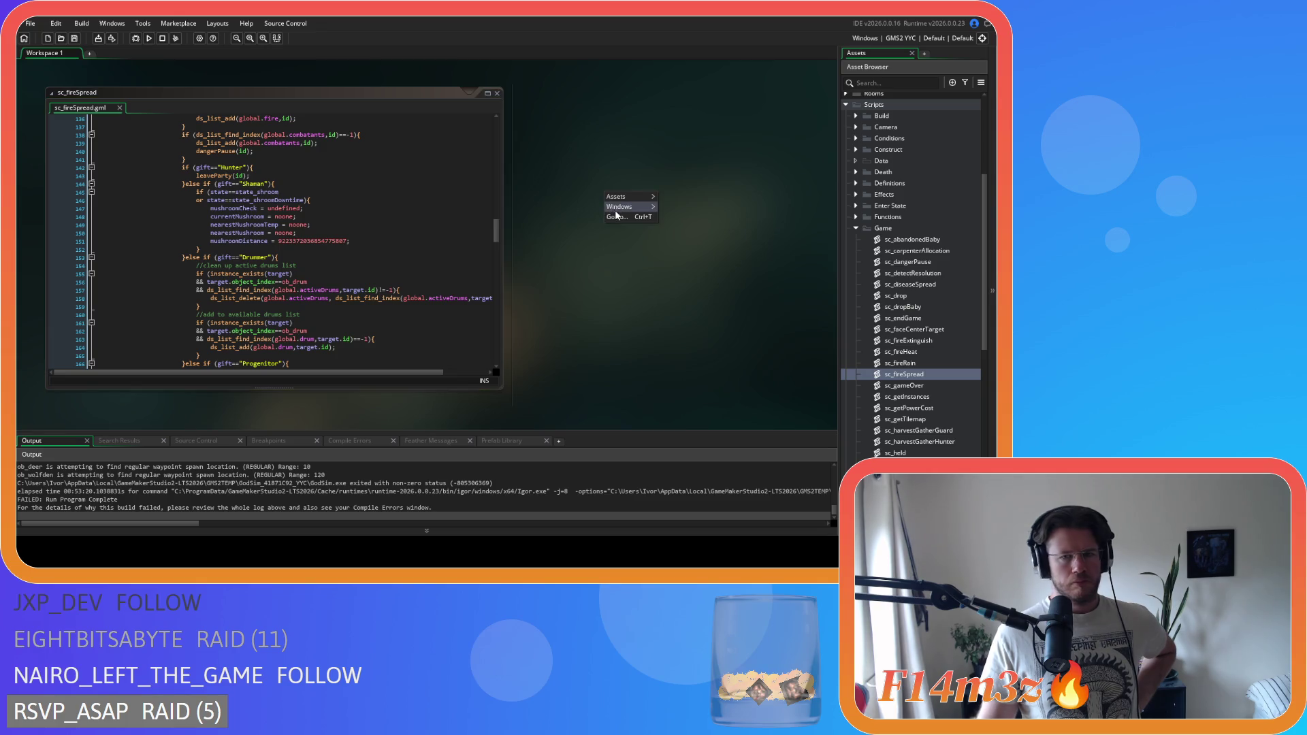
- Close the sc_fireSpread editor and fold the Game and Scripts folders back up
click(677, 233)
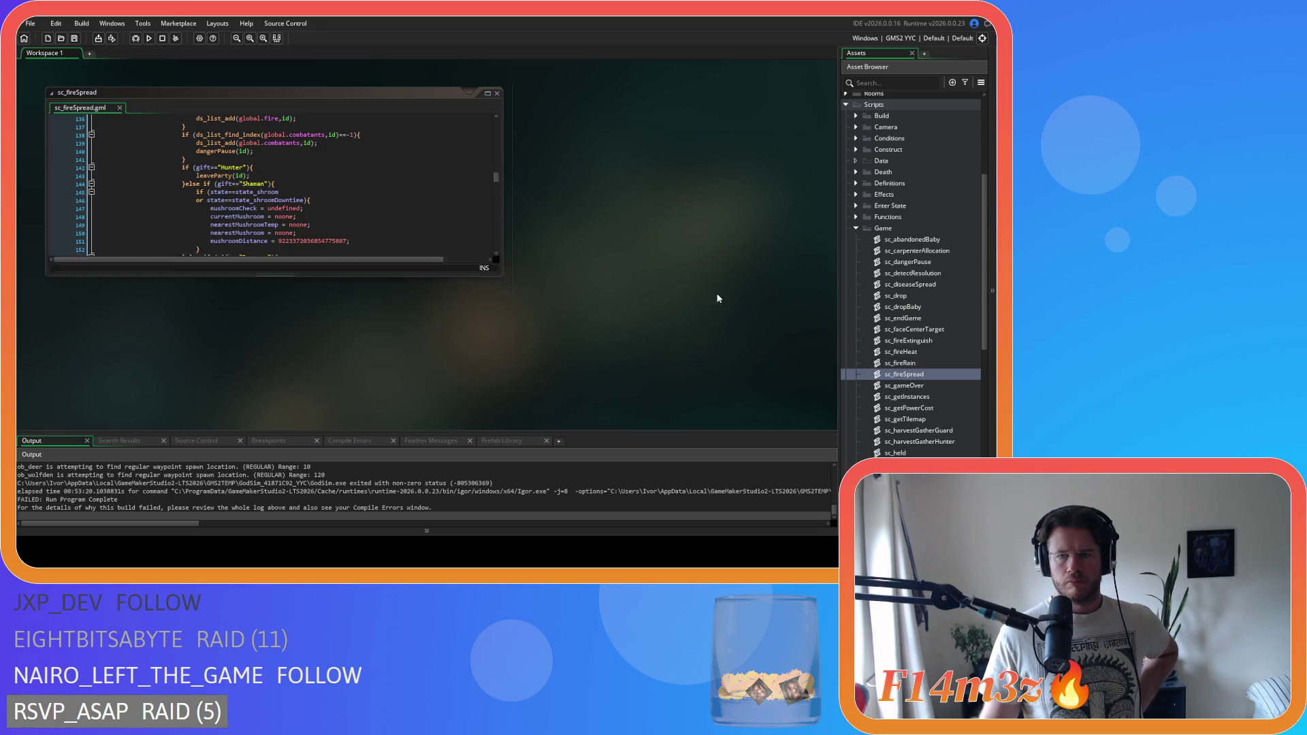
click(856, 229)
scroll(889, 191, up, 3)
click(846, 207)
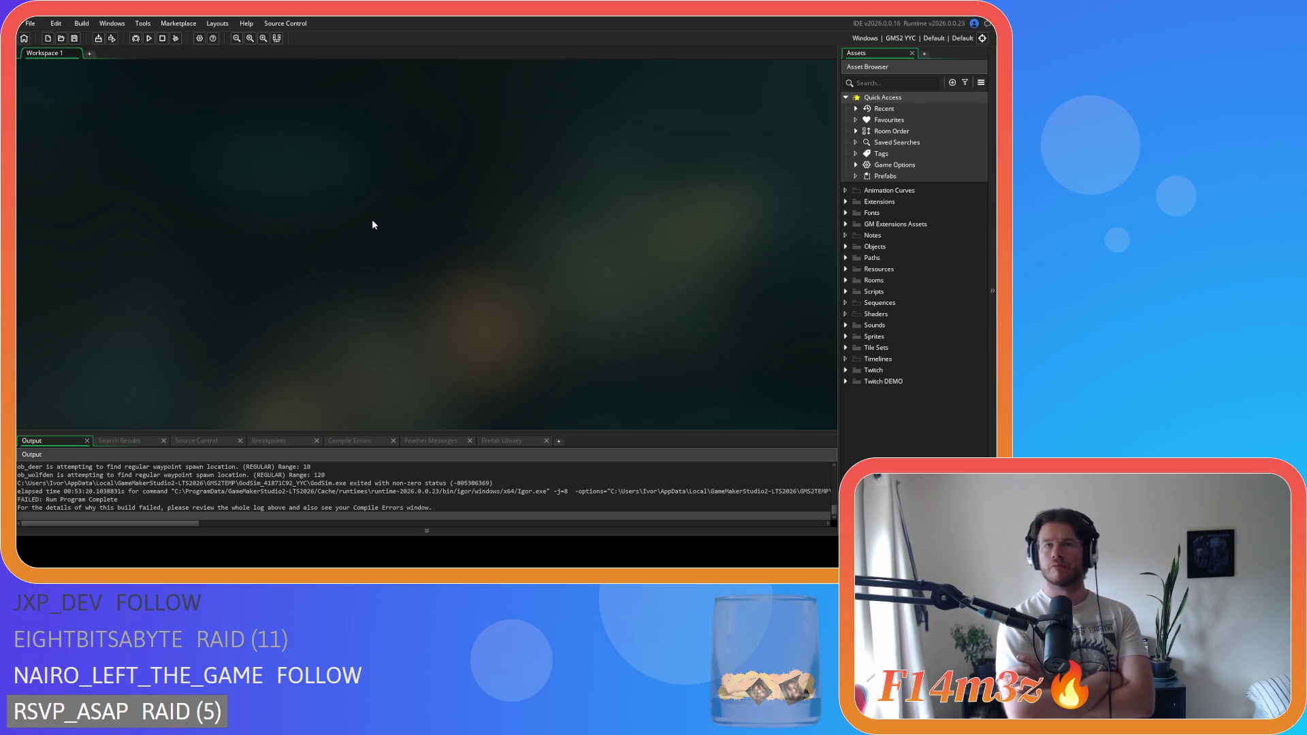
- Reopen the sc_fireSpread script from the Scripts > Game folder
click(846, 293)
scroll(860, 320, down, 4)
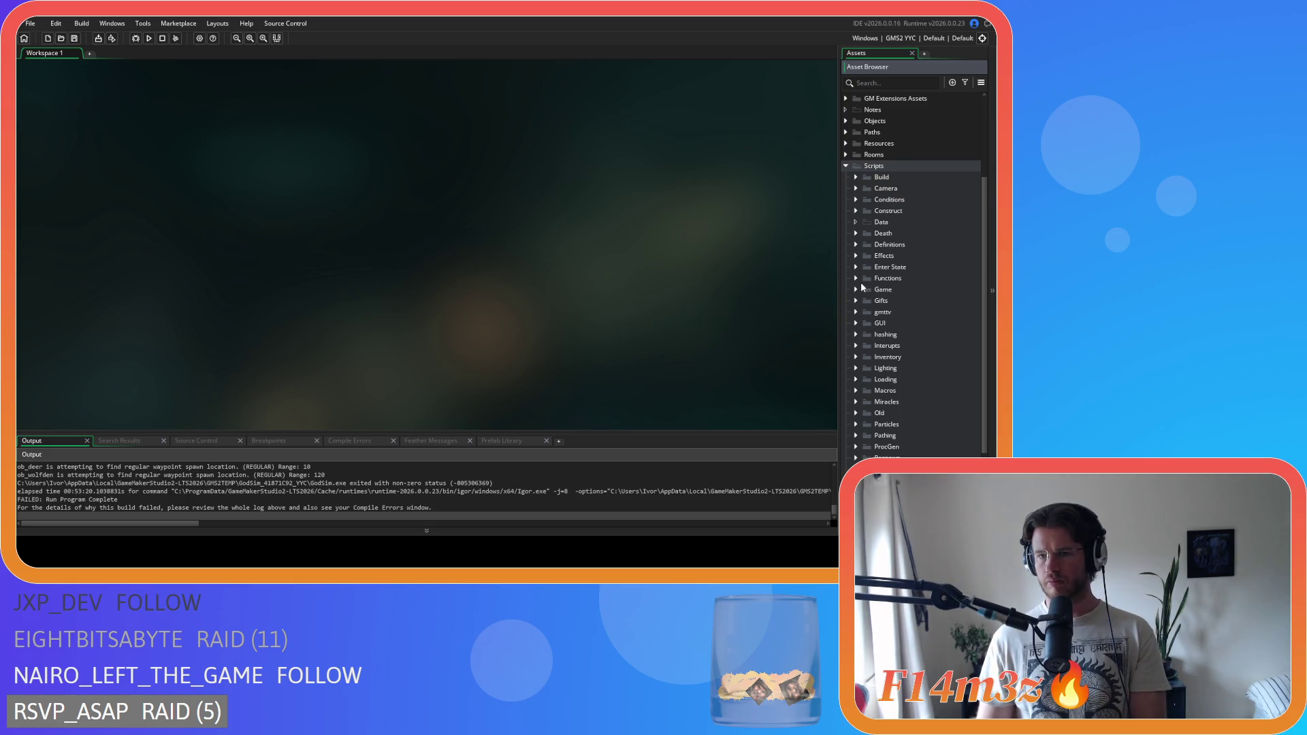
click(857, 290)
double_click(906, 436)
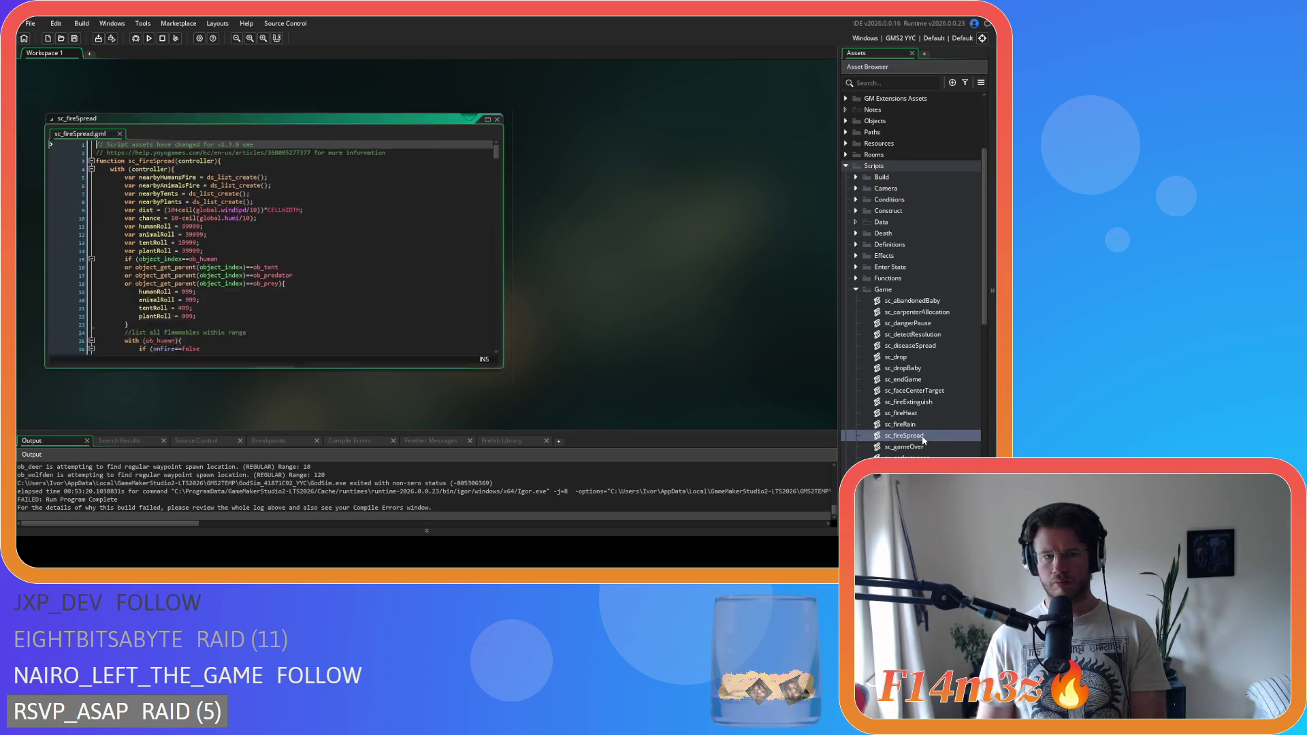
- Scroll sc_fireSpread down to around line 238, the loop over animals catching fire
scroll(380, 316, down, 10)
scroll(380, 316, down, 9)
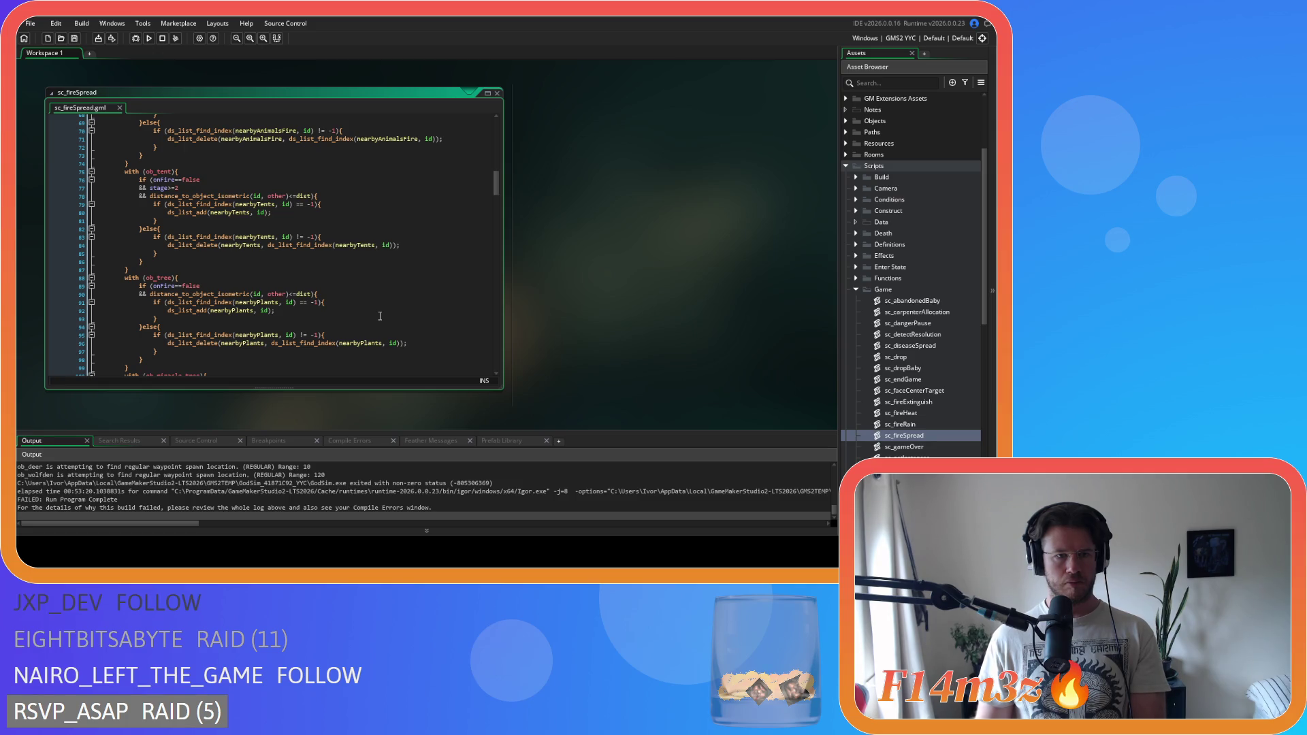
scroll(380, 316, down, 5)
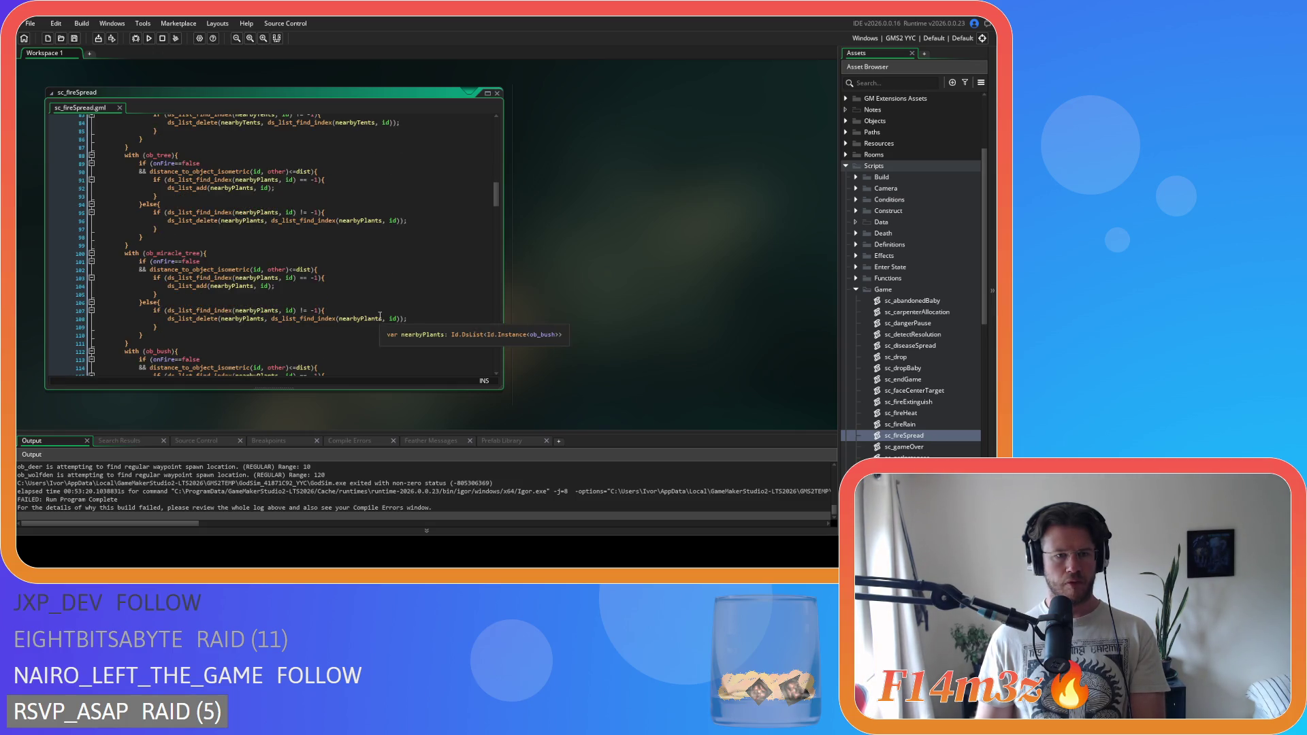
scroll(380, 316, down, 8)
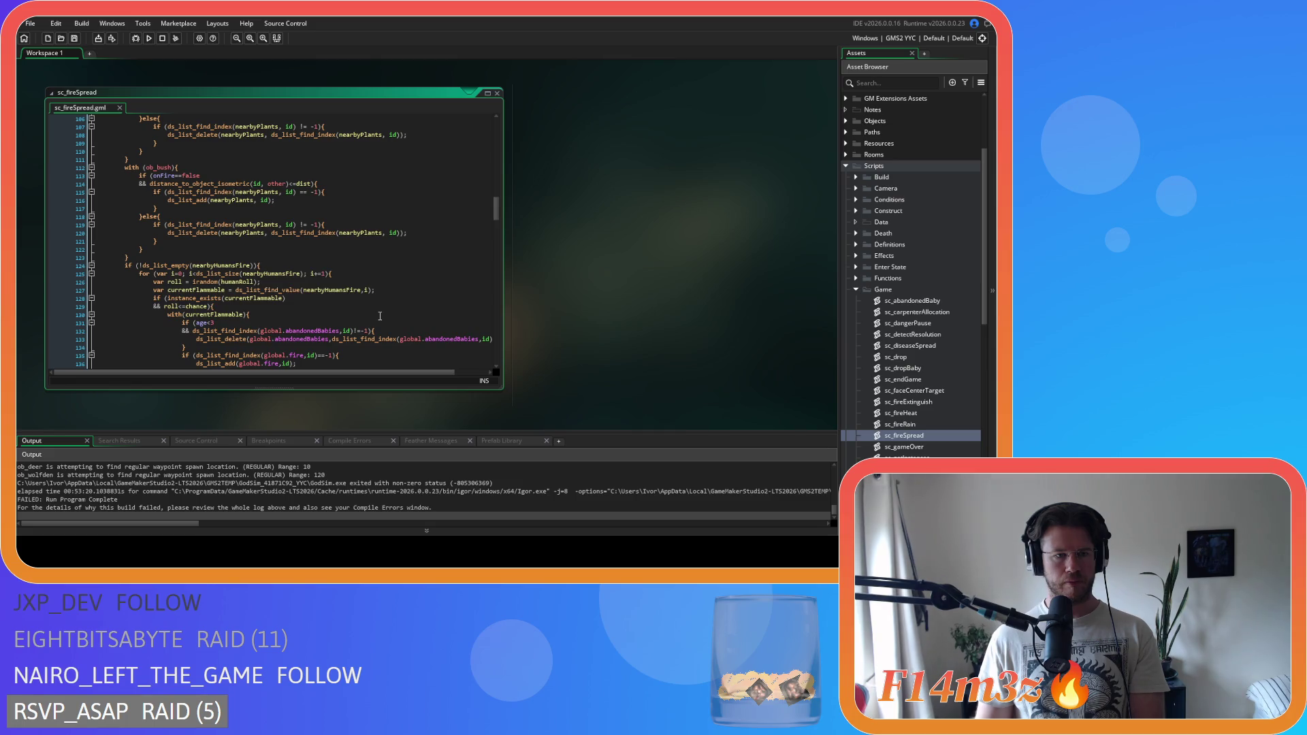
scroll(380, 316, down, 11)
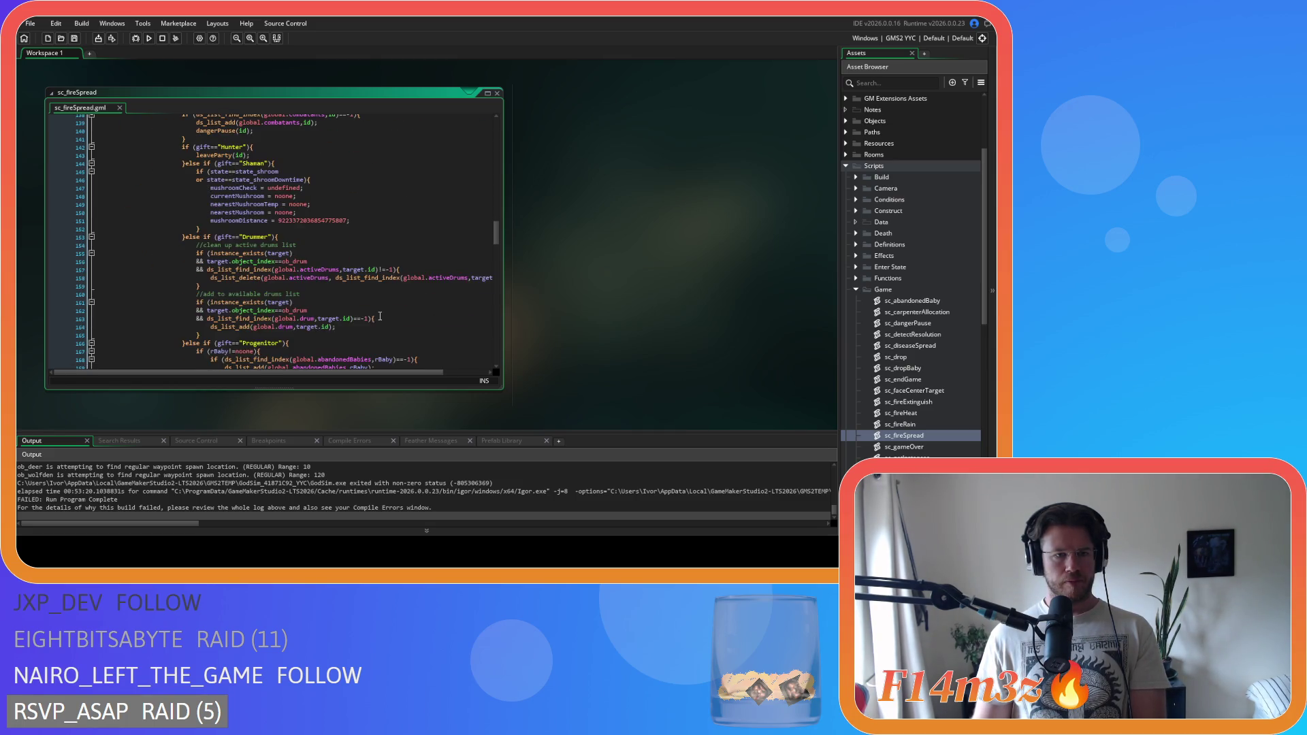
scroll(380, 315, down, 15)
scroll(380, 316, down, 10)
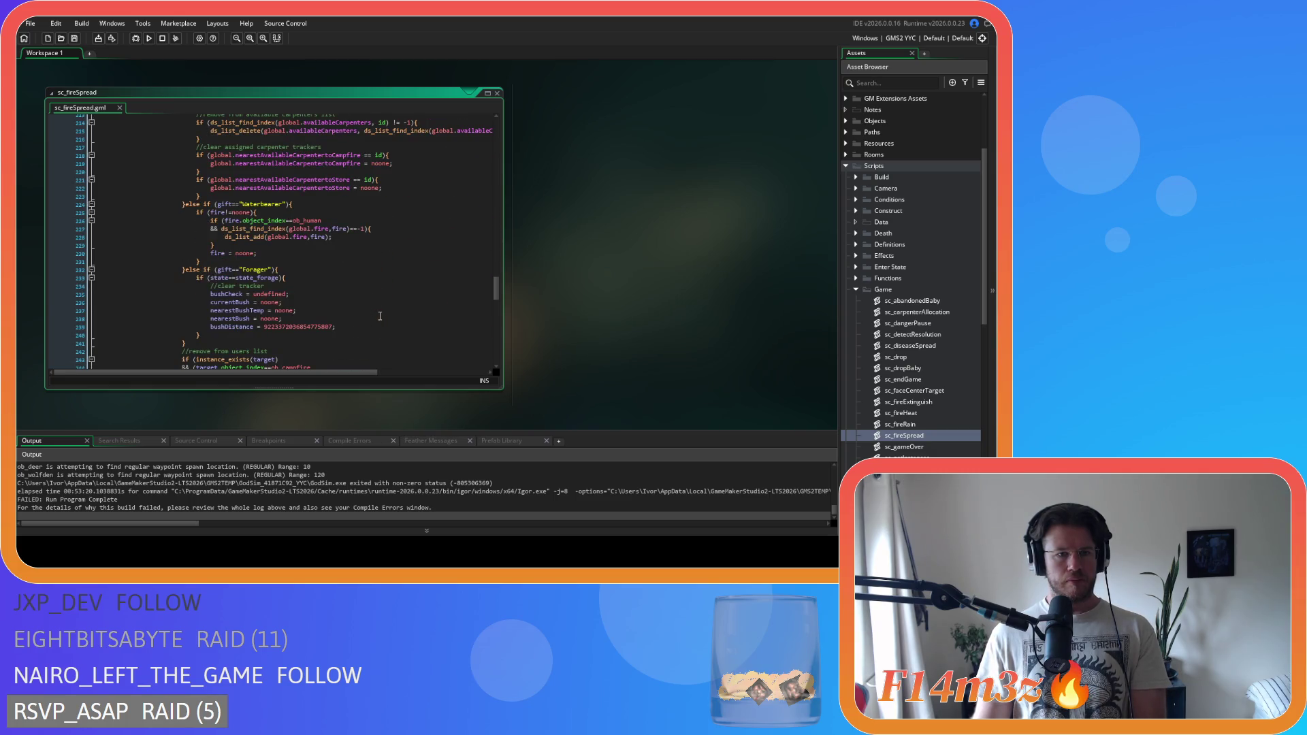
scroll(380, 315, down, 8)
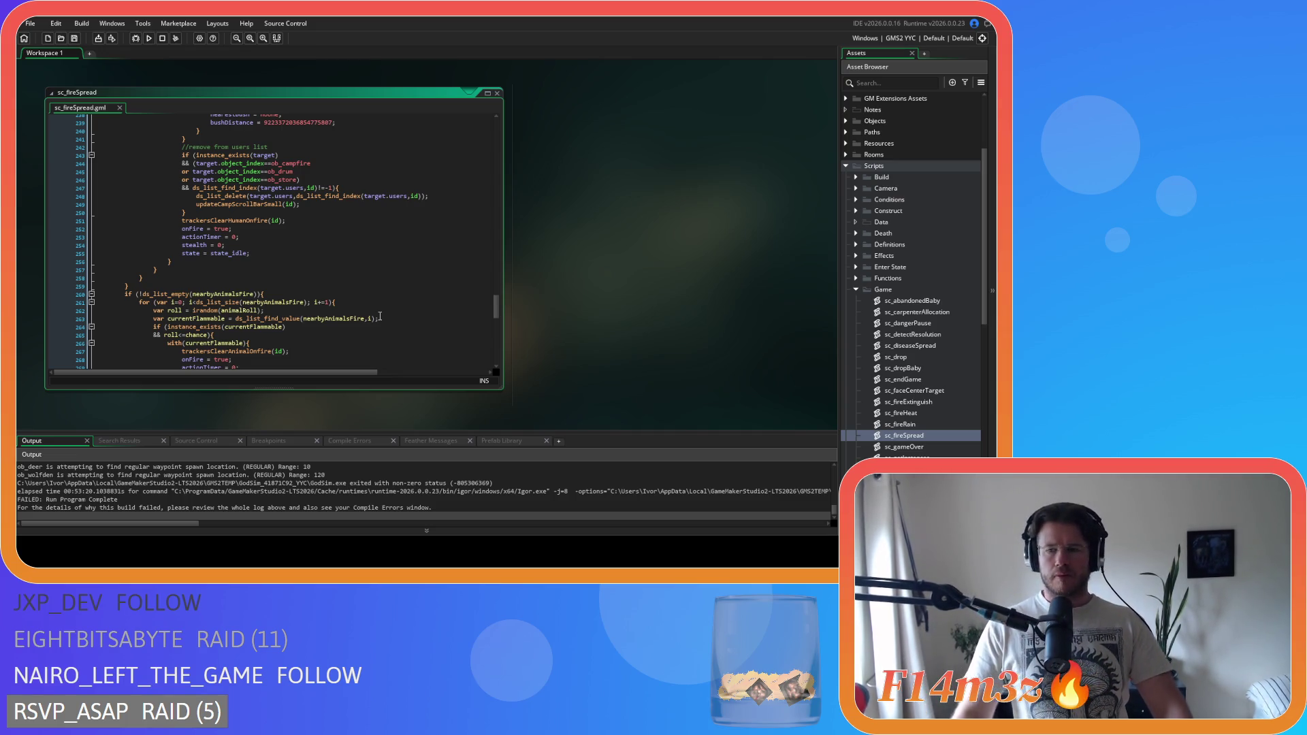
- Close the sc_fireSpread window and collapse the Scripts and Game folders to top level
click(656, 161)
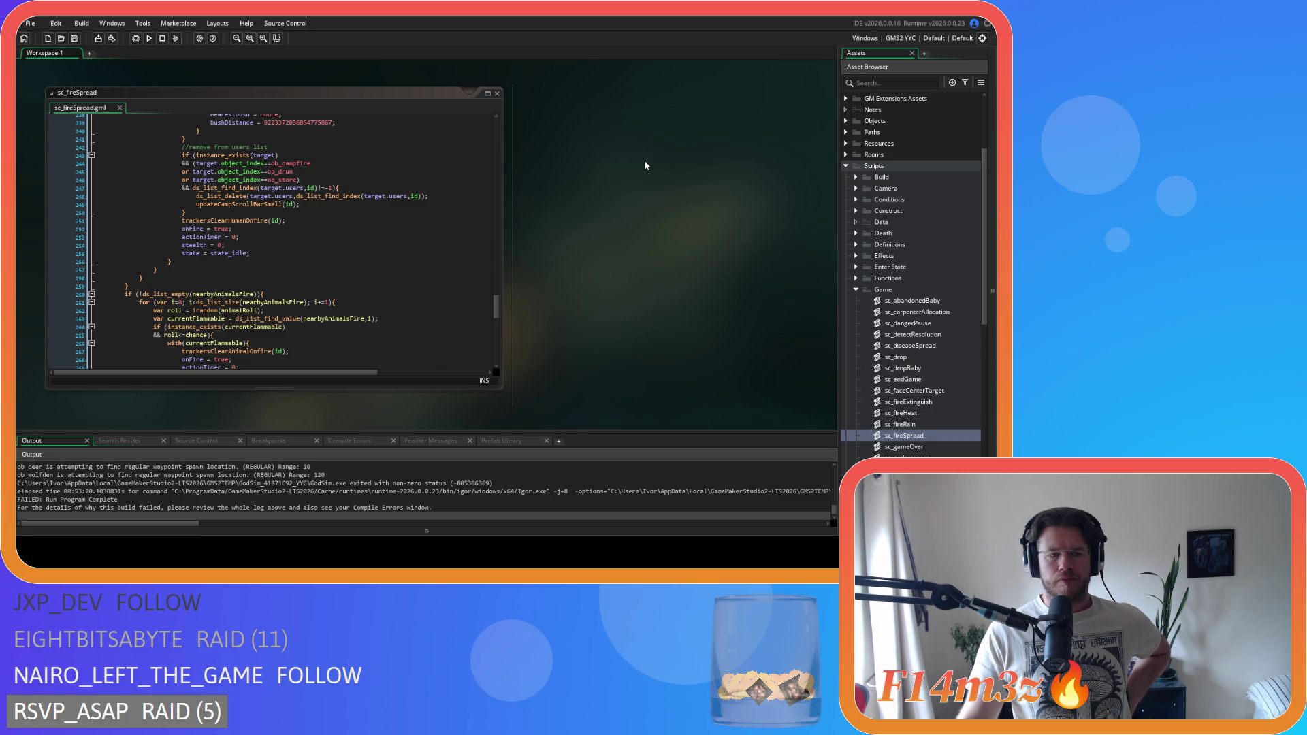
right_click(644, 160)
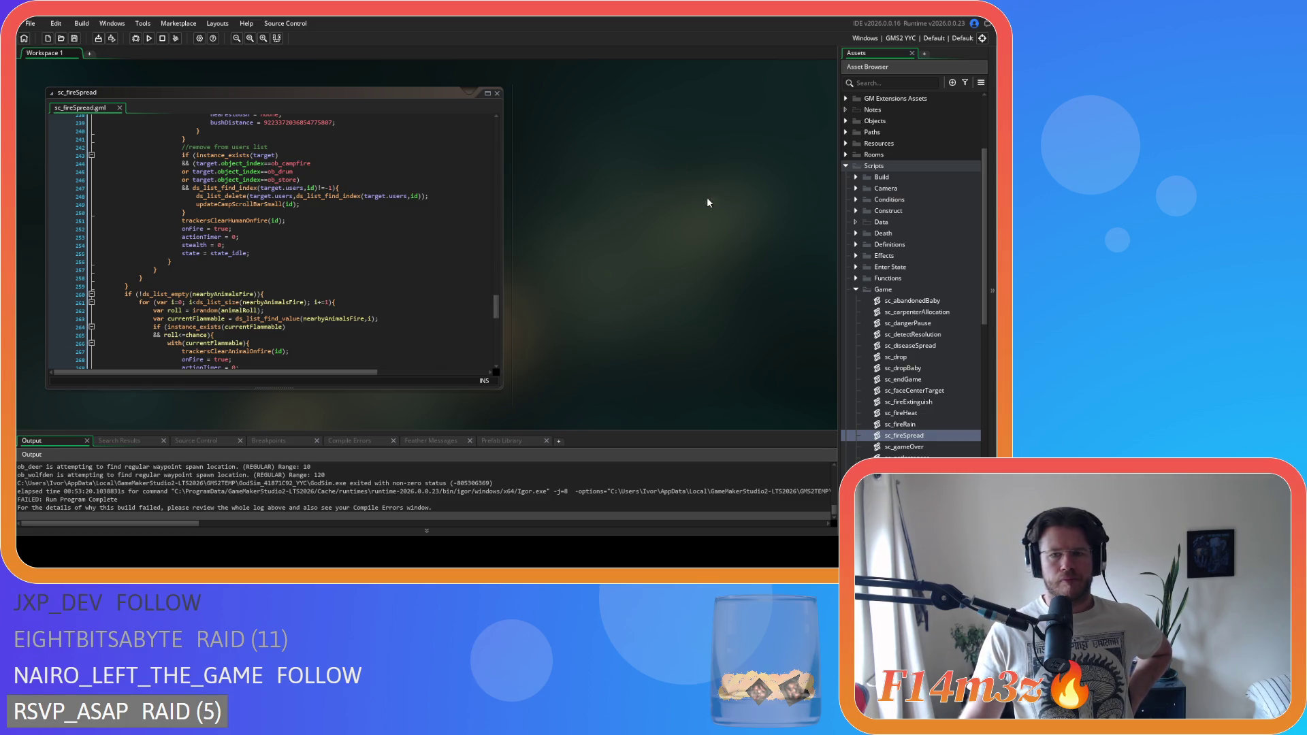
click(708, 200)
click(856, 290)
click(846, 165)
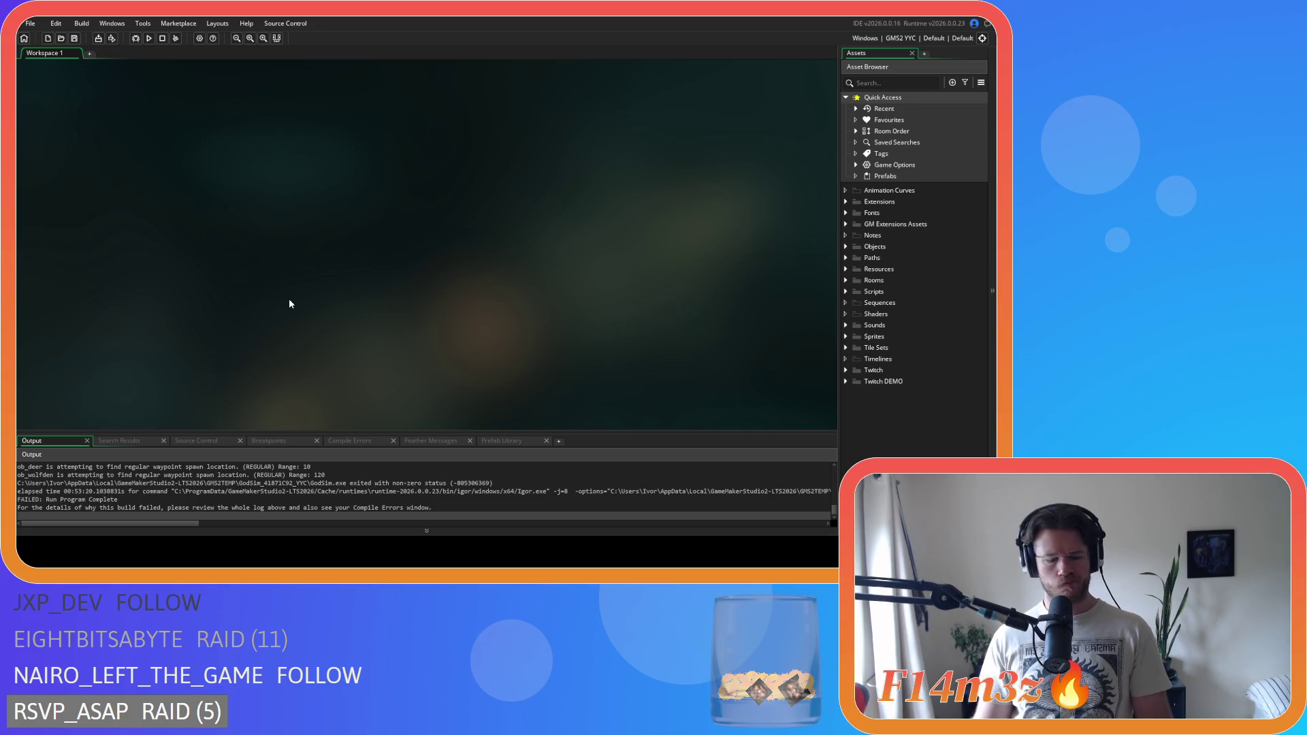
- Rebuild and run the project with F5, launching Entheogen on the village map
key(F5)
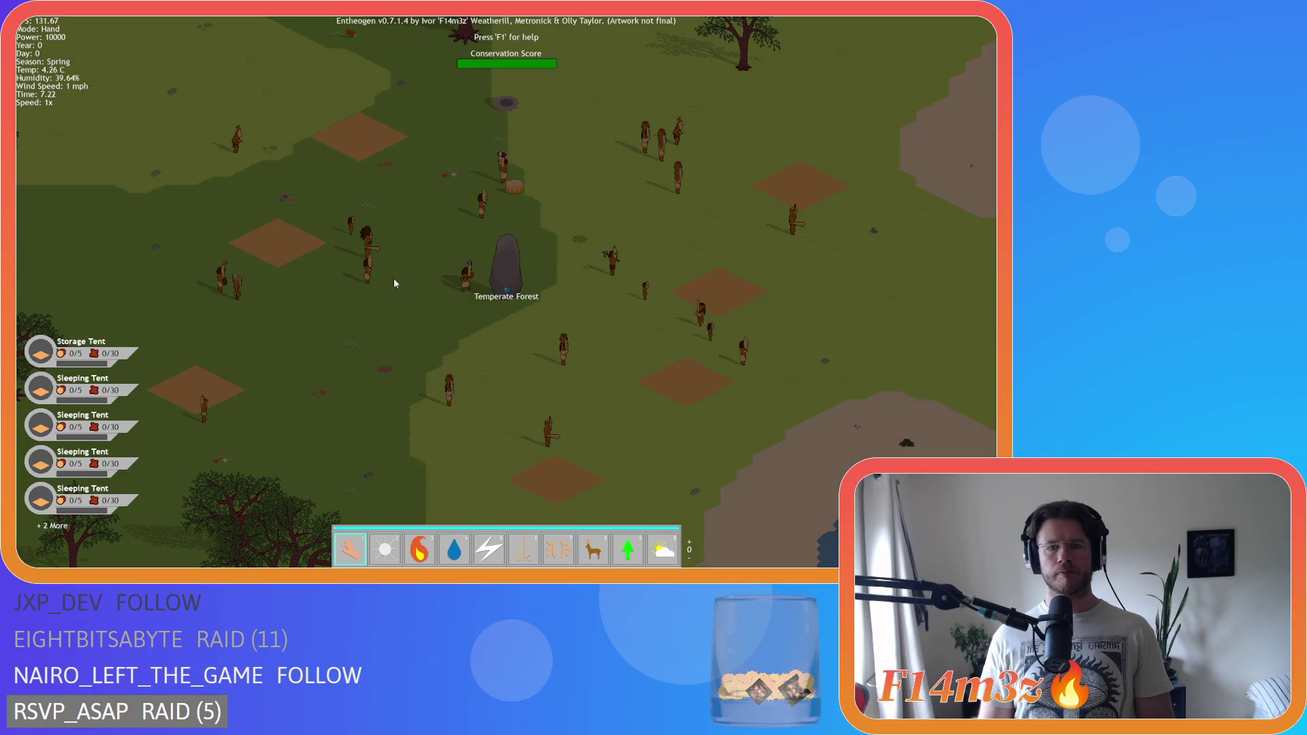
- Cast Divine Intervention, reveal animals with Herd, then carry a deer to the village
key(6)
click(422, 332)
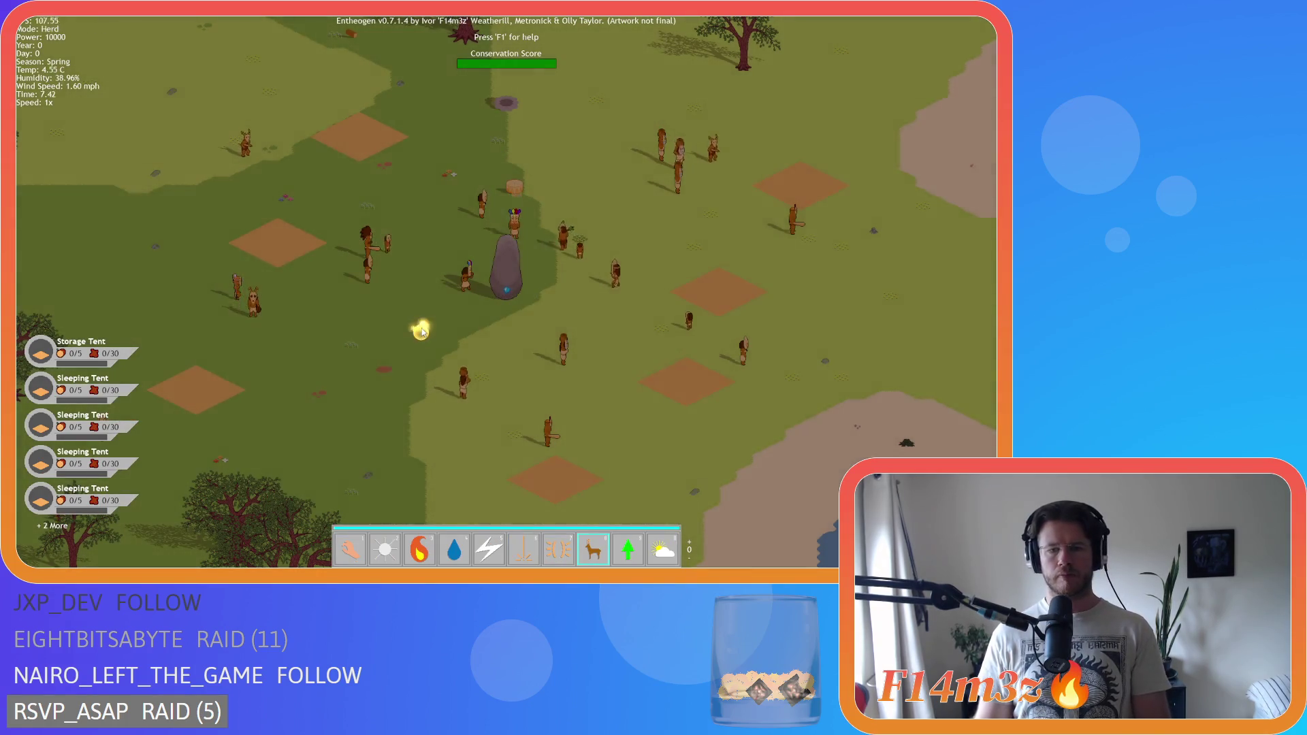
key(8)
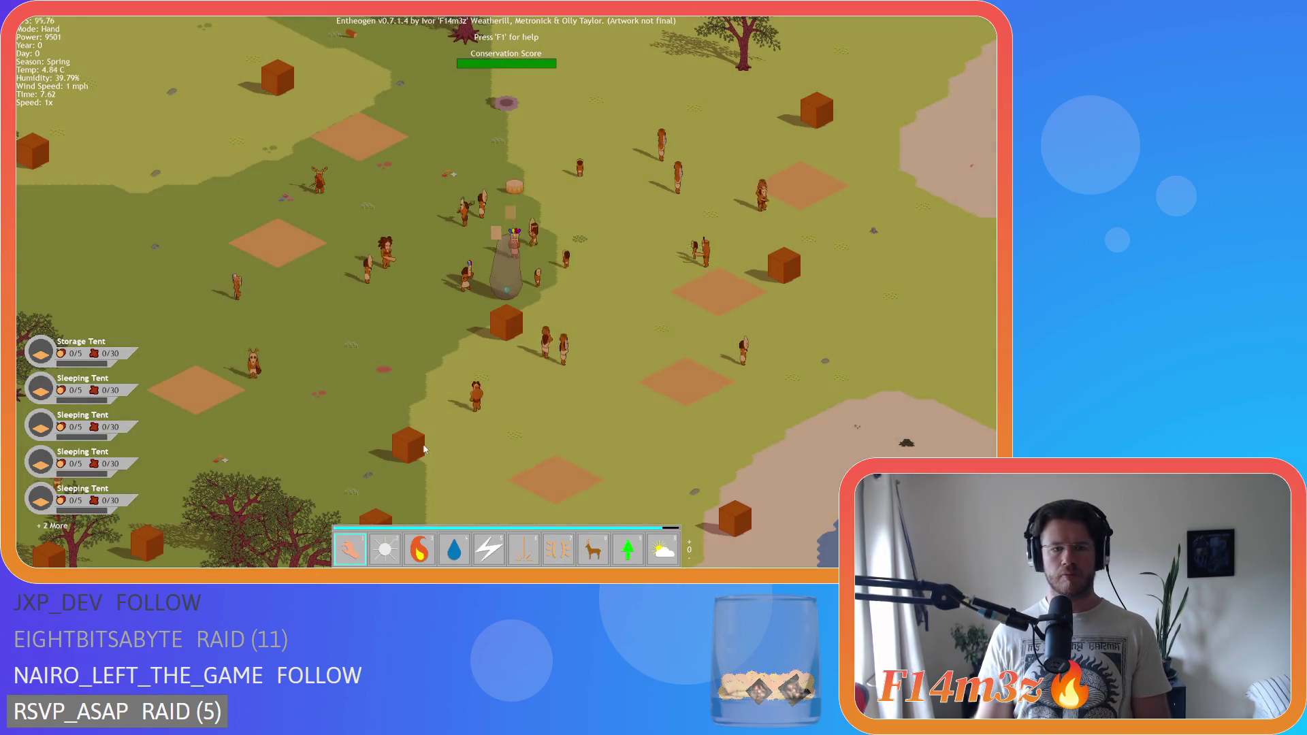
key(1)
mouse_move(411, 423)
mouse_down()
mouse_move(432, 395)
mouse_move(649, 321)
mouse_move(758, 245)
mouse_move(741, 228)
mouse_move(460, 171)
mouse_move(390, 170)
mouse_move(338, 212)
mouse_move(286, 330)
mouse_move(395, 374)
mouse_move(553, 468)
mouse_up()
- Pan the map to centre the village and show villager name and status labels
scroll(341, 362, down, 3)
key(Down)
key(Left)
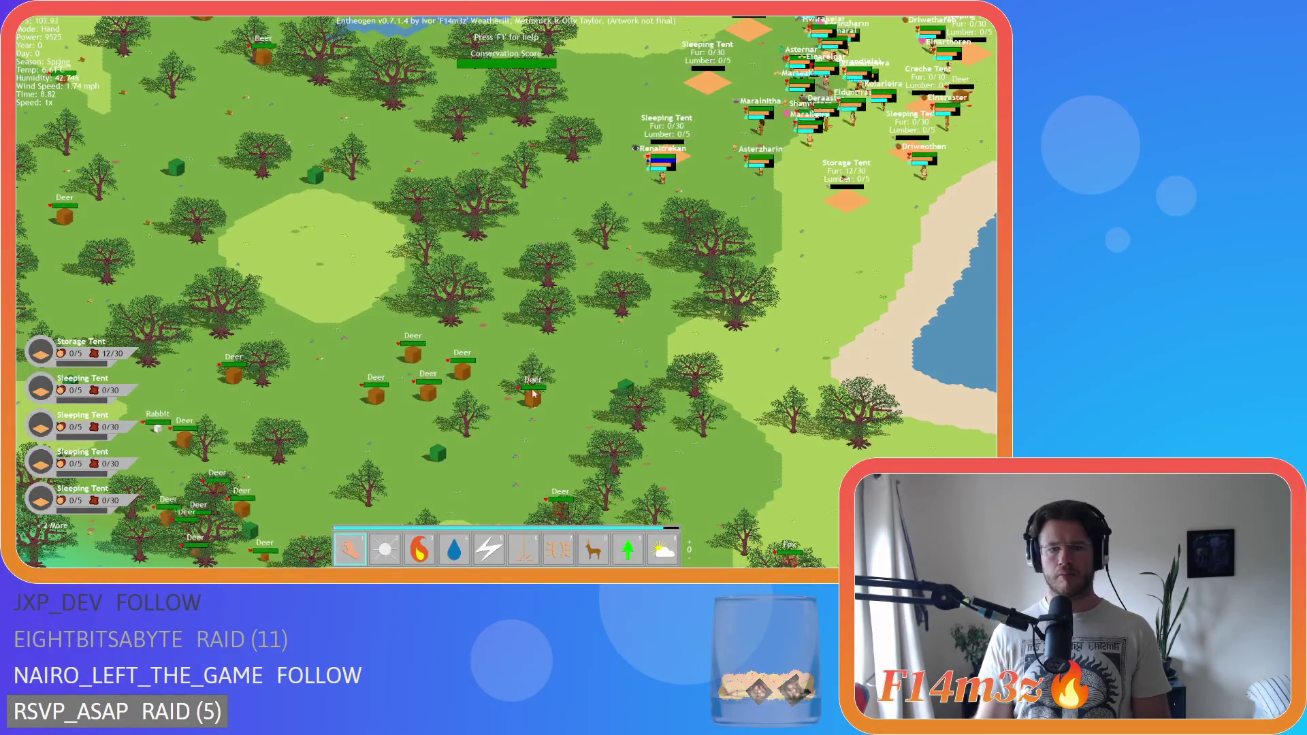
key(Down)
key(Right)
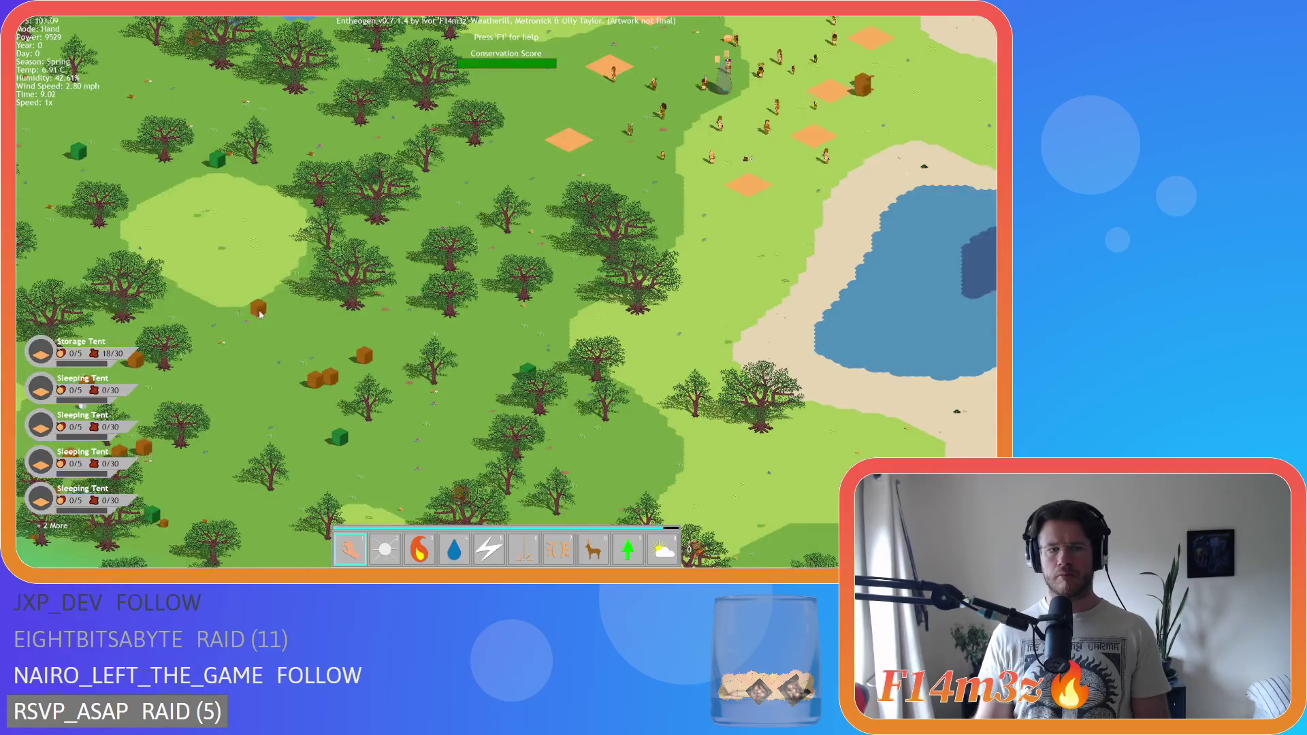
key(Up)
key(Right)
key(alt)
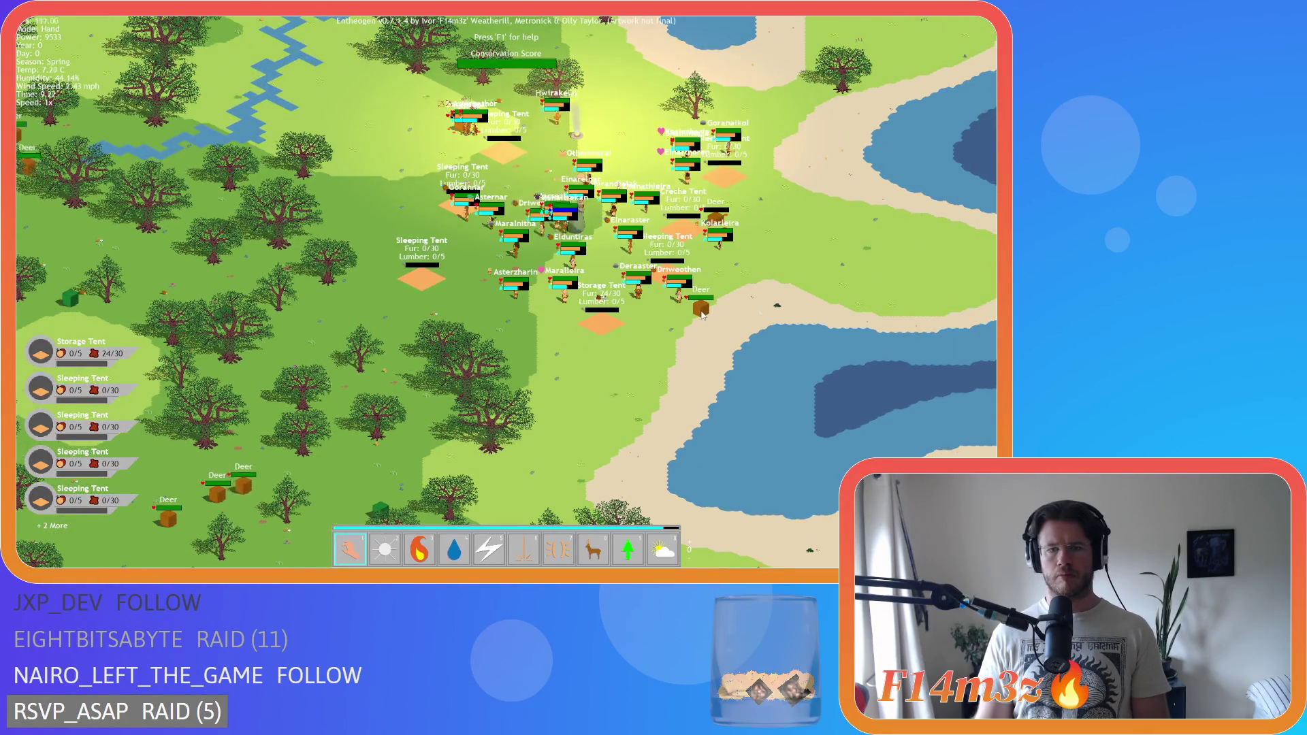
- Pick up the deer beside the village and drop it into the tent
scroll(699, 313, up, 3)
scroll(486, 343, down, 3)
scroll(486, 344, down, 2)
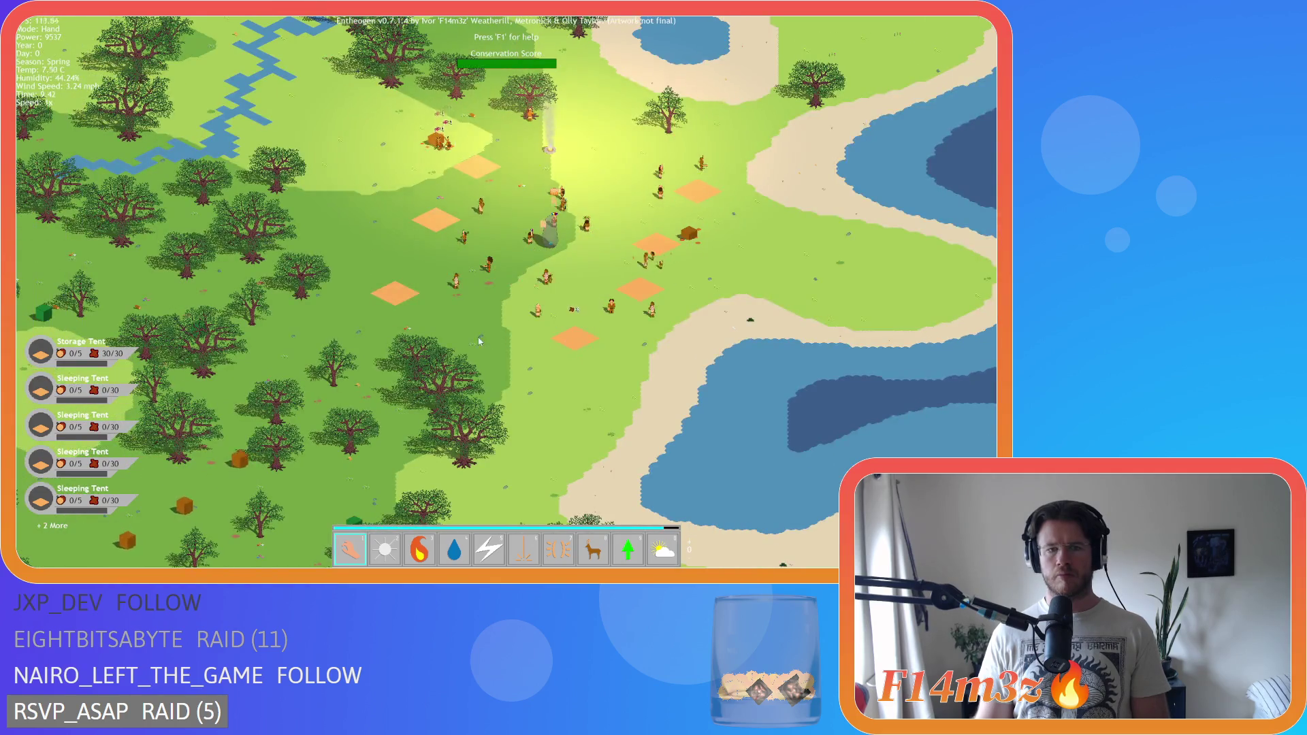
scroll(584, 340, up, 2)
scroll(583, 340, up, 3)
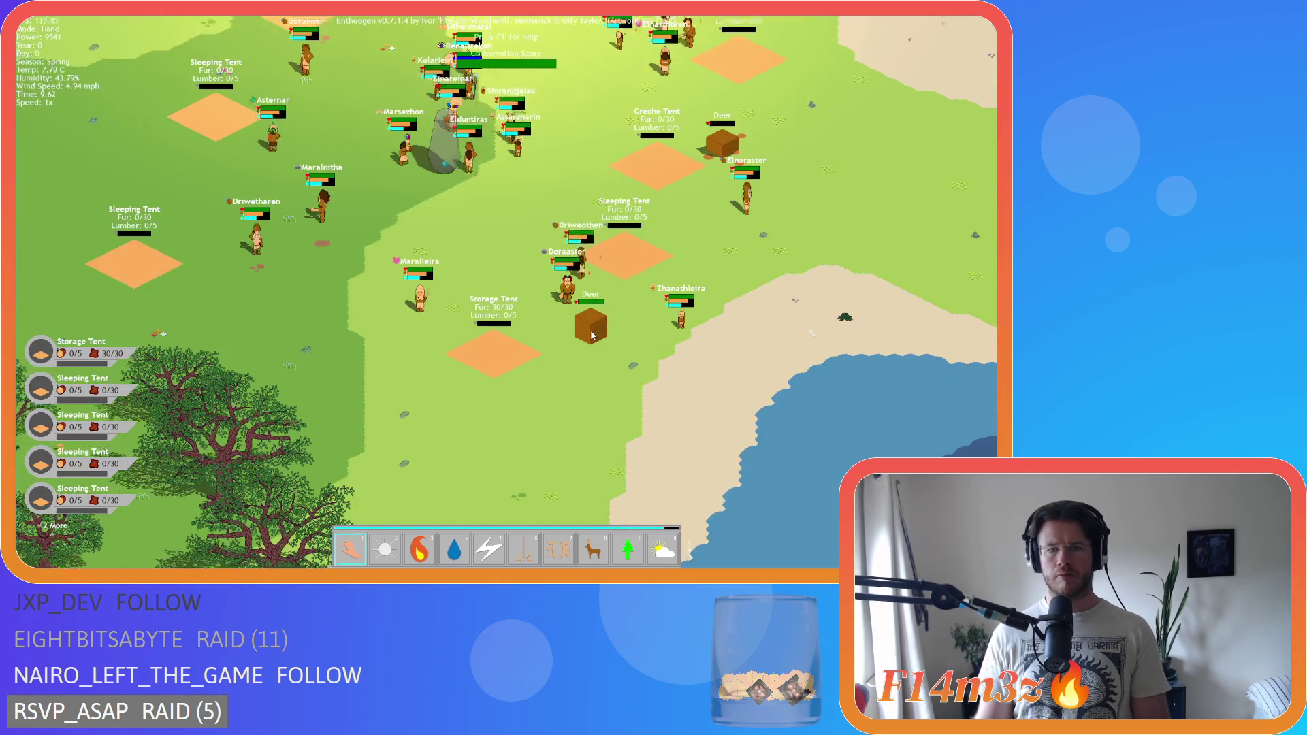
drag(576, 335, 575, 315)
key(a)
scroll(575, 315, down, 5)
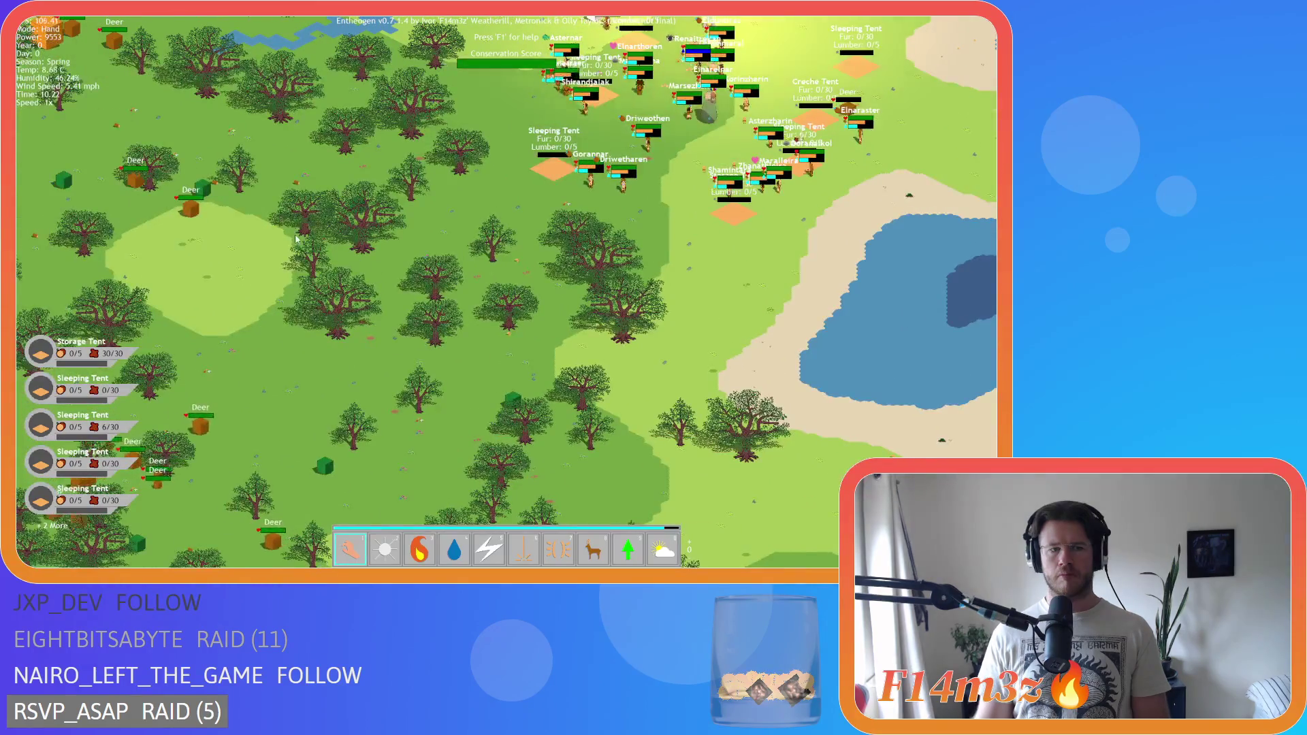
scroll(641, 311, up, 3)
- Pan west over the forest to the grizzly bear and deer herd, then back to the village
key(s)
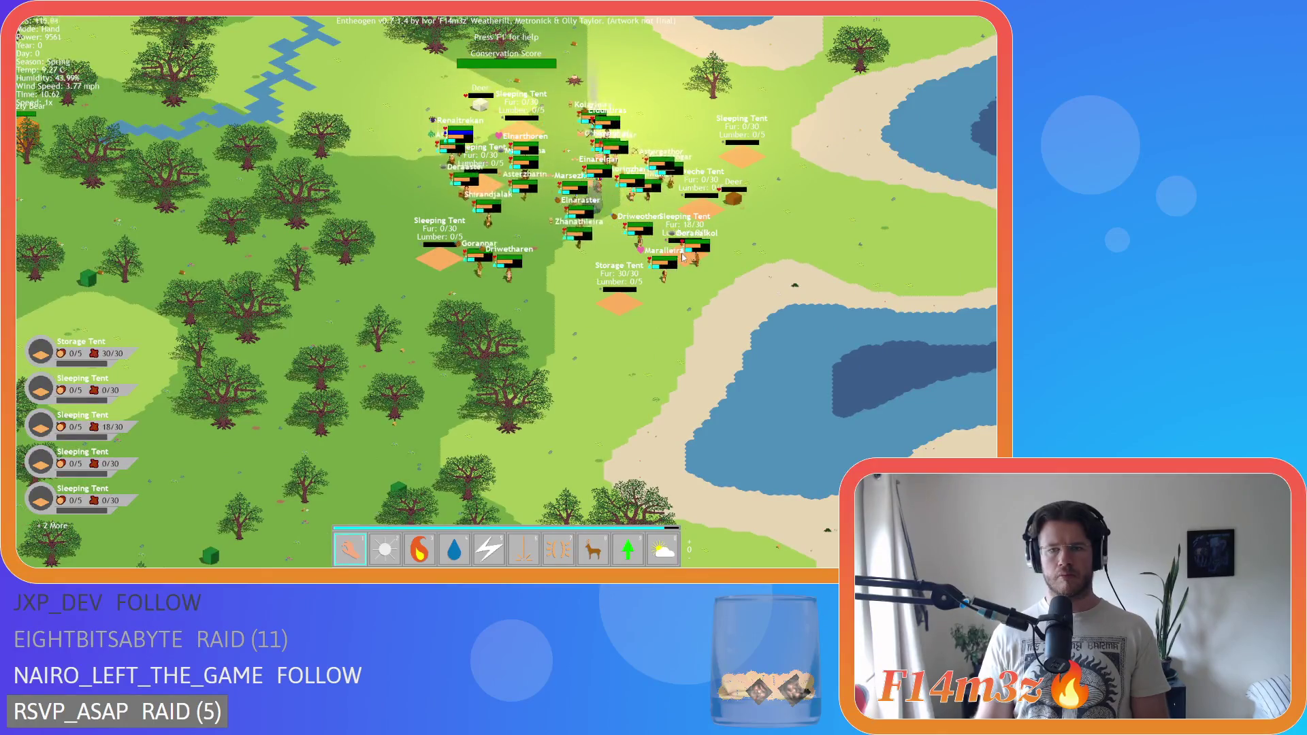
key(s)
key(a)
key(s)
key(a)
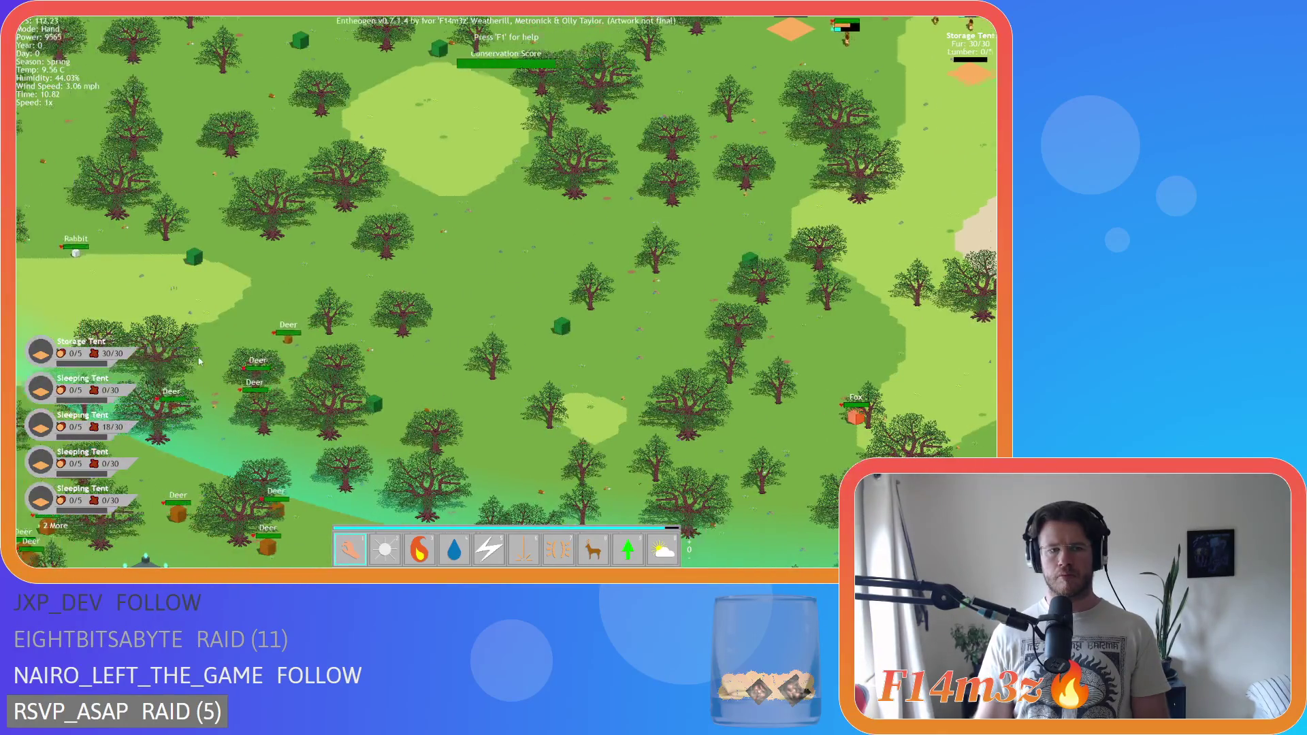
key(w)
key(d)
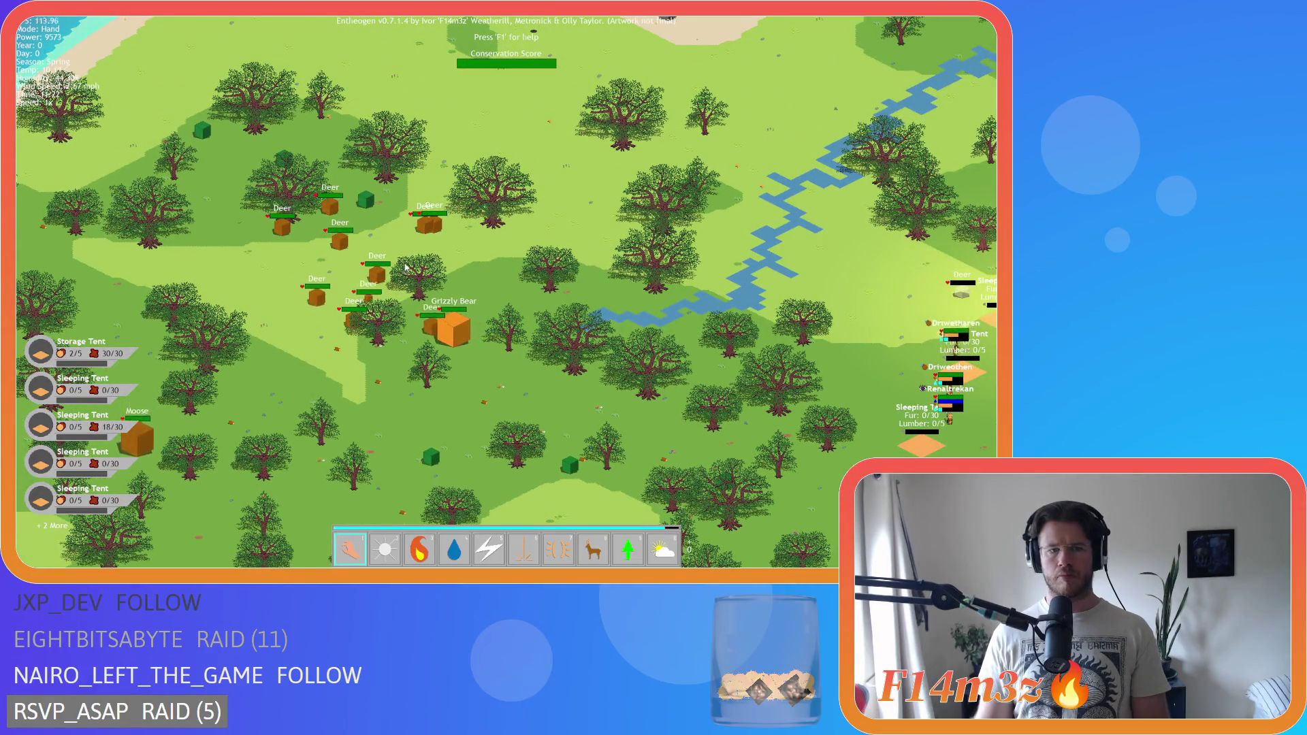
key(d)
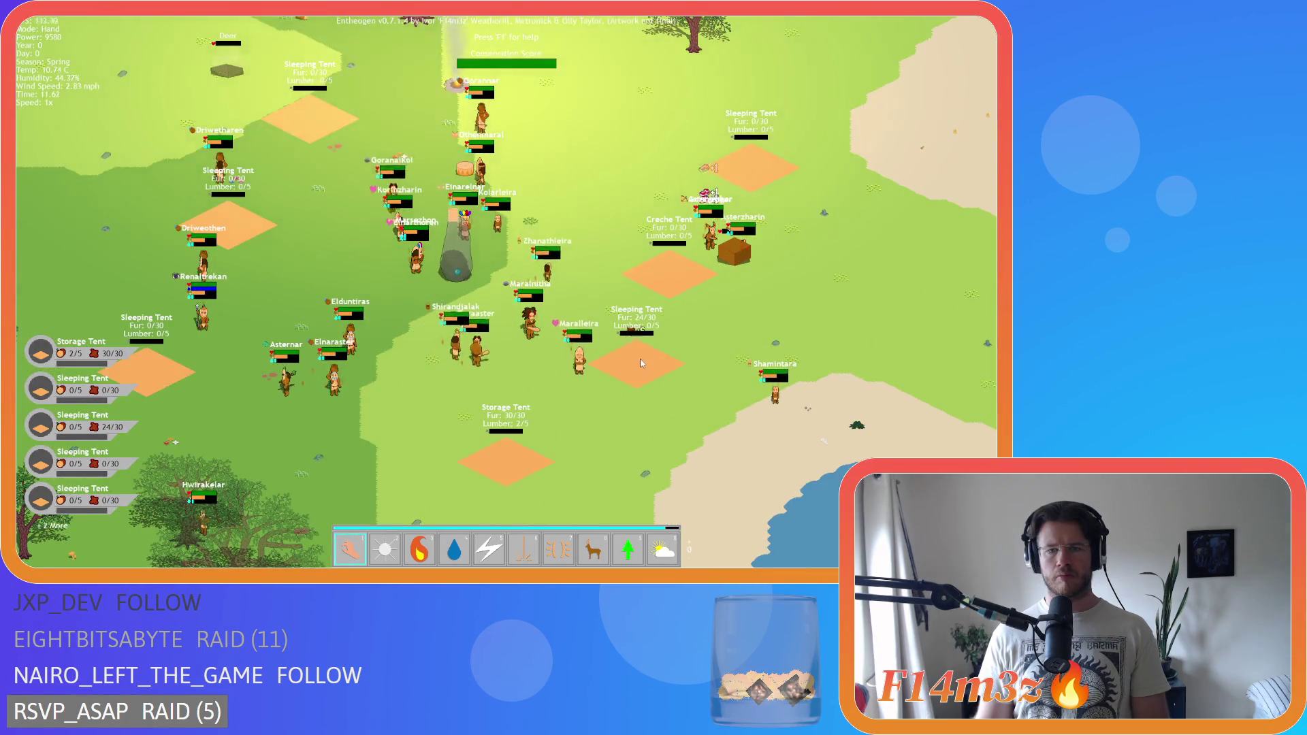
- Pan the view over the forest and east to reveal the lake
key(a)
key(d)
key(s)
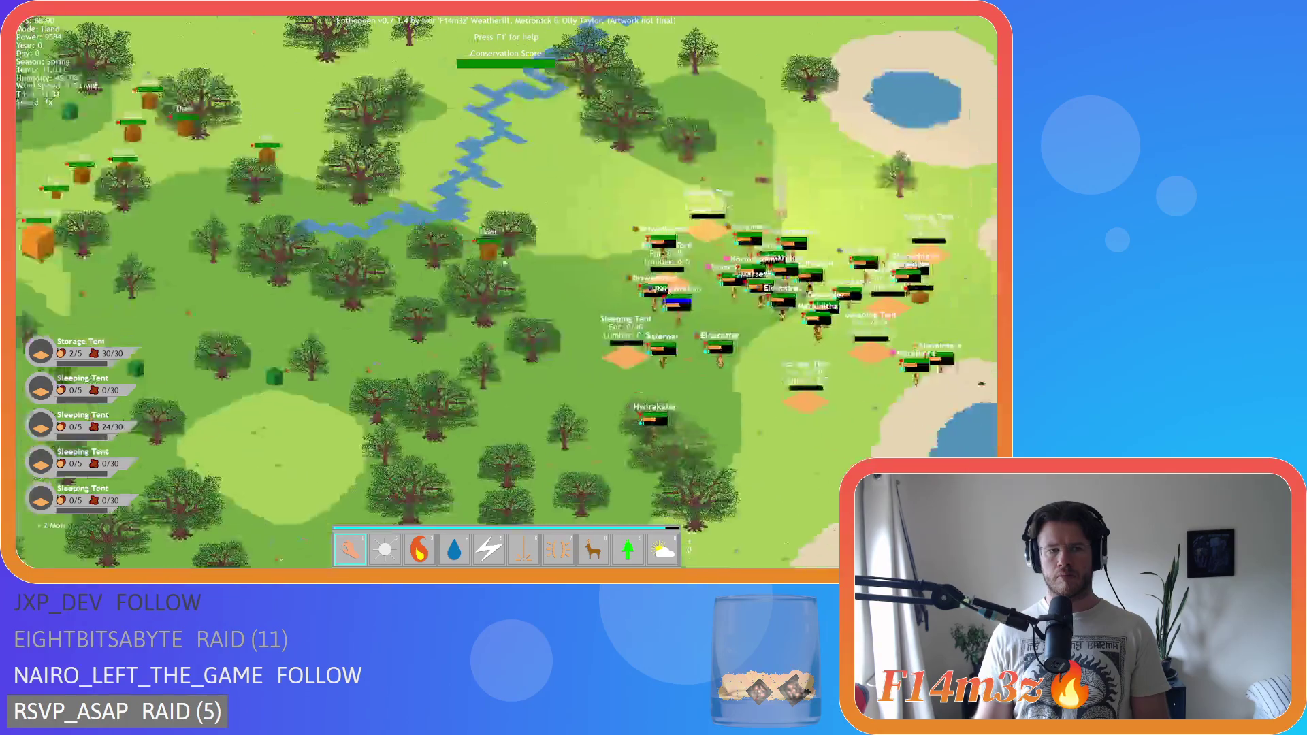
key(a)
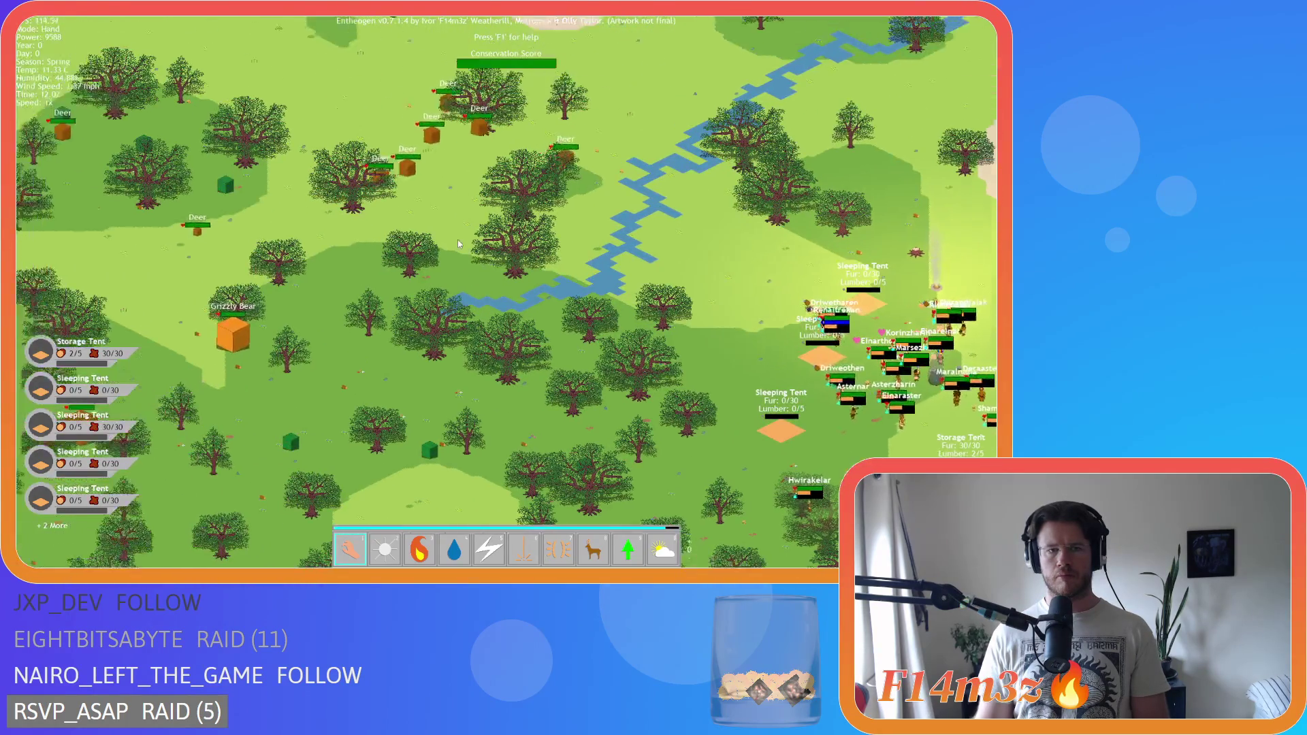
scroll(457, 240, down, 5)
scroll(457, 239, up, 2)
scroll(457, 239, up, 2)
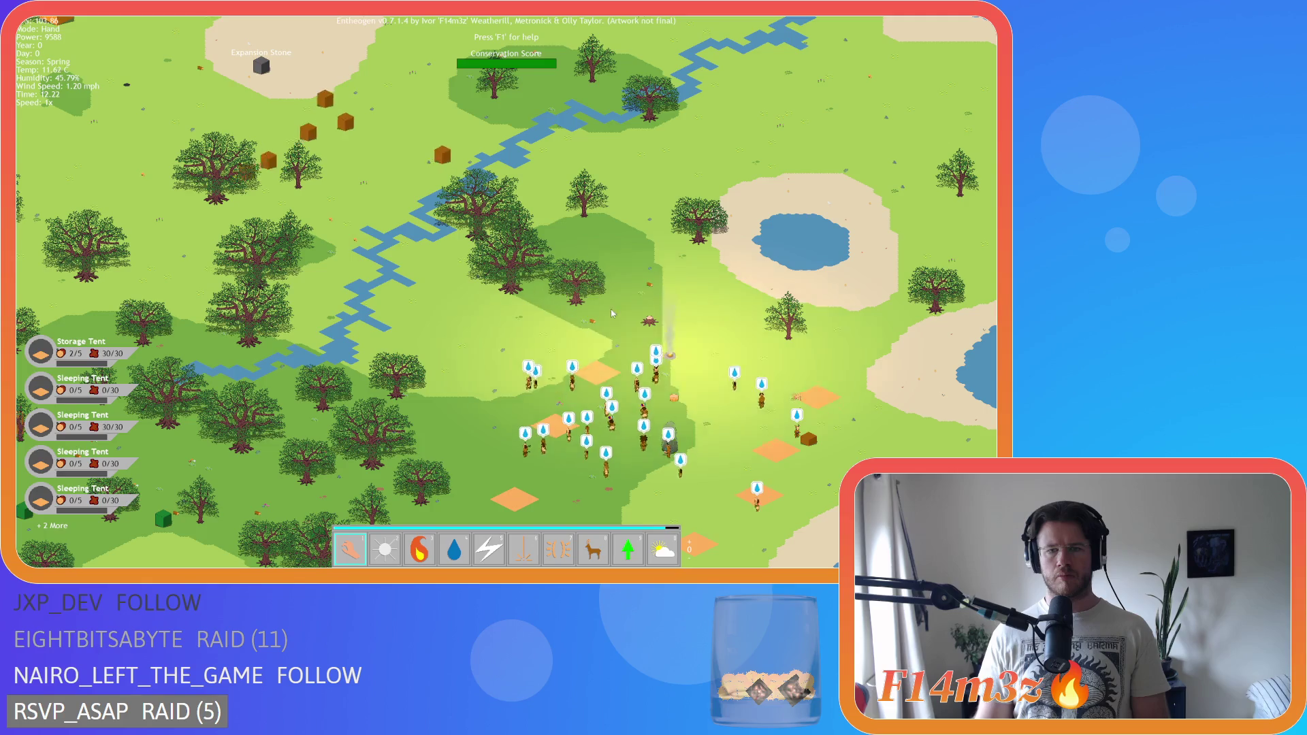
scroll(615, 311, up, 3)
key(a)
scroll(545, 294, down, 3)
key(s)
key(d)
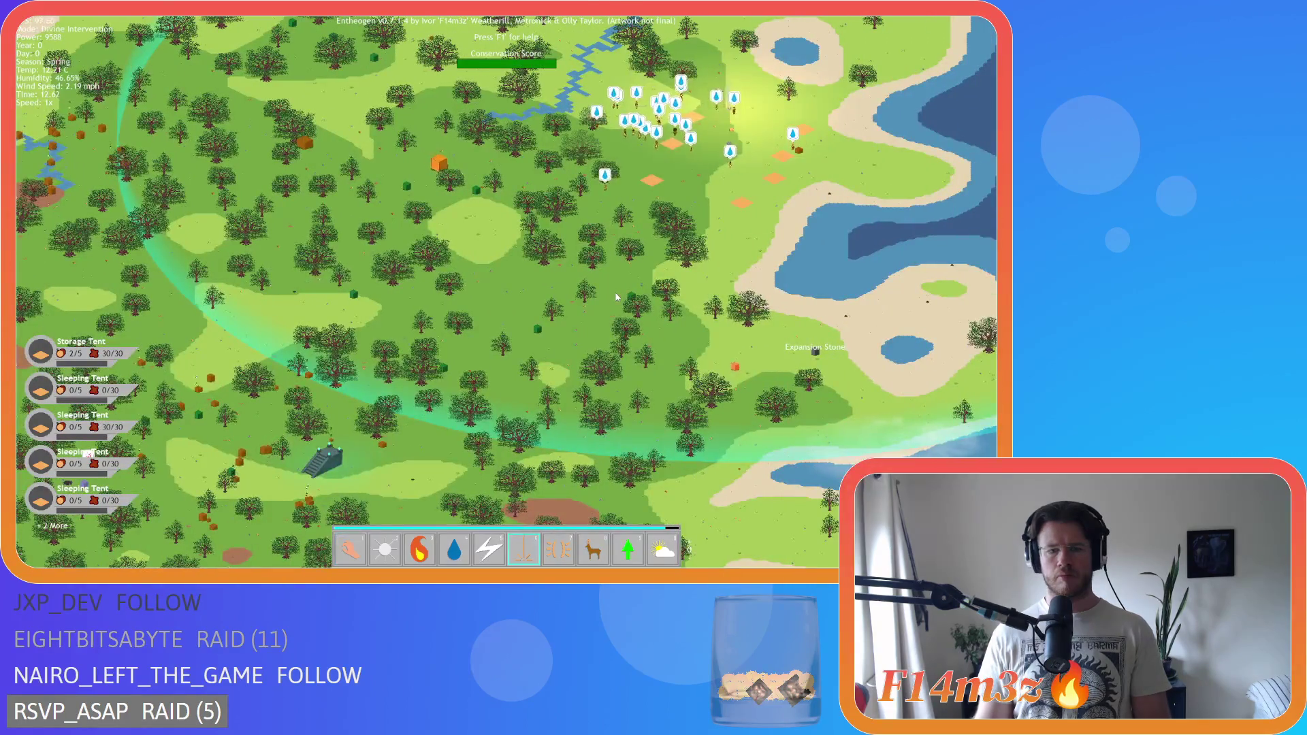
- Harvest deer near the tents into fur, filling three Sleeping Tents to 30/30 and another to 12/30
key(8)
scroll(579, 306, up, 3)
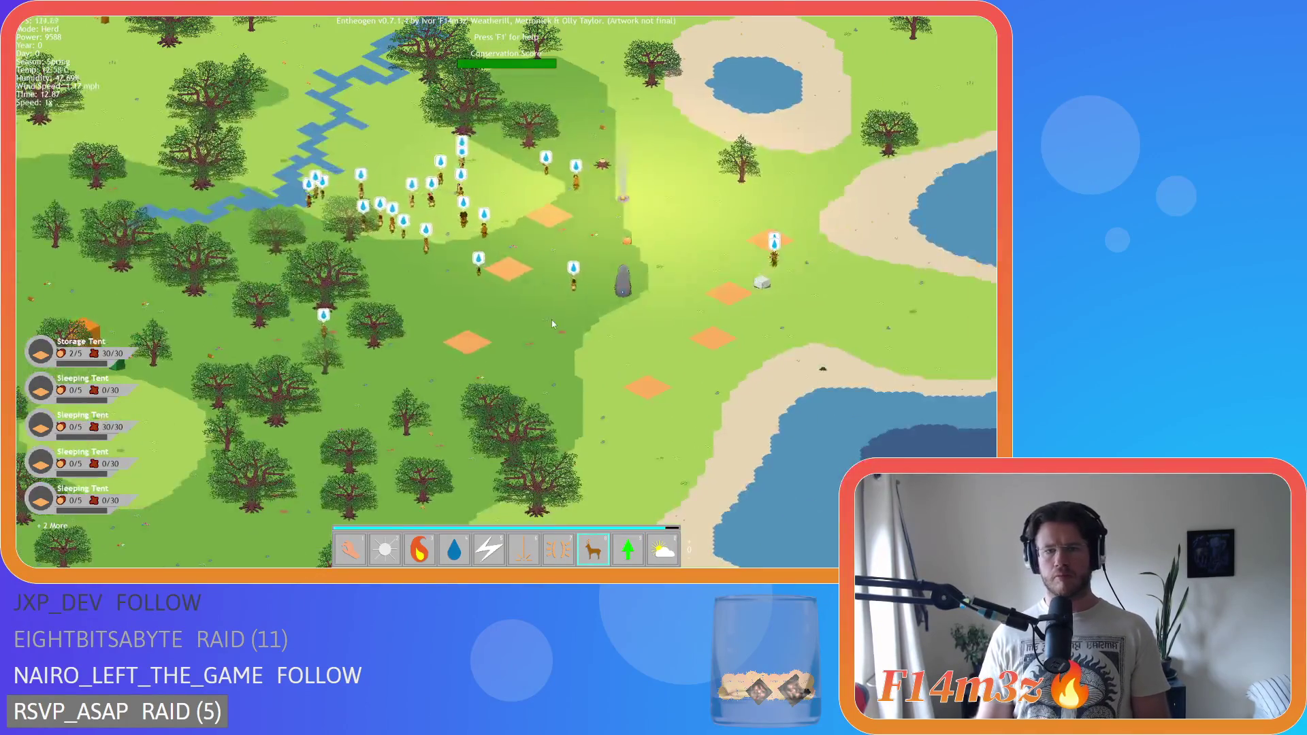
key(alt)
click(626, 399)
click(577, 405)
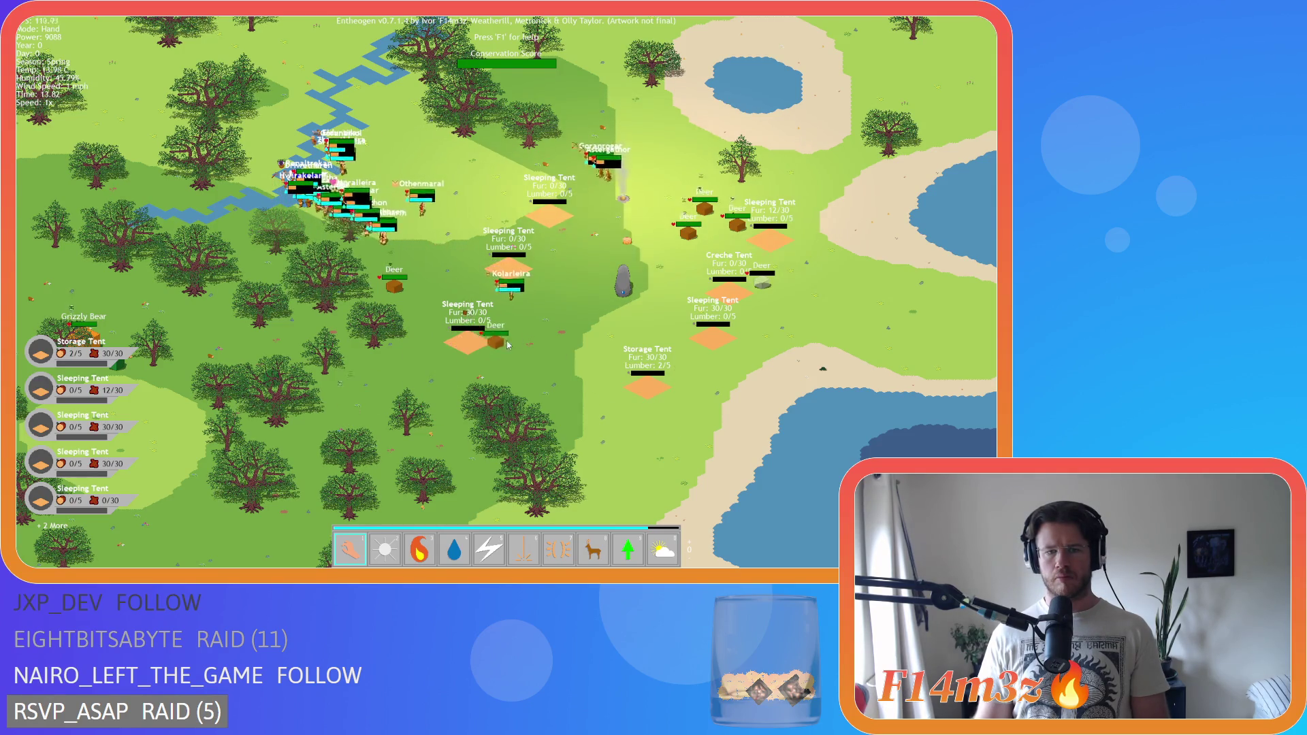
key(w)
key(d)
click(564, 333)
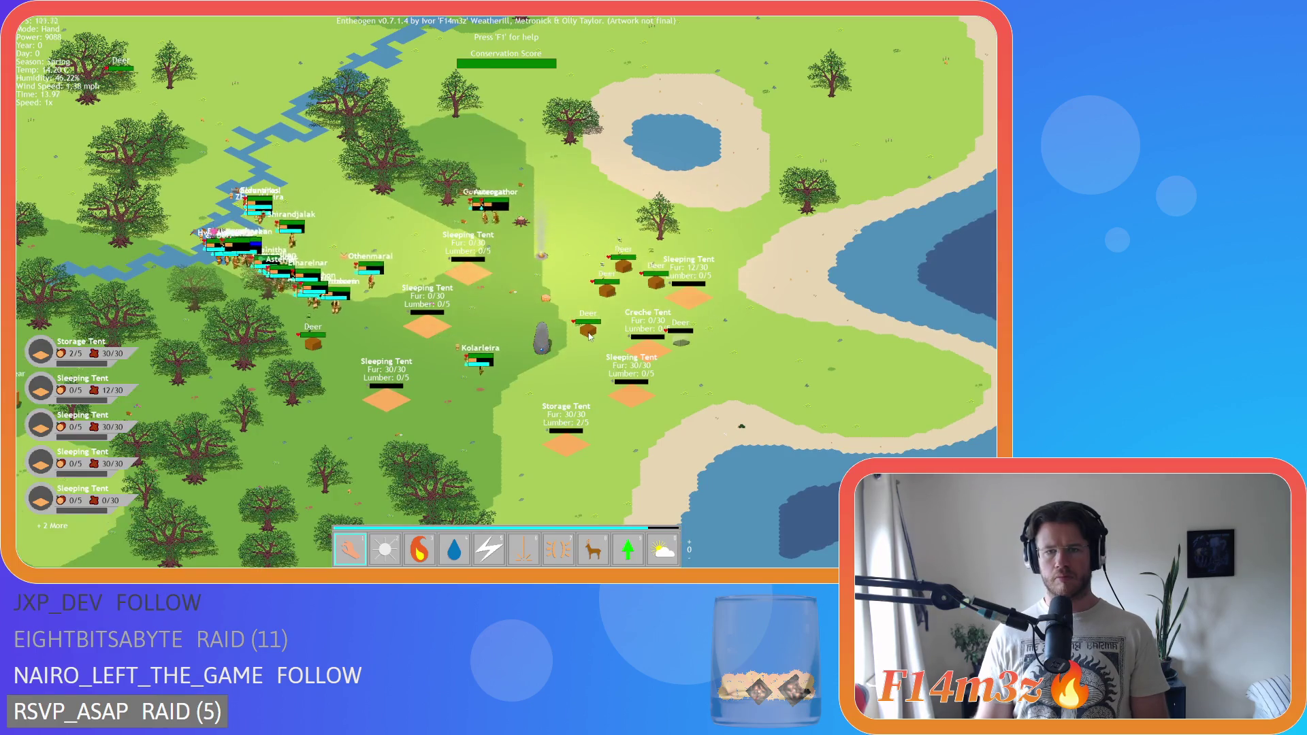
click(660, 319)
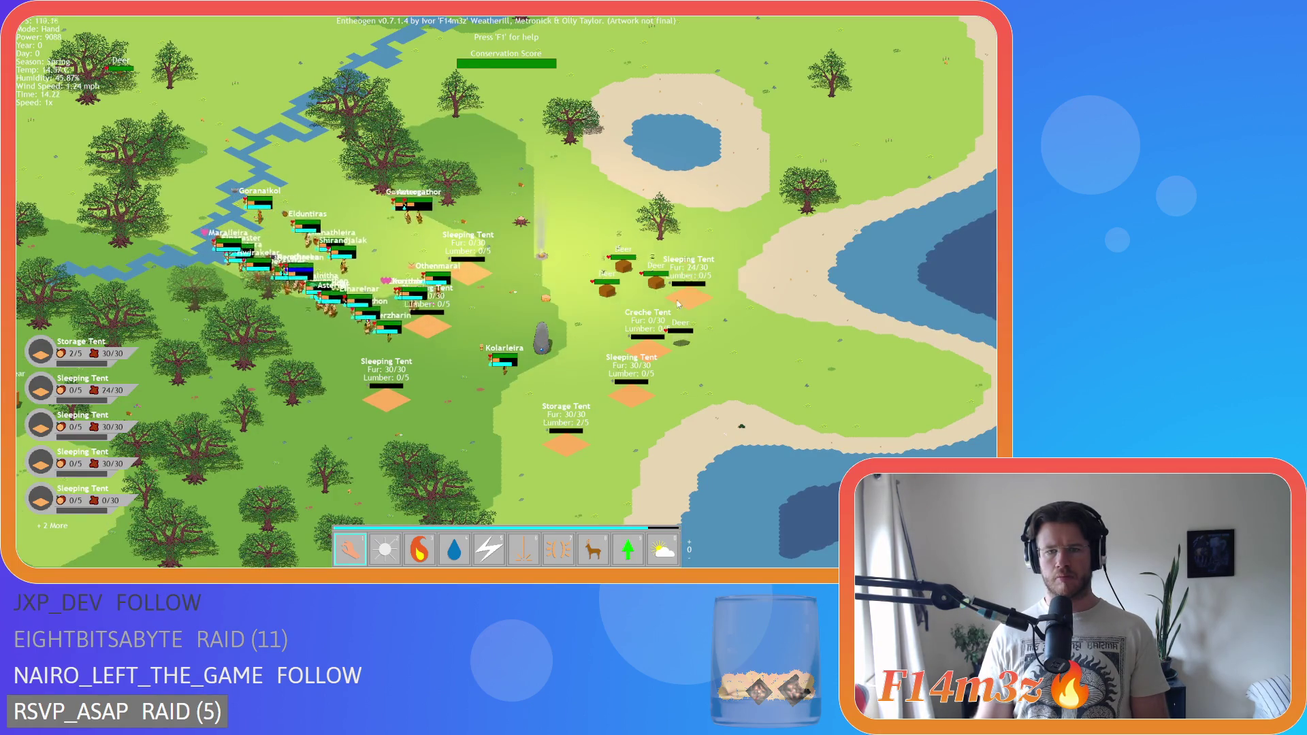
click(657, 291)
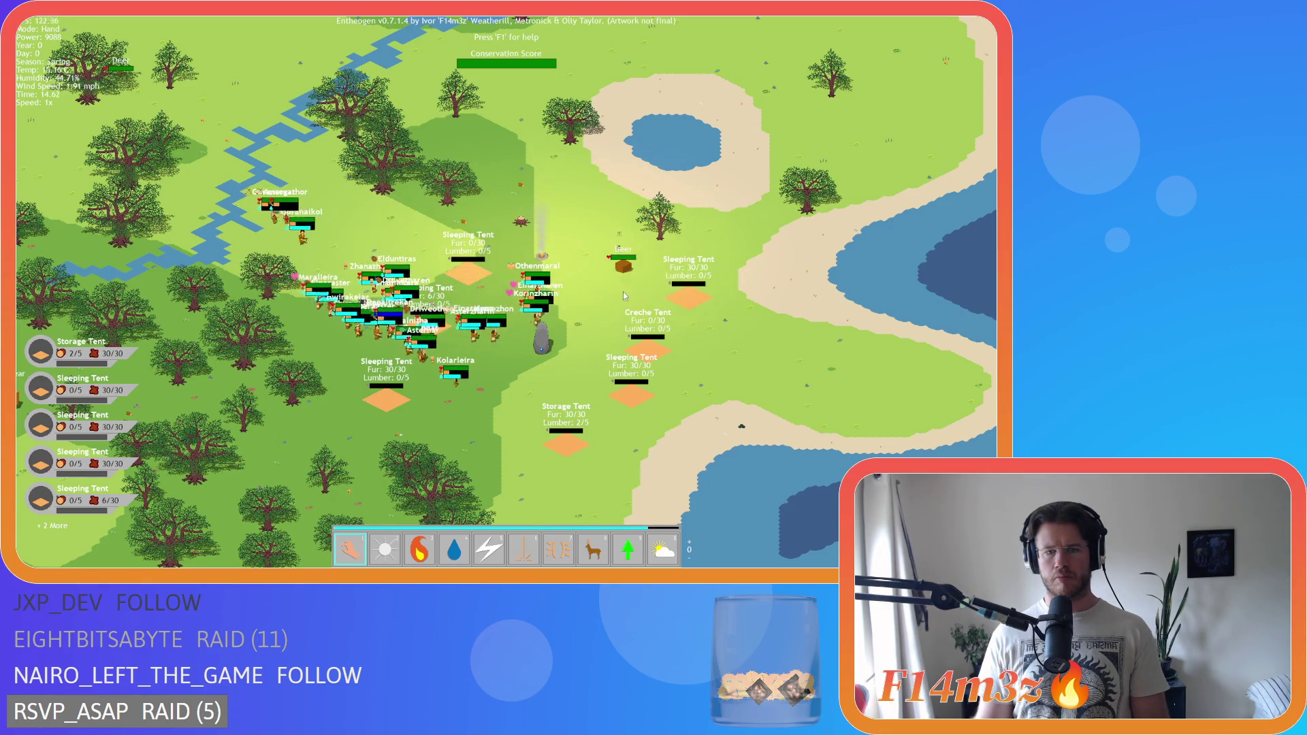
click(523, 310)
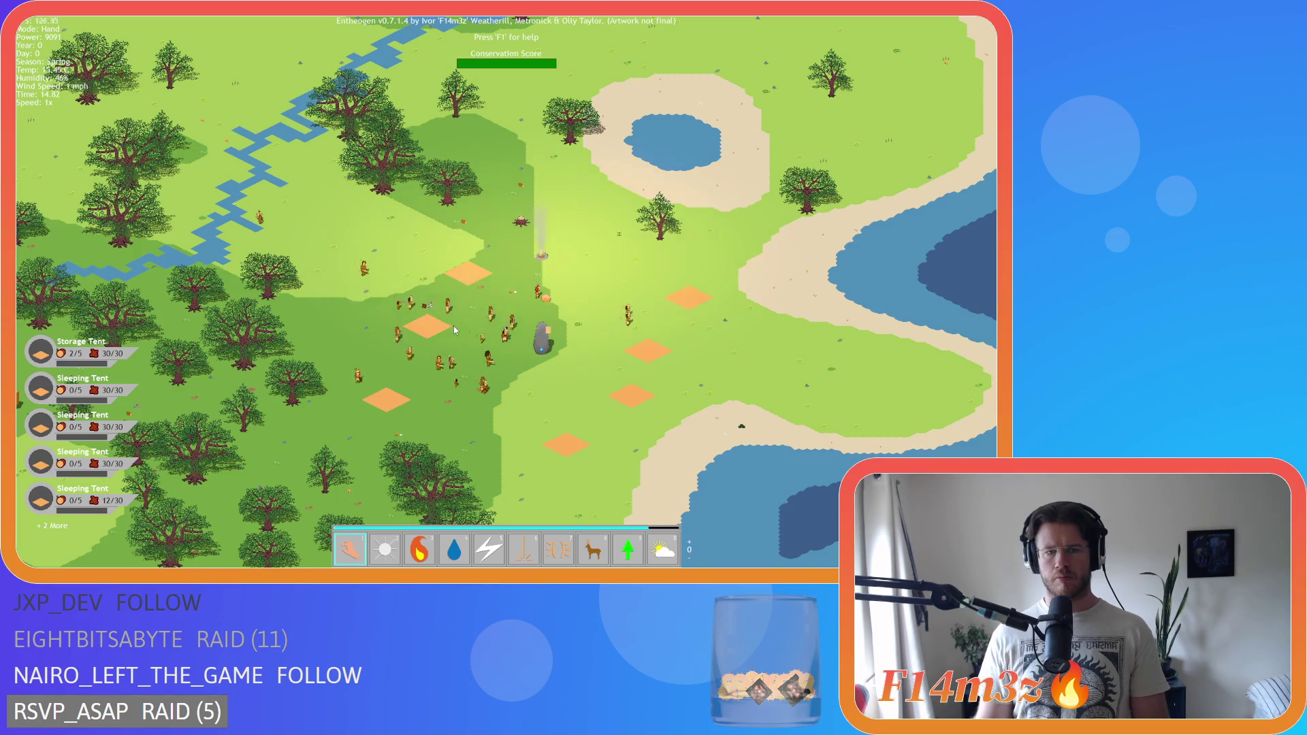
- Deselect all followers in the Tribe overview, then close it
click(427, 328)
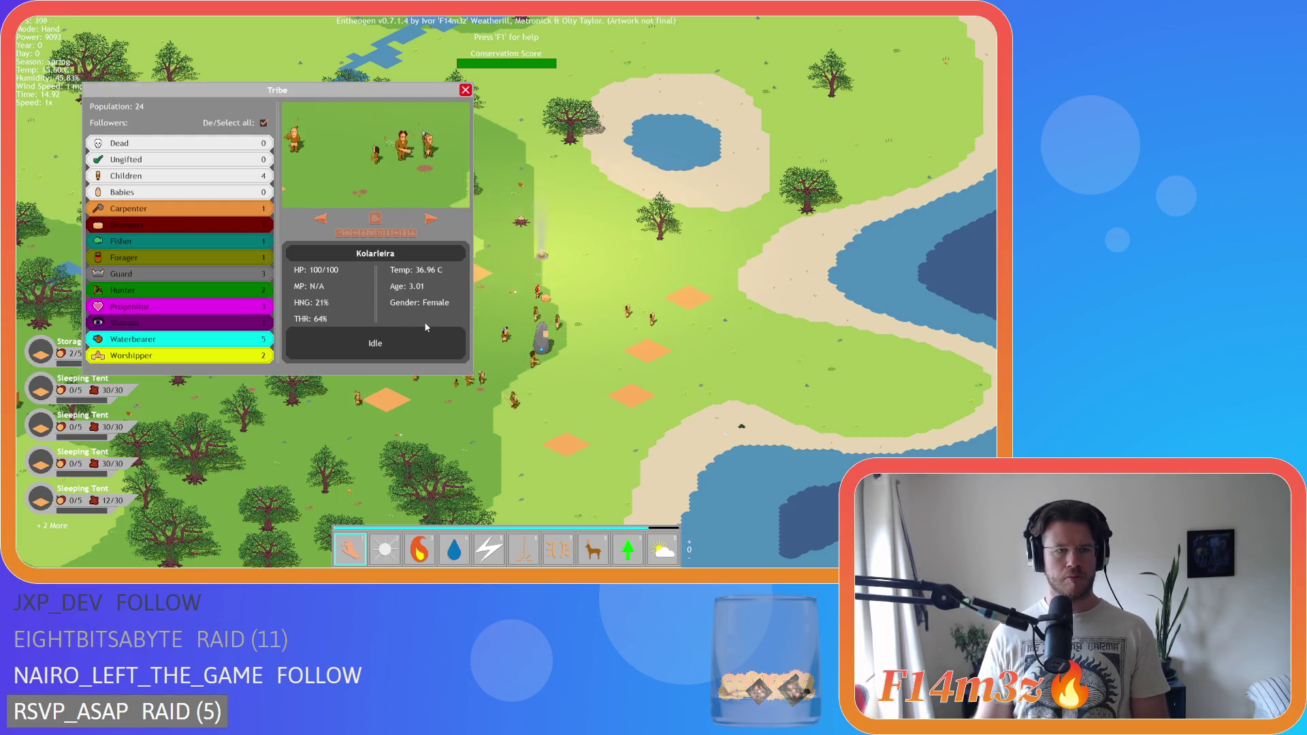
click(263, 123)
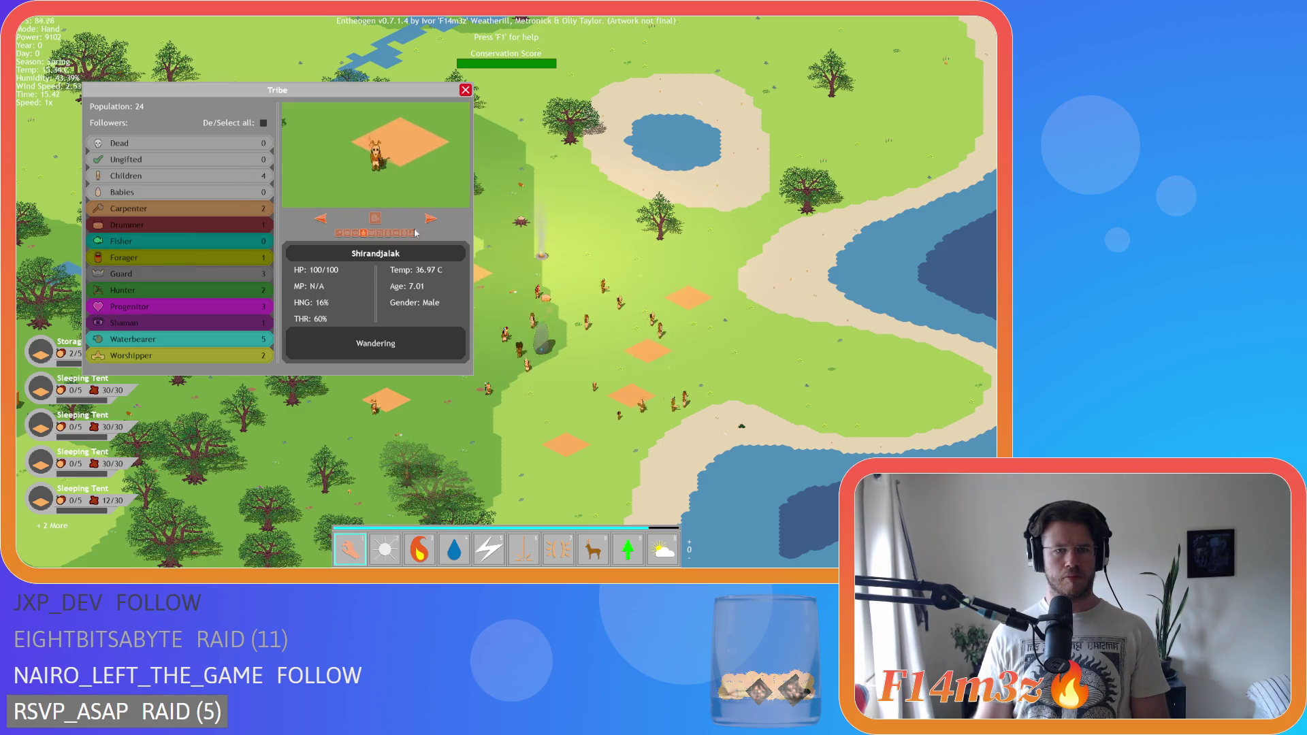
key(Escape)
scroll(456, 256, down, 3)
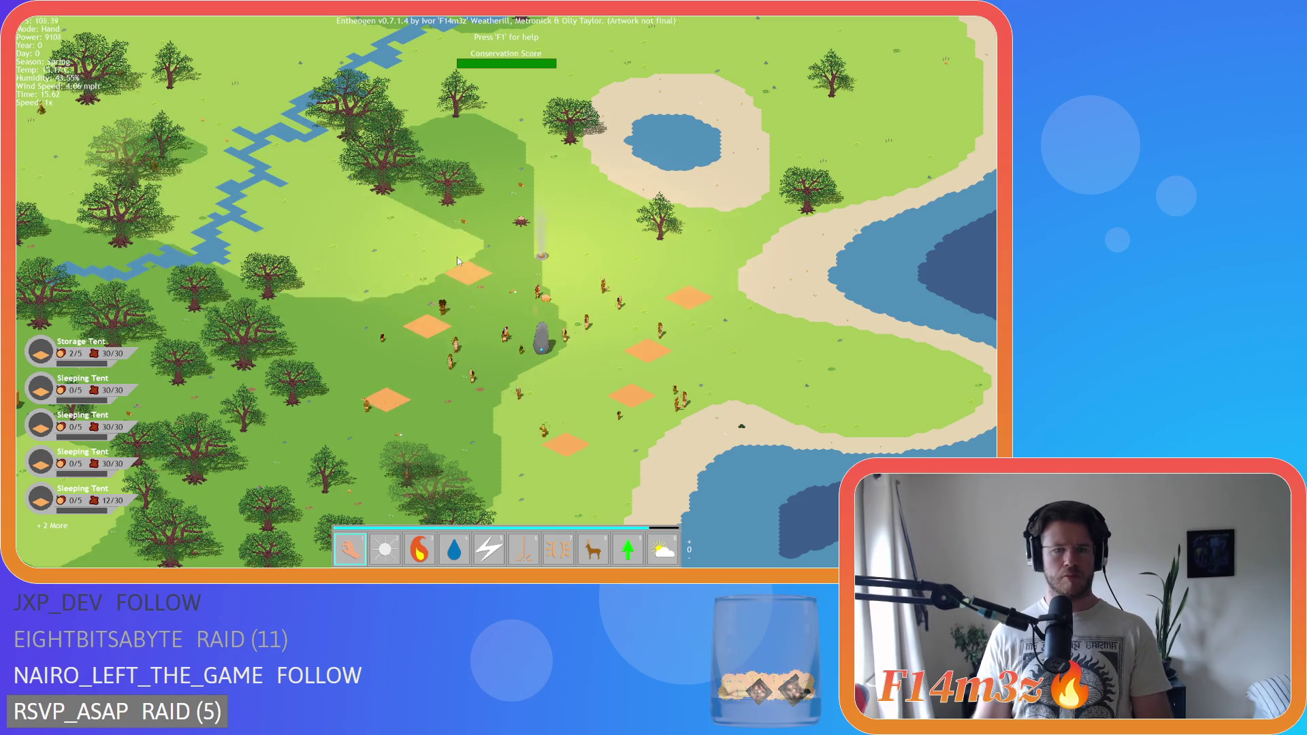
scroll(457, 256, up, 3)
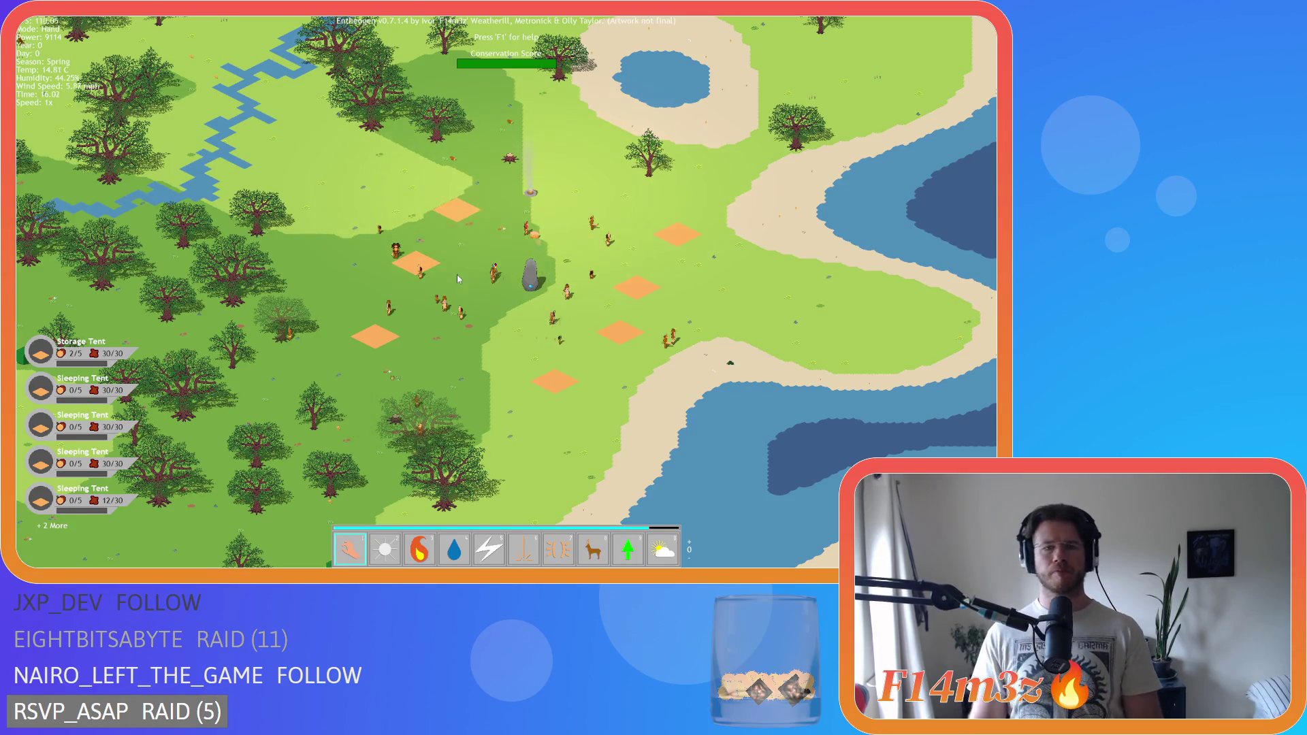
scroll(456, 275, up, 3)
scroll(549, 288, down, 3)
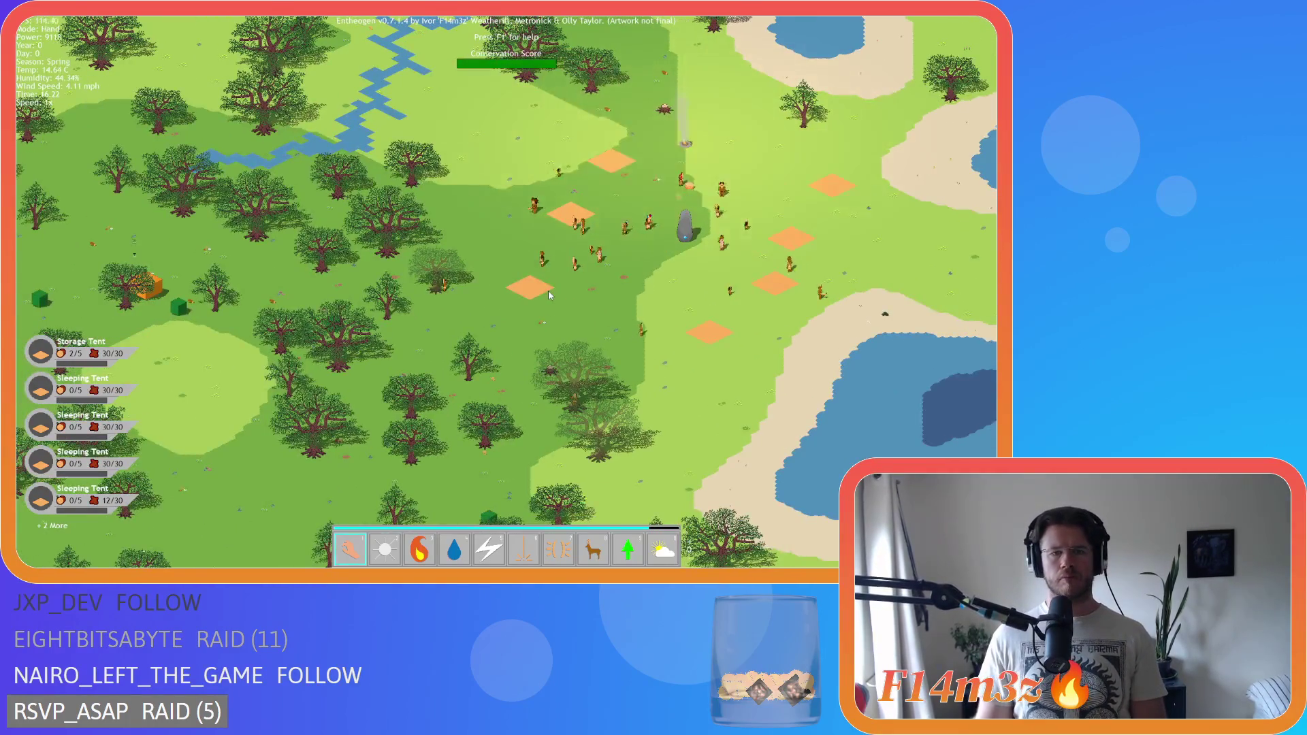
scroll(549, 288, down, 3)
scroll(548, 290, up, 3)
key(d)
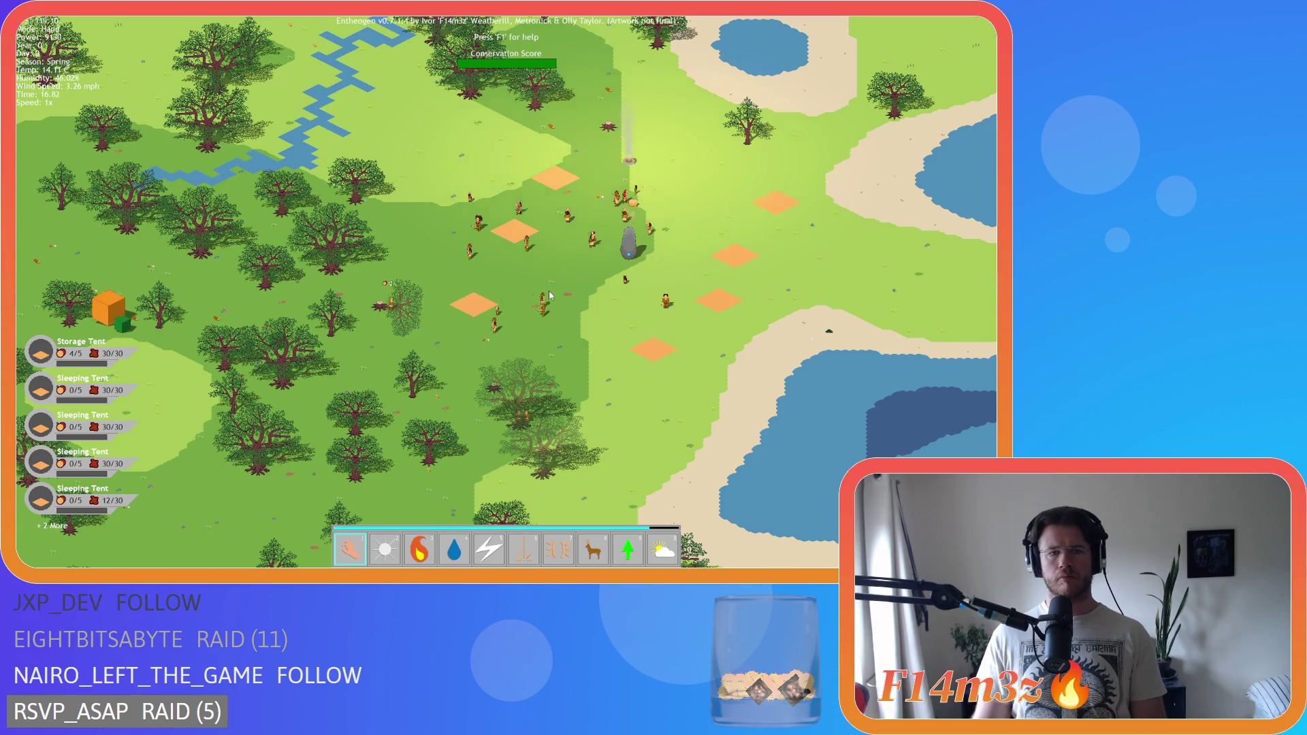
key(d)
key(s)
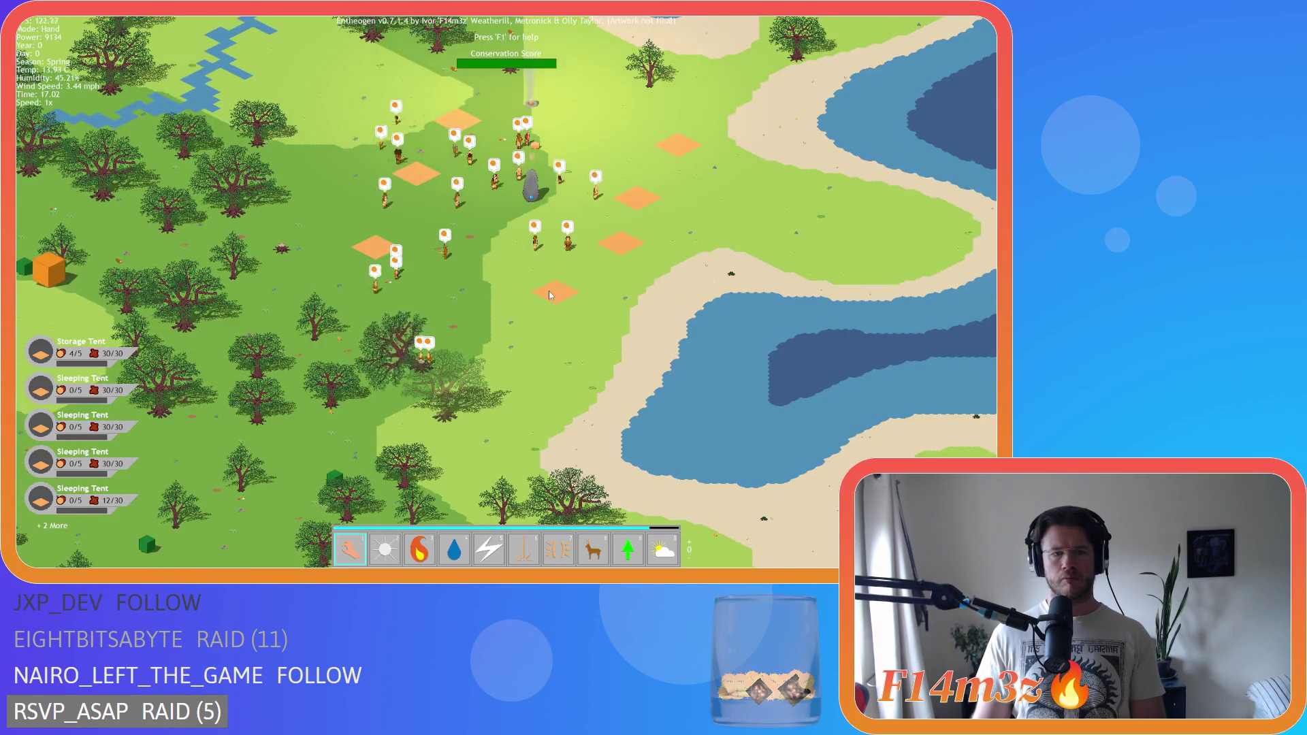
key(w)
key(d)
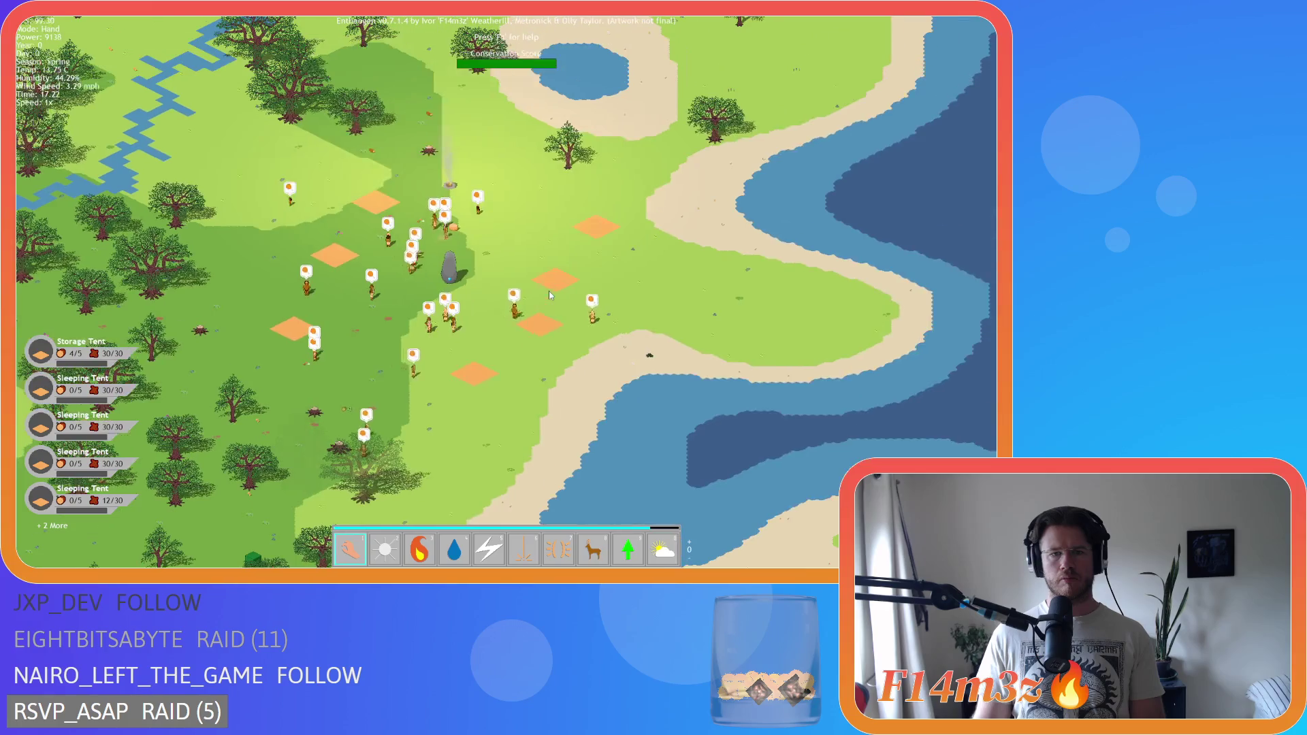
key(a)
key(s)
key(w)
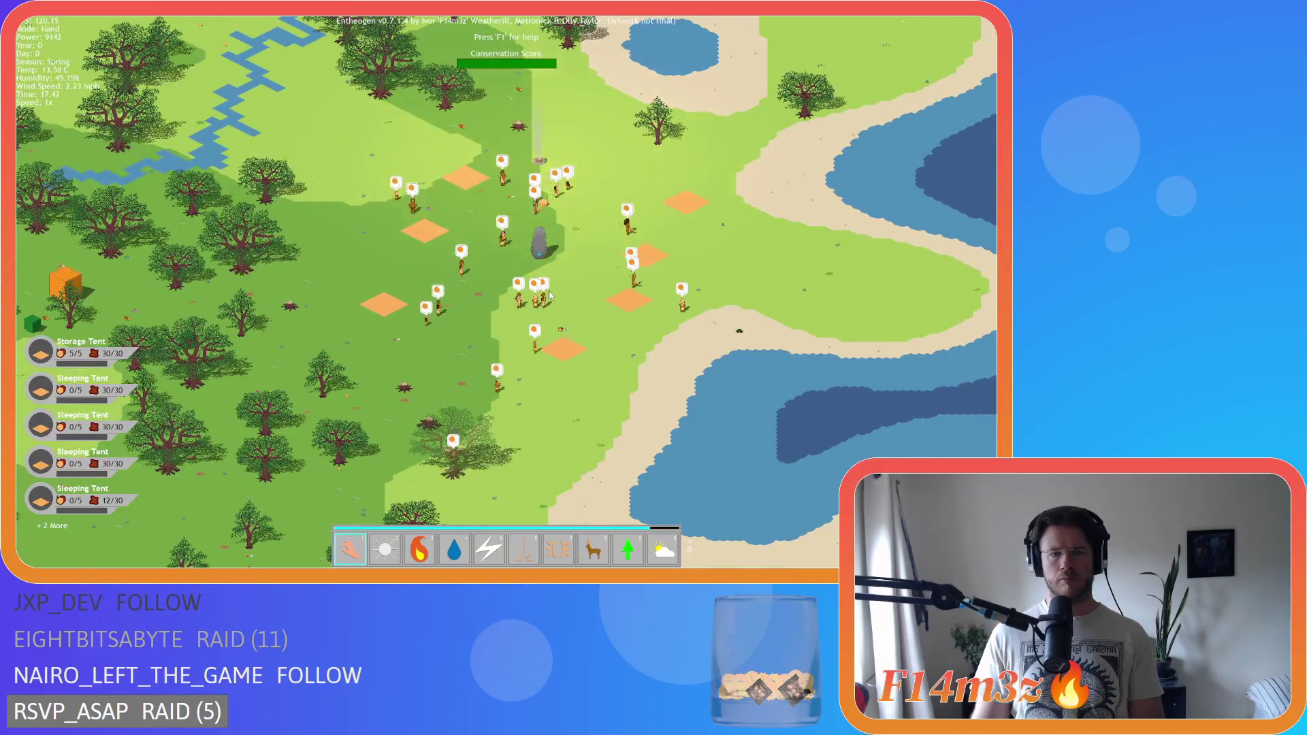
scroll(548, 292, up, 2)
- Pan the map east toward the lakes, then west toward the Grizzly Bear and down
scroll(549, 291, down, 2)
scroll(549, 291, up, 2)
scroll(549, 293, down, 3)
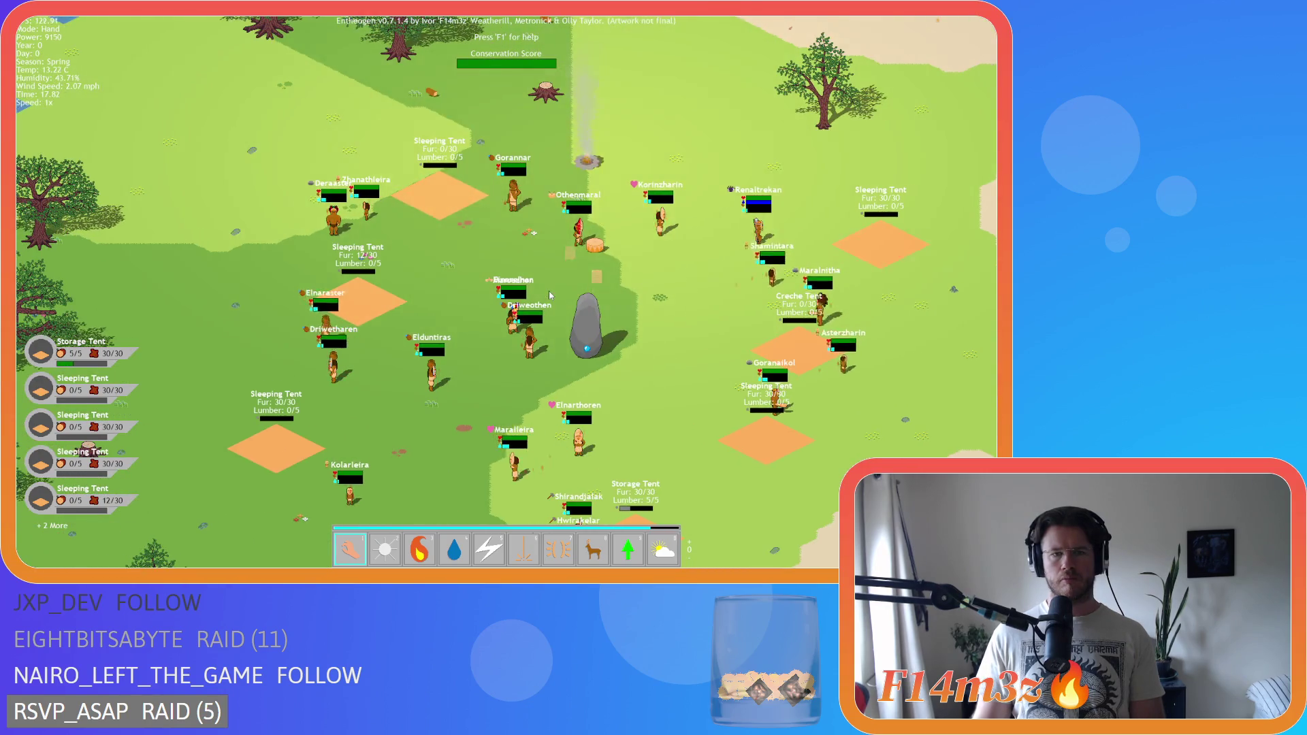
key(d)
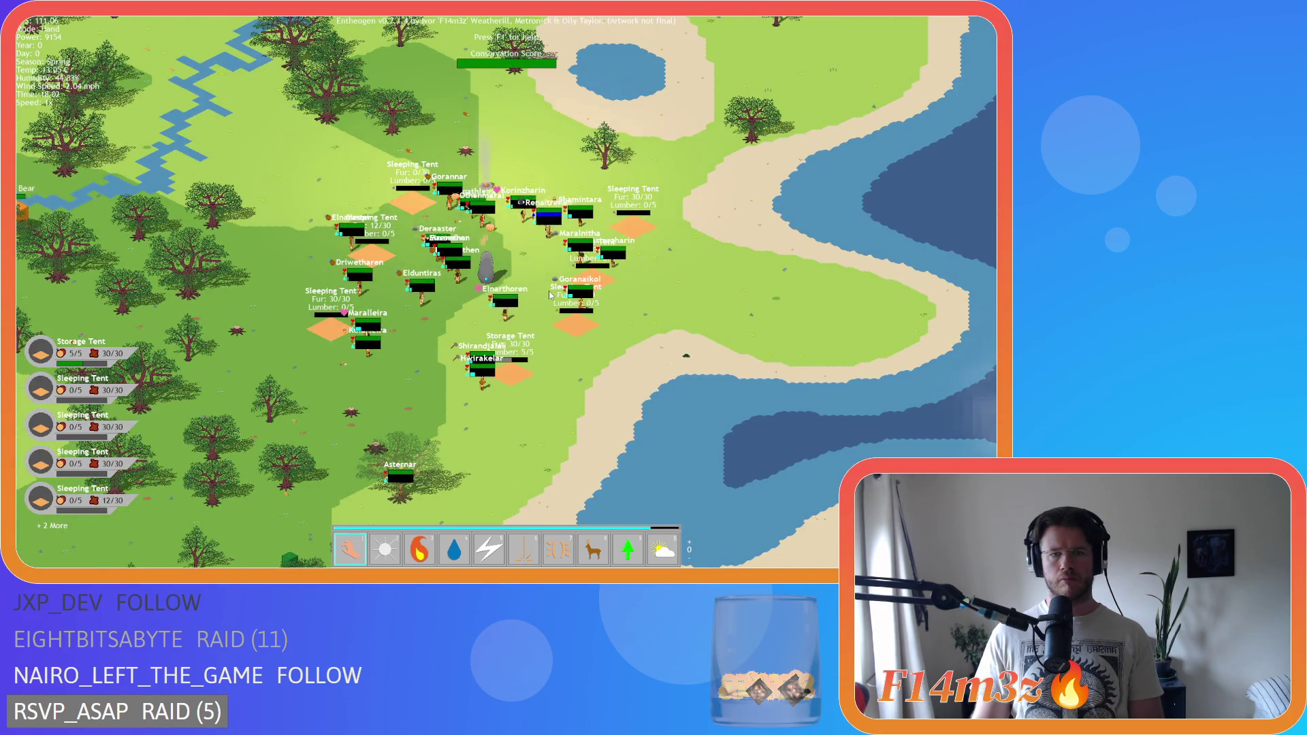
scroll(548, 291, up, 2)
scroll(549, 292, down, 2)
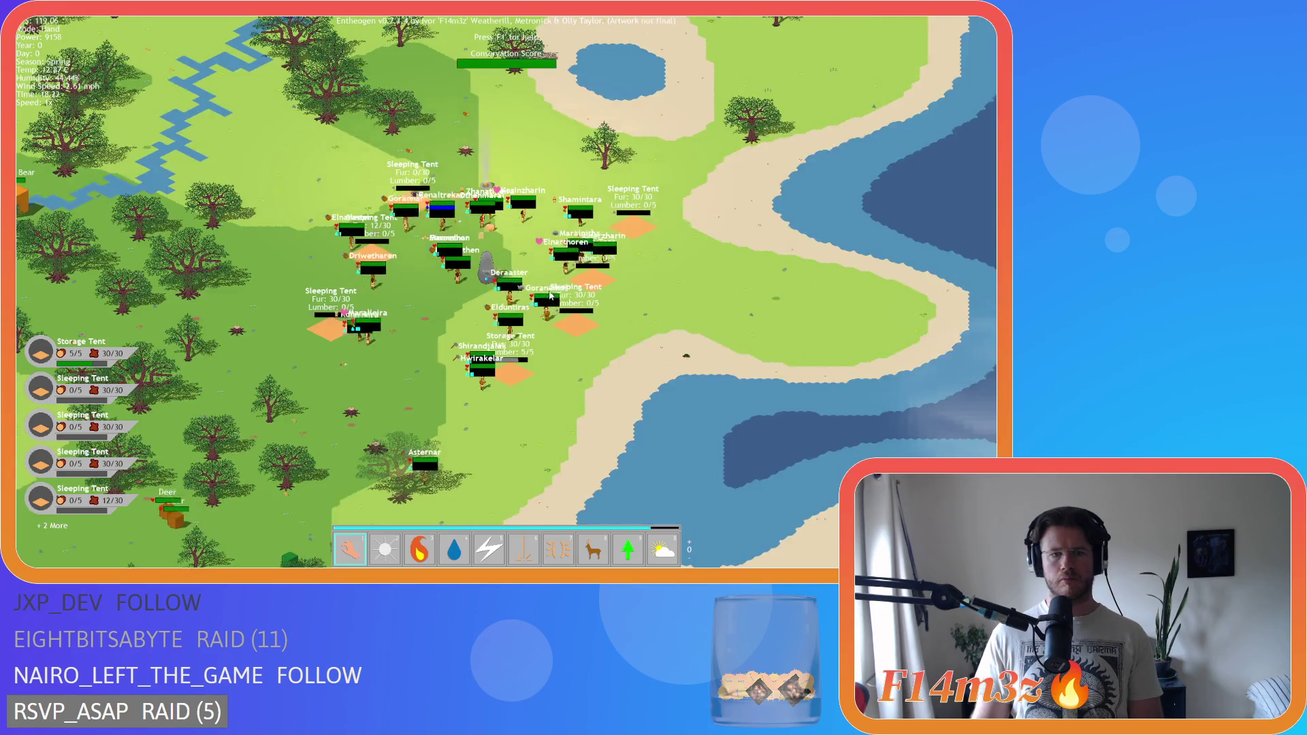
key(a)
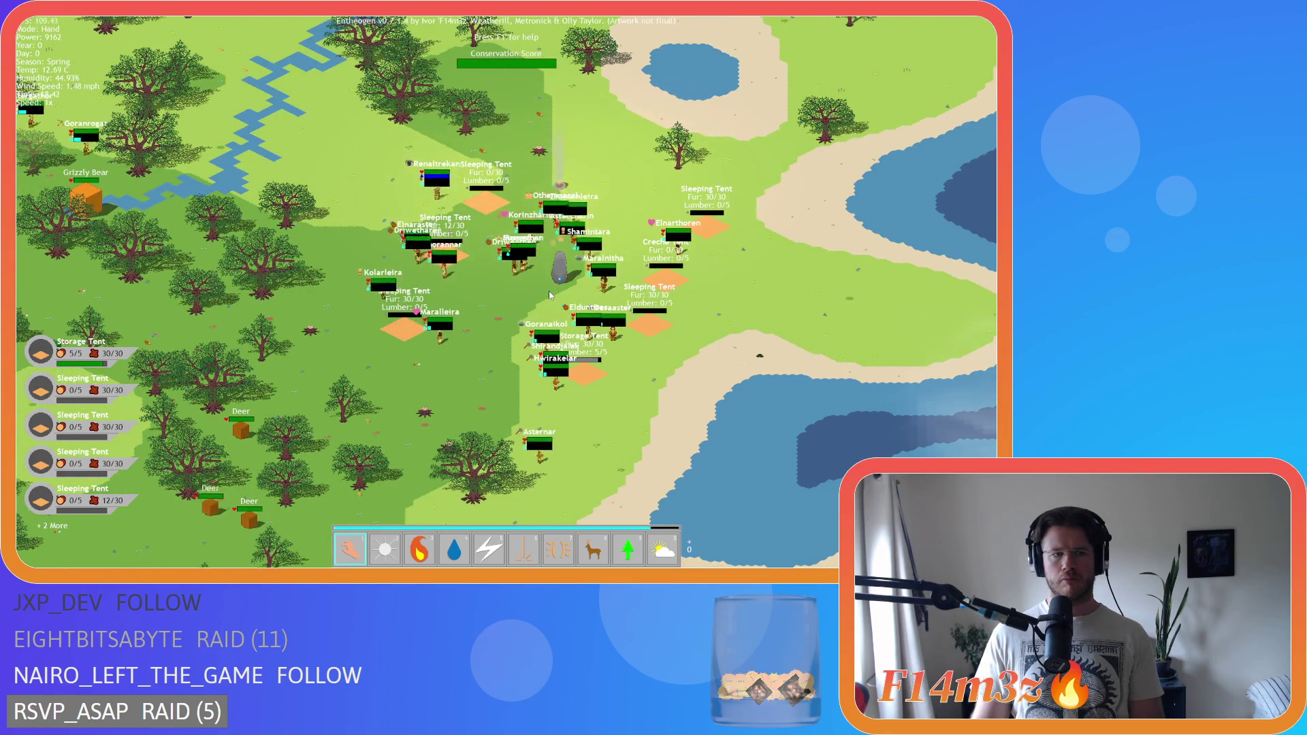
key(a)
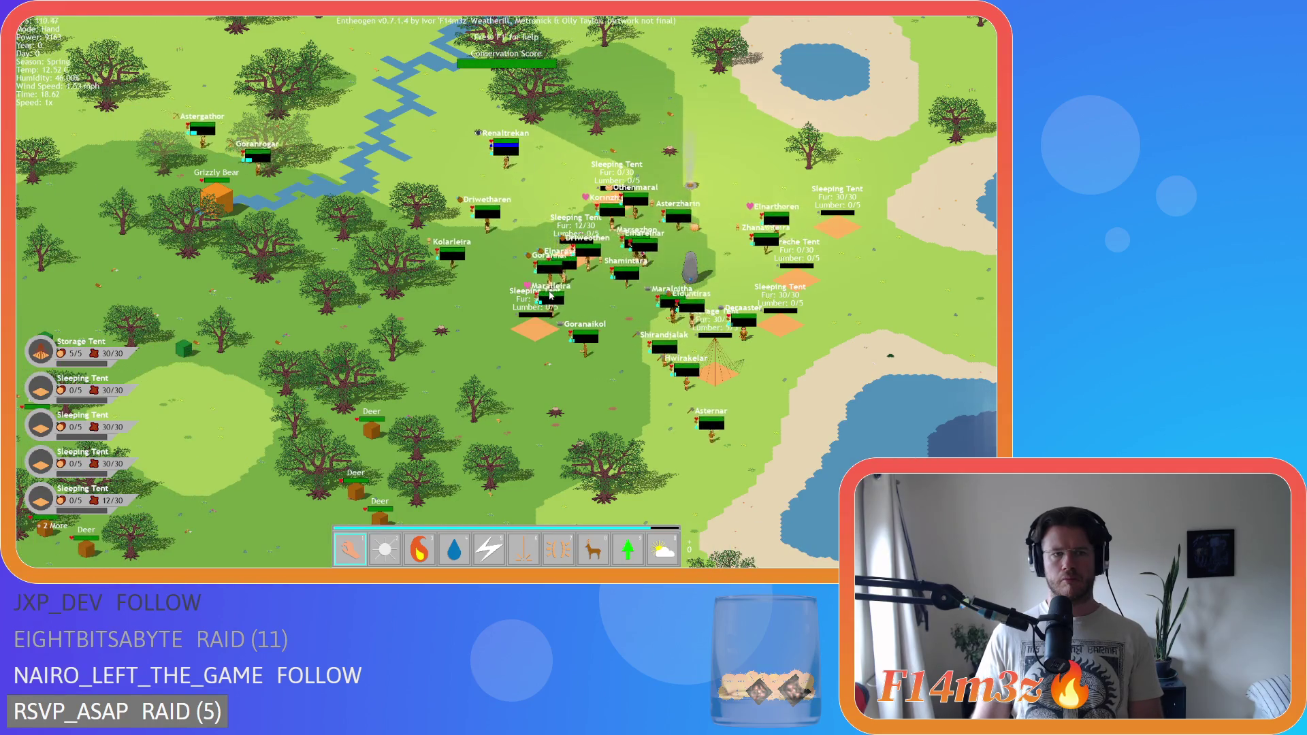
key(a)
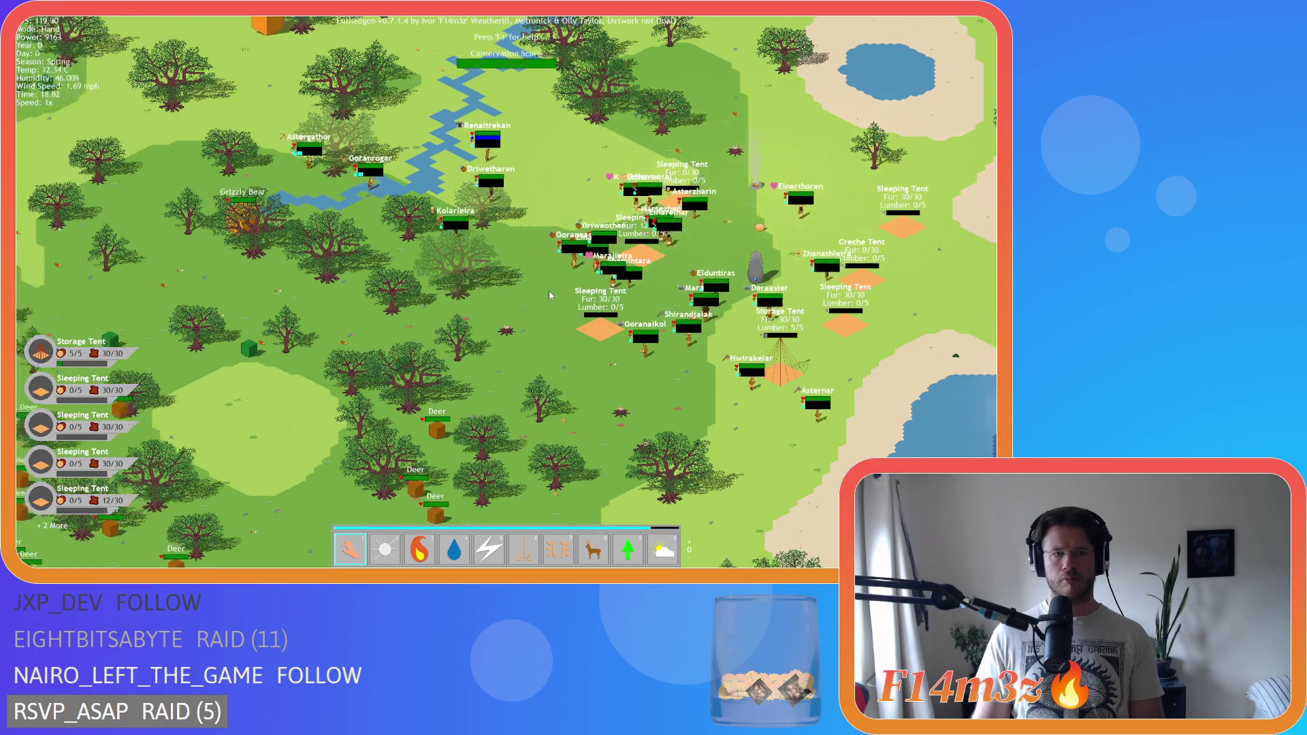
key(d)
key(d)
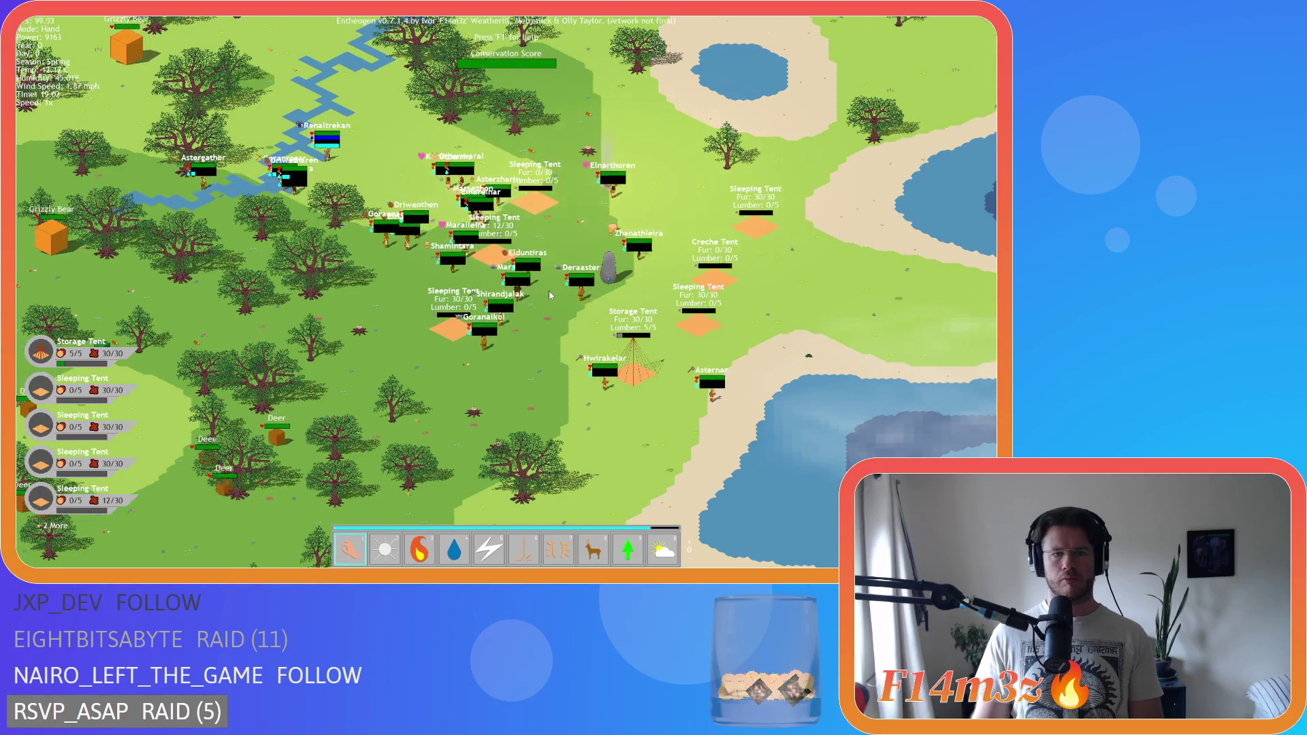
key(a)
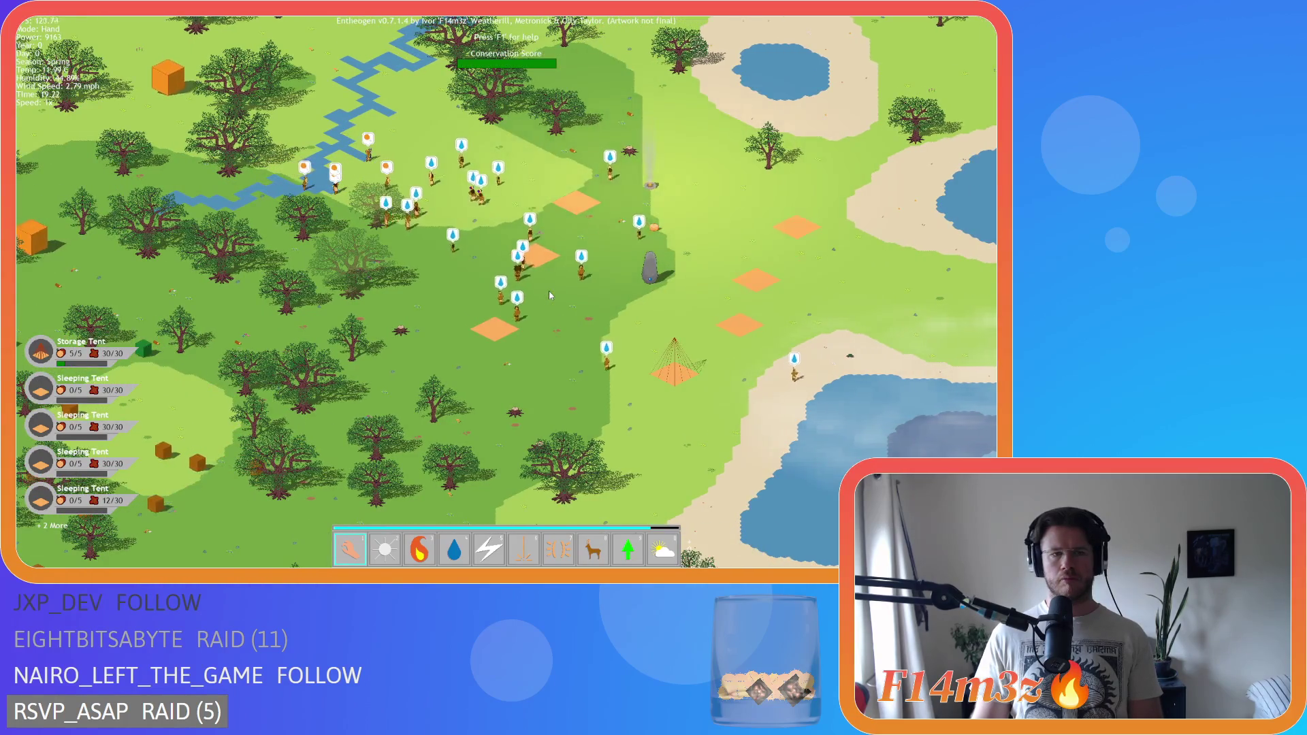
key(s)
- Pan over the villagers, river and south-west forest back to the village camp, then show name labels and bars
key(d)
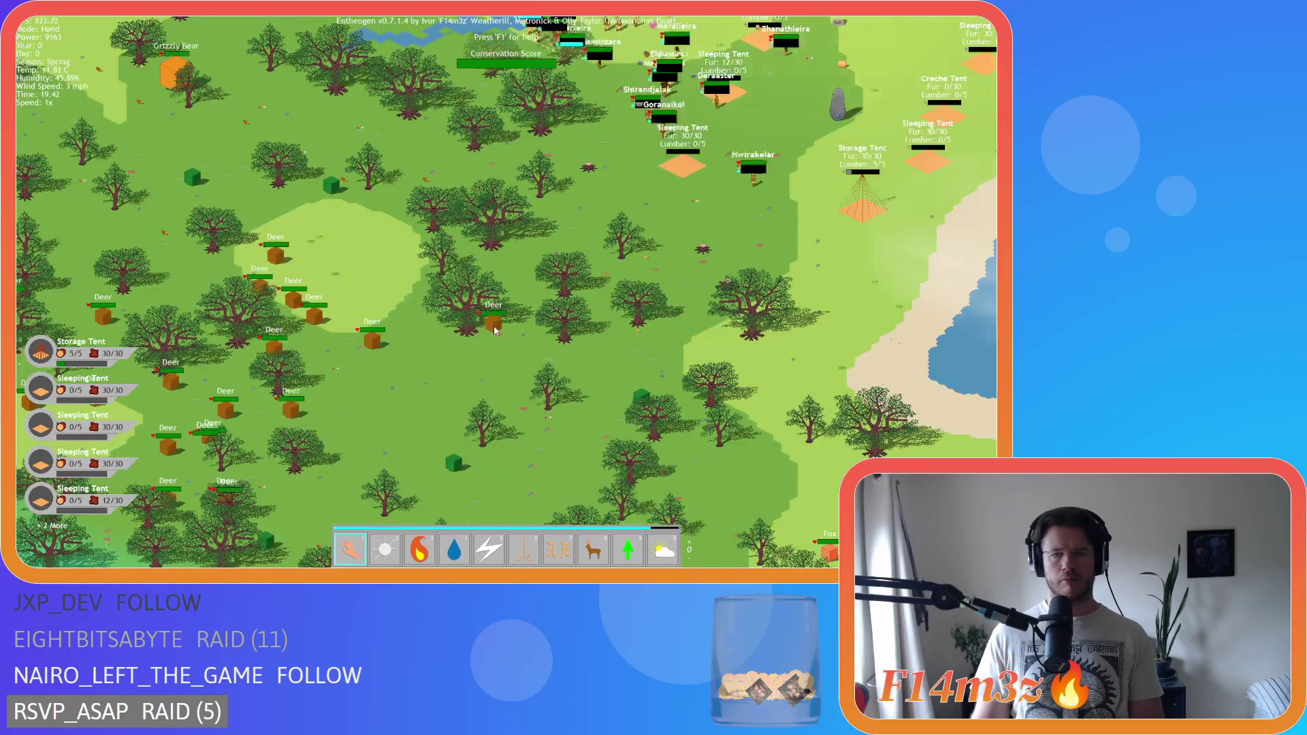
key(w)
key(d)
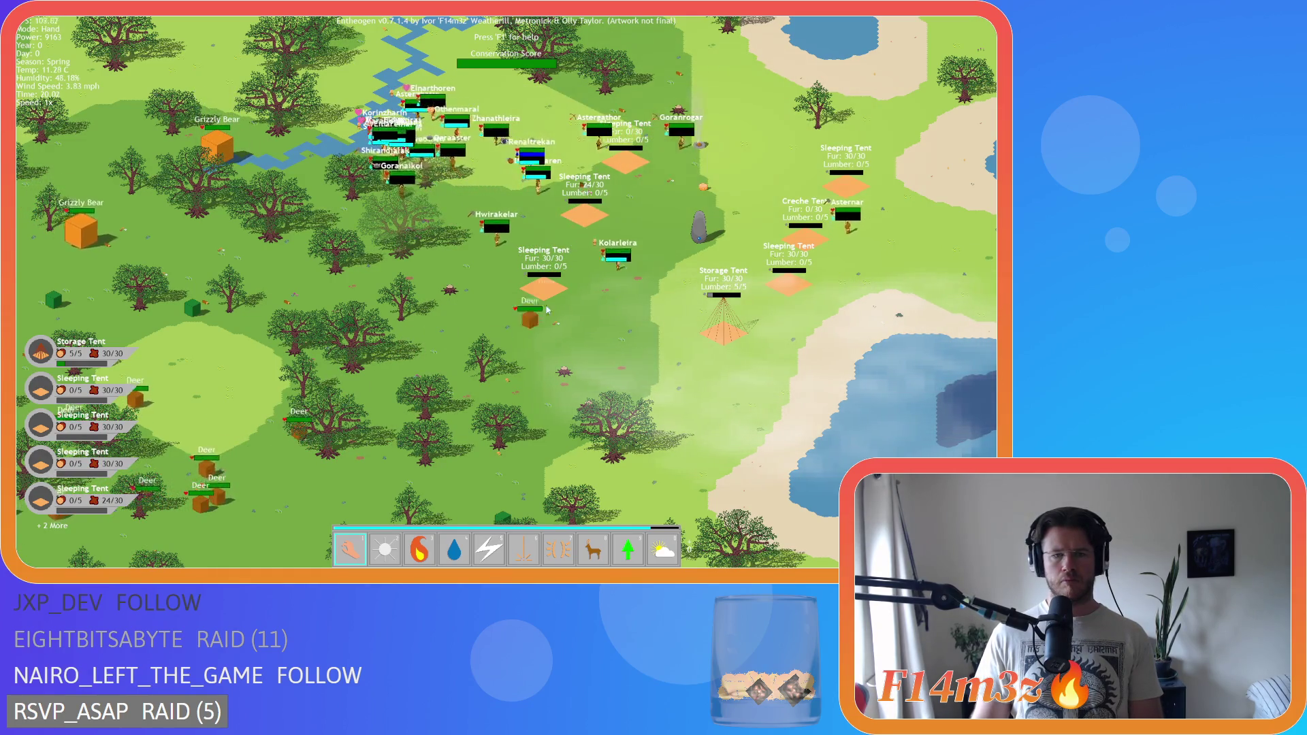
key(s)
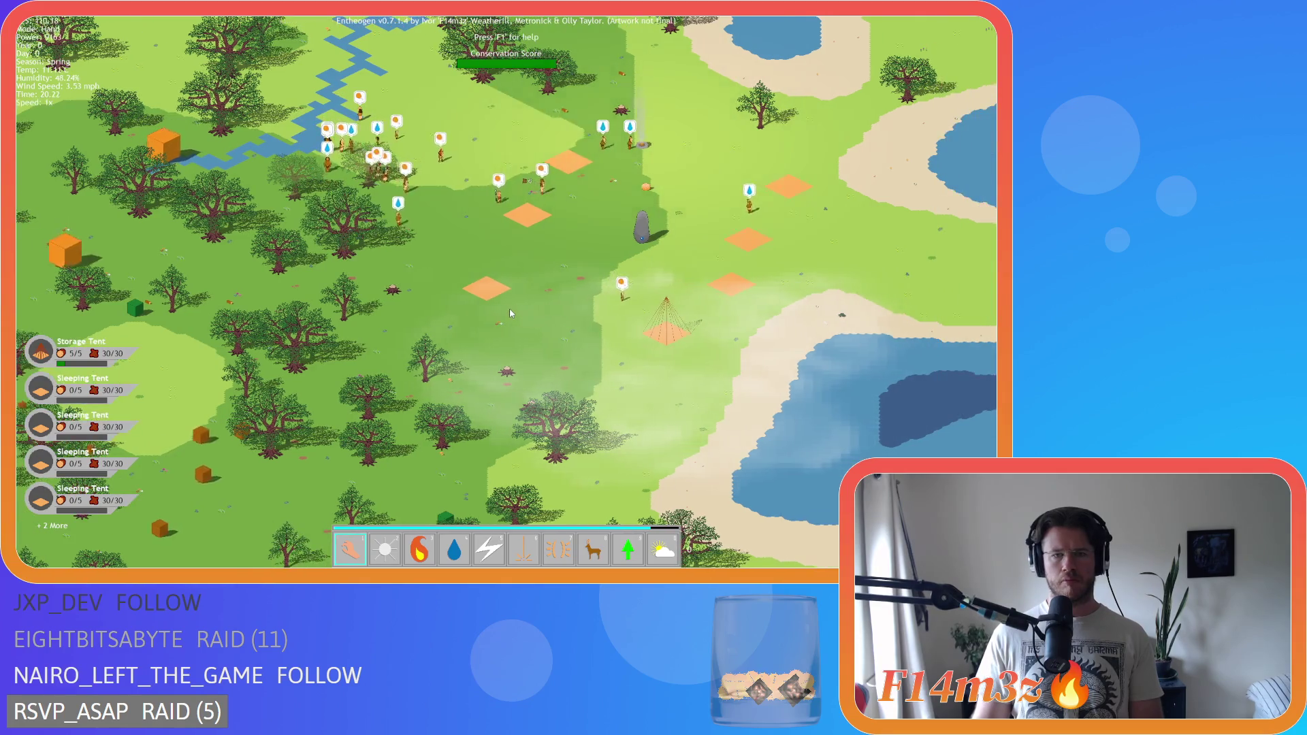
key(s)
key(a)
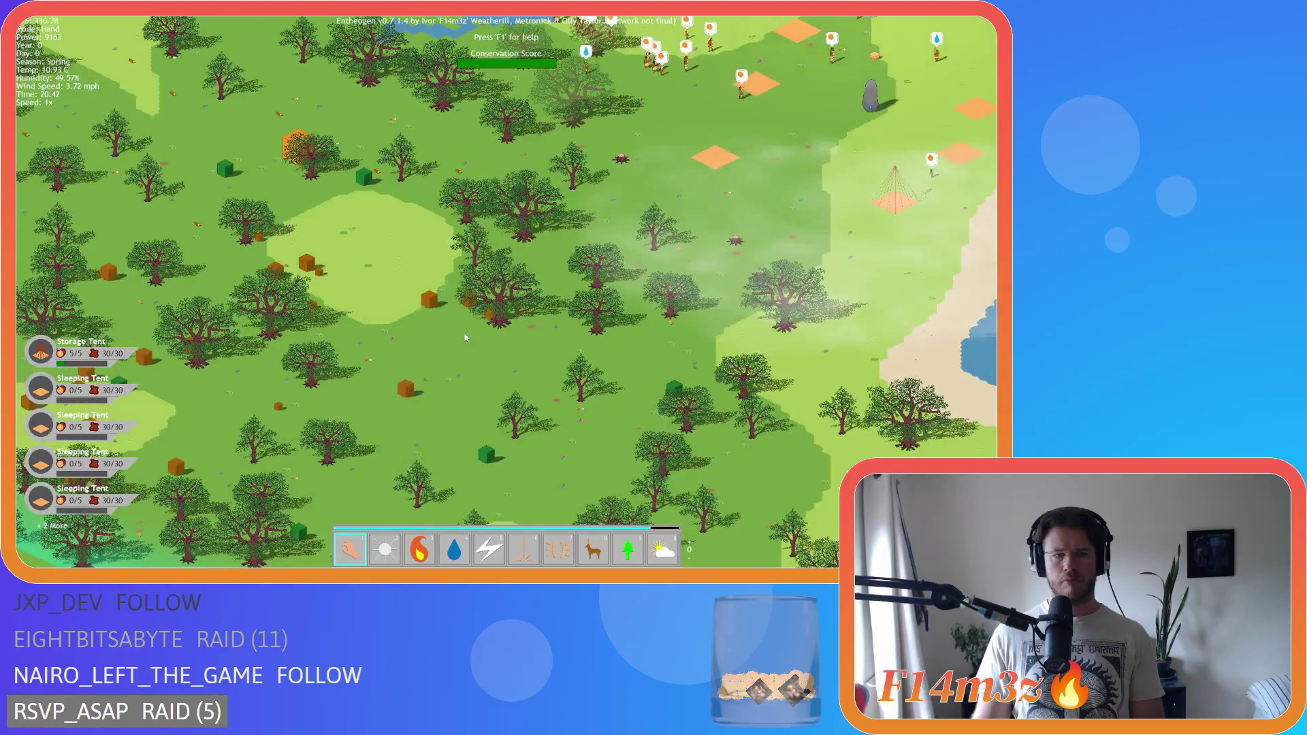
key(w)
key(d)
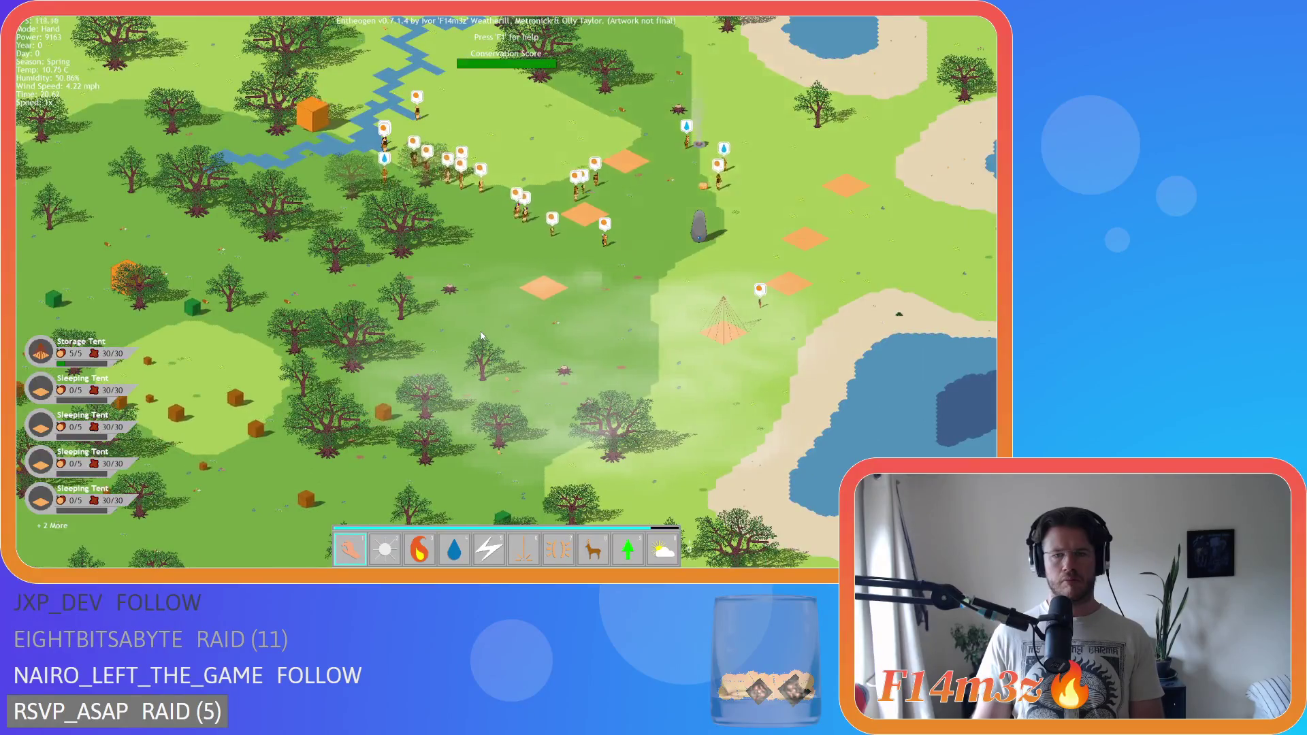
key(w)
key(d)
key(alt)
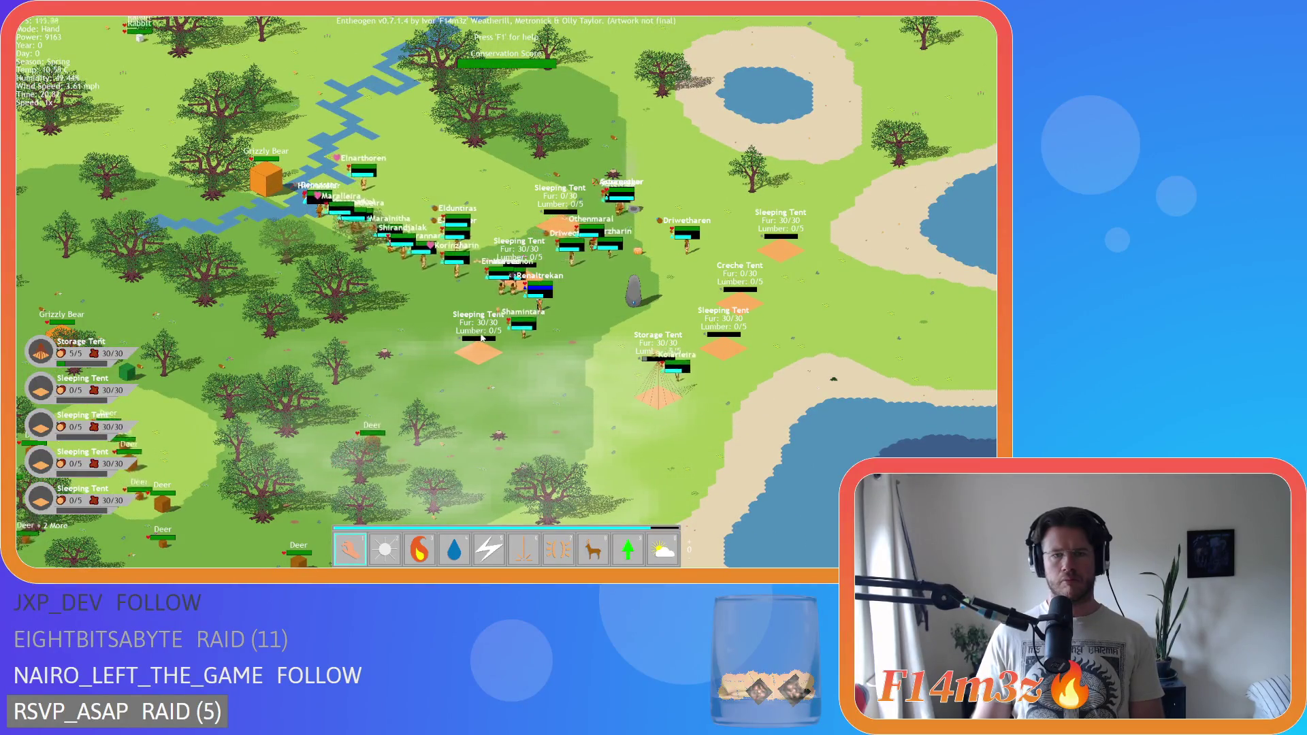
- Hide labels and recentre the zoomed view on the village camp near the trees
key(d)
key(s)
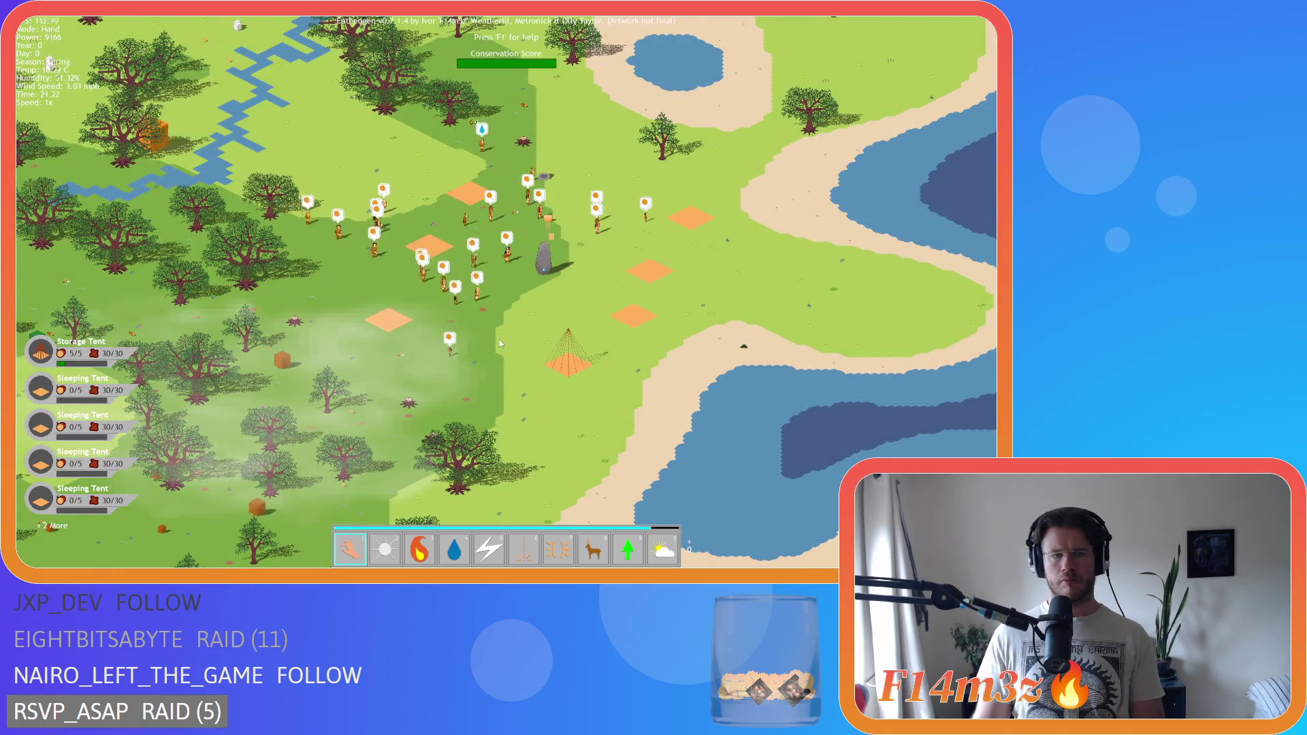
key(w)
key(a)
key(s)
key(d)
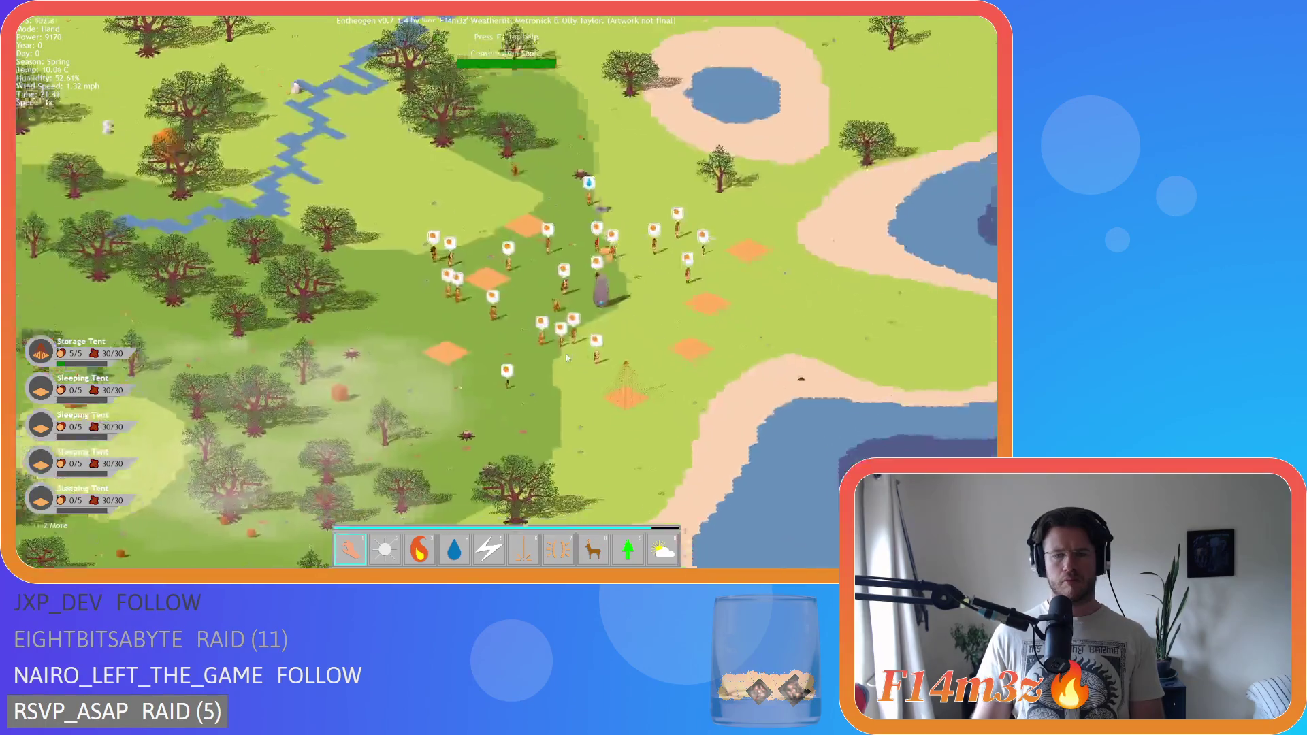
scroll(567, 357, up, 5)
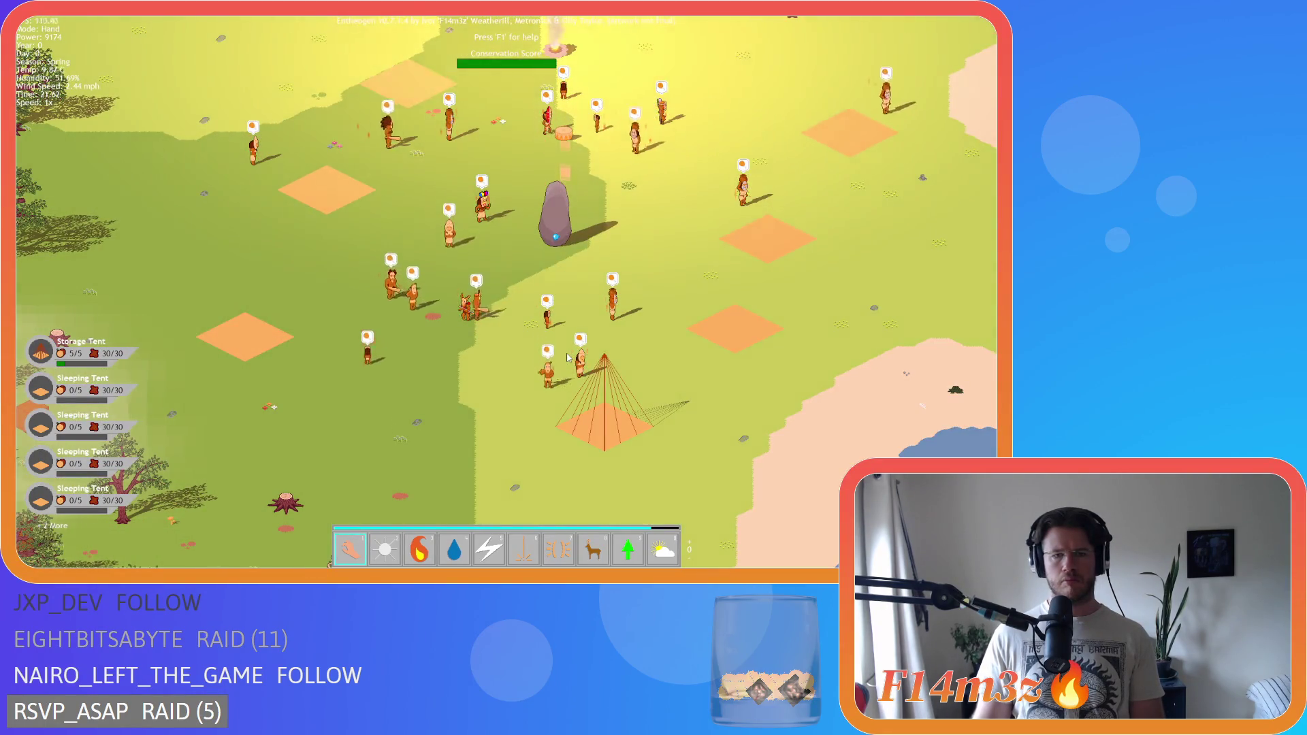
key(a)
key(s)
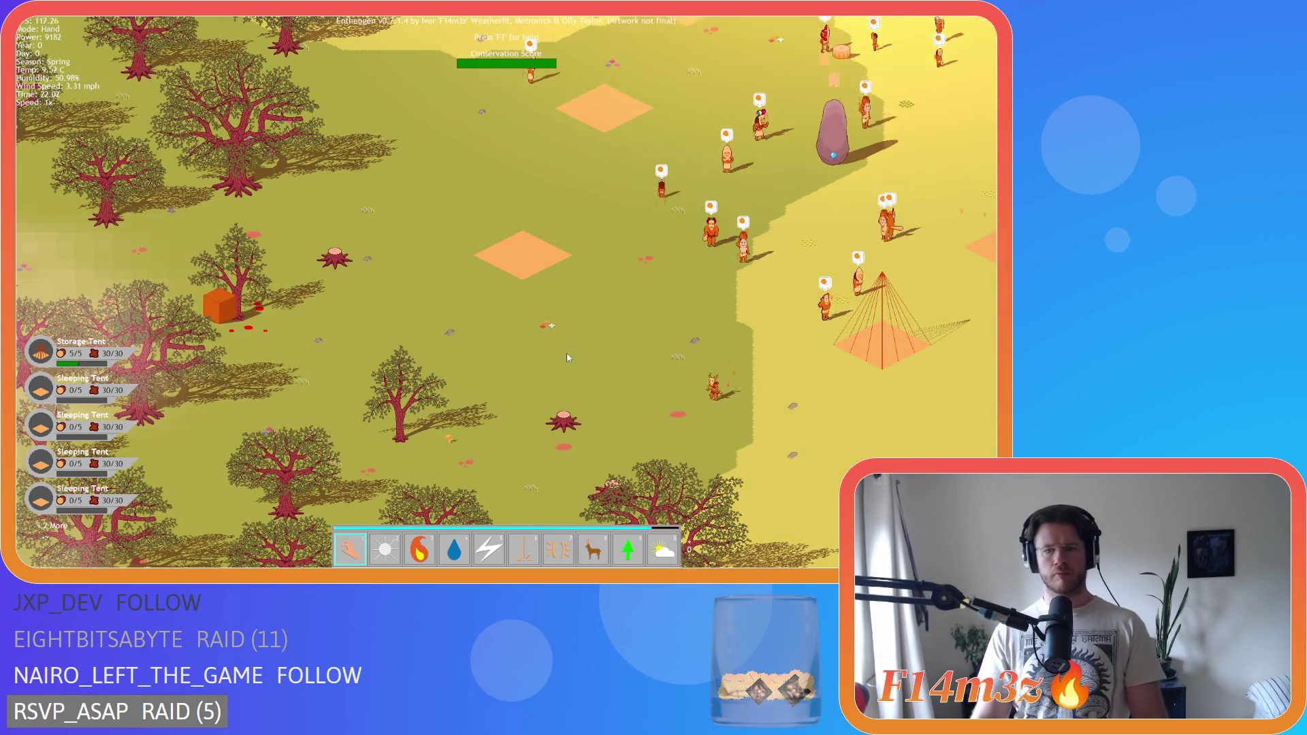
- Open the Tribe overview, filter to Waterbearers, and cycle through each waterbearer's details
key(t)
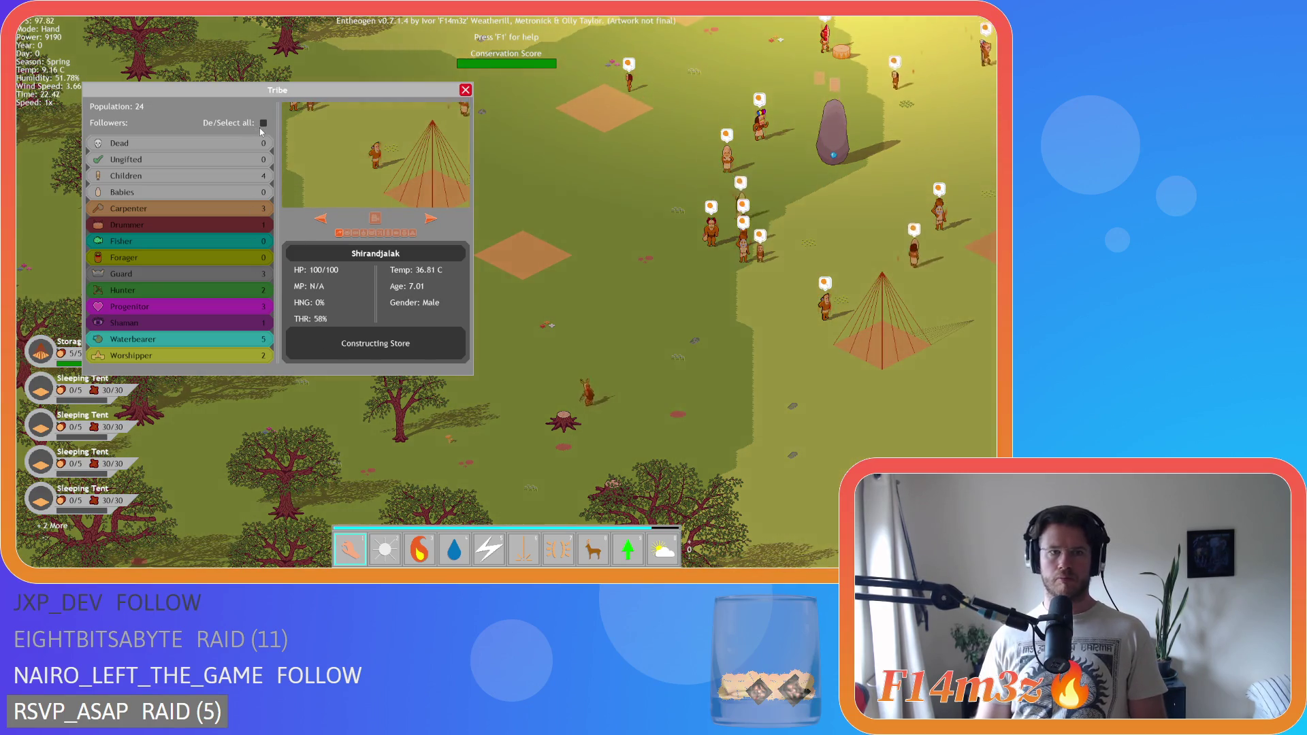
click(227, 340)
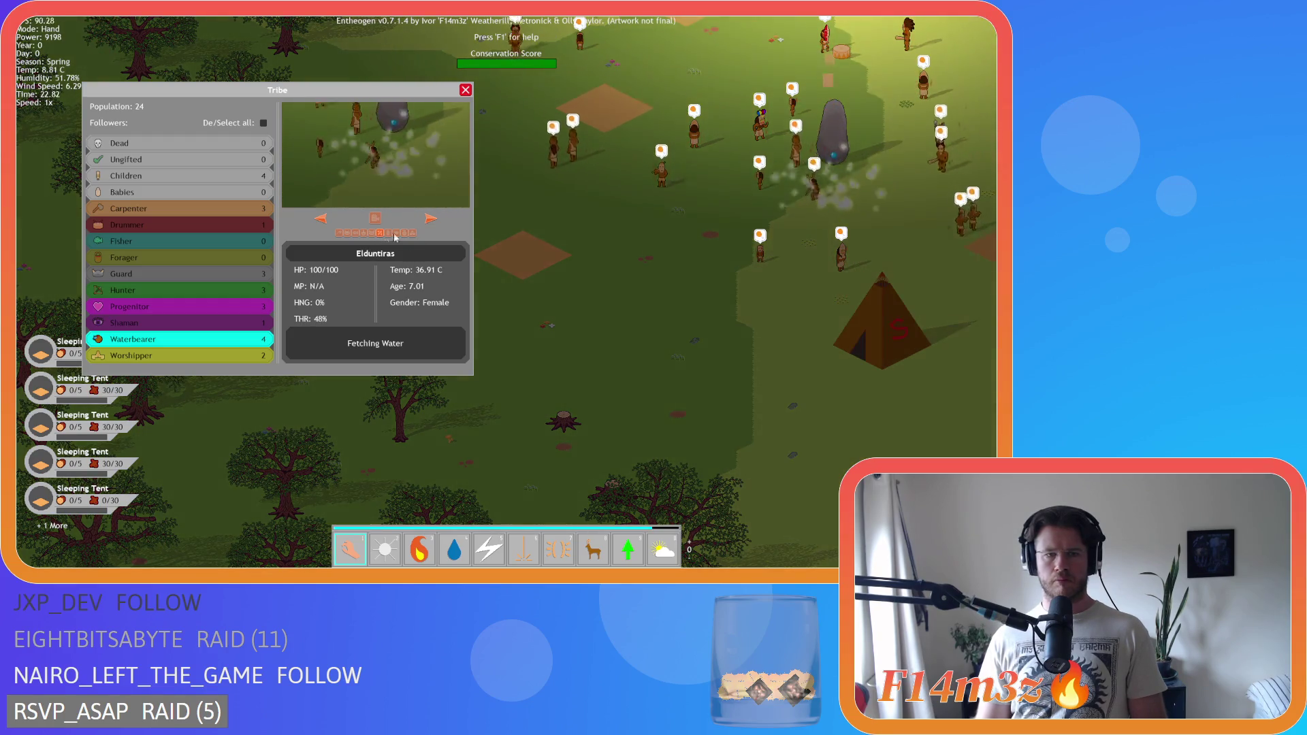
click(432, 218)
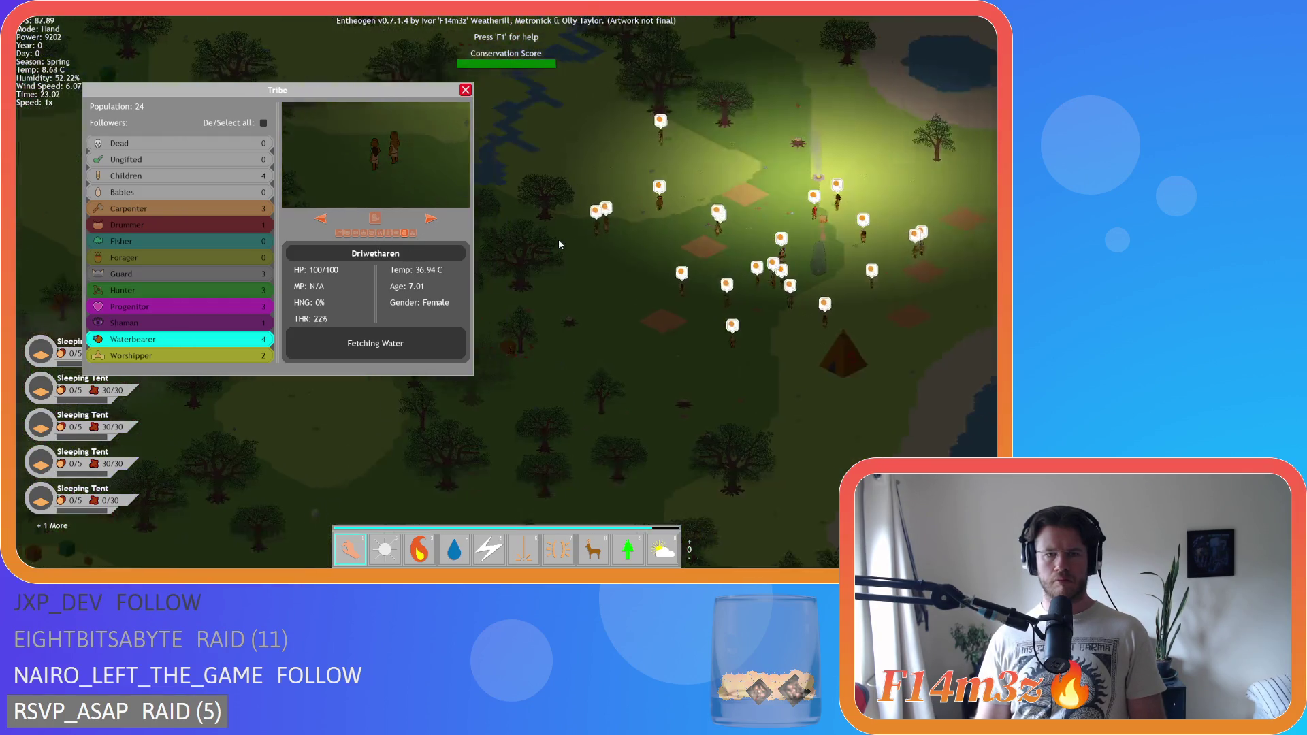
click(431, 219)
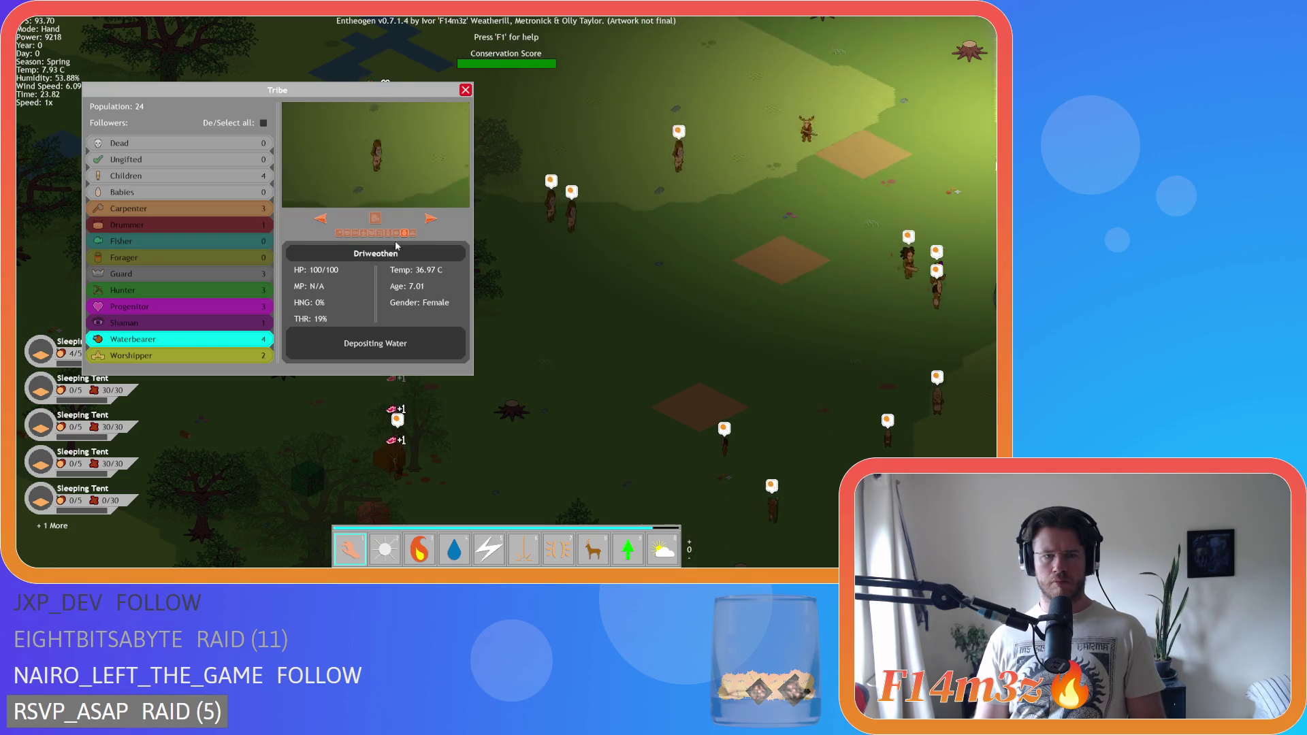
click(431, 219)
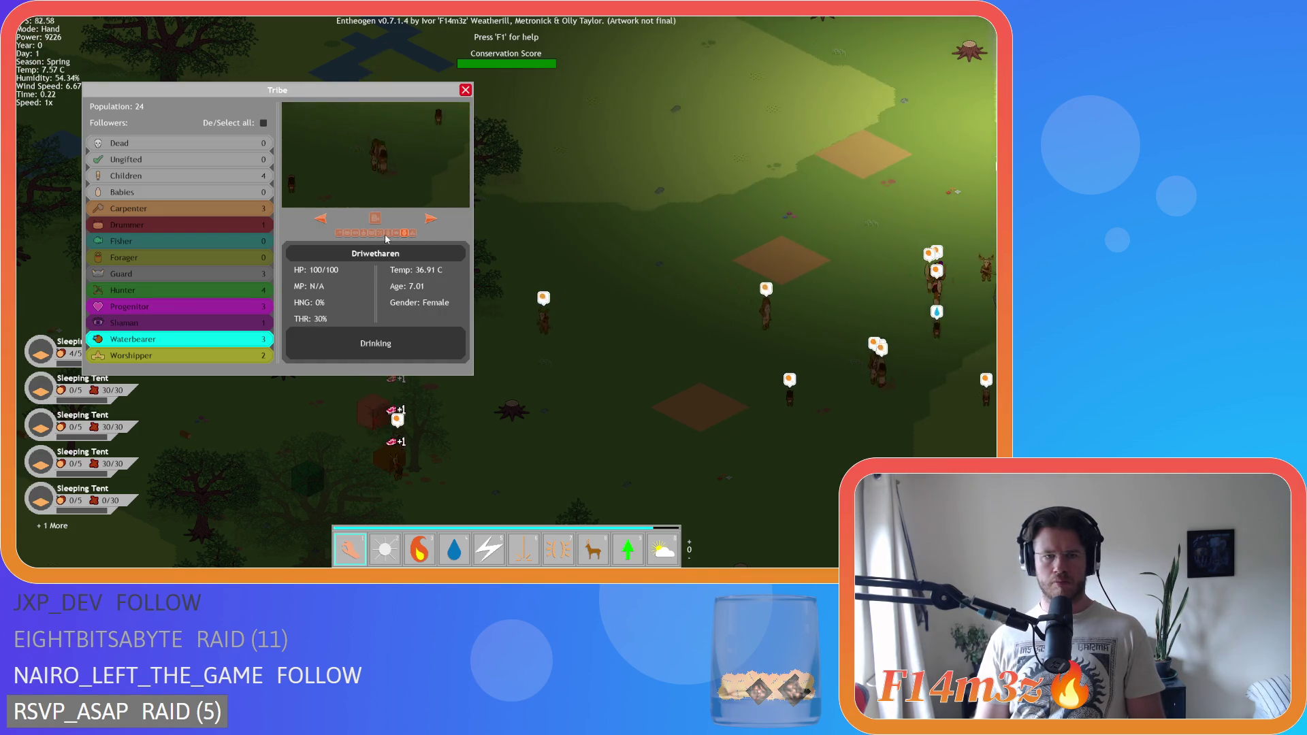
click(426, 221)
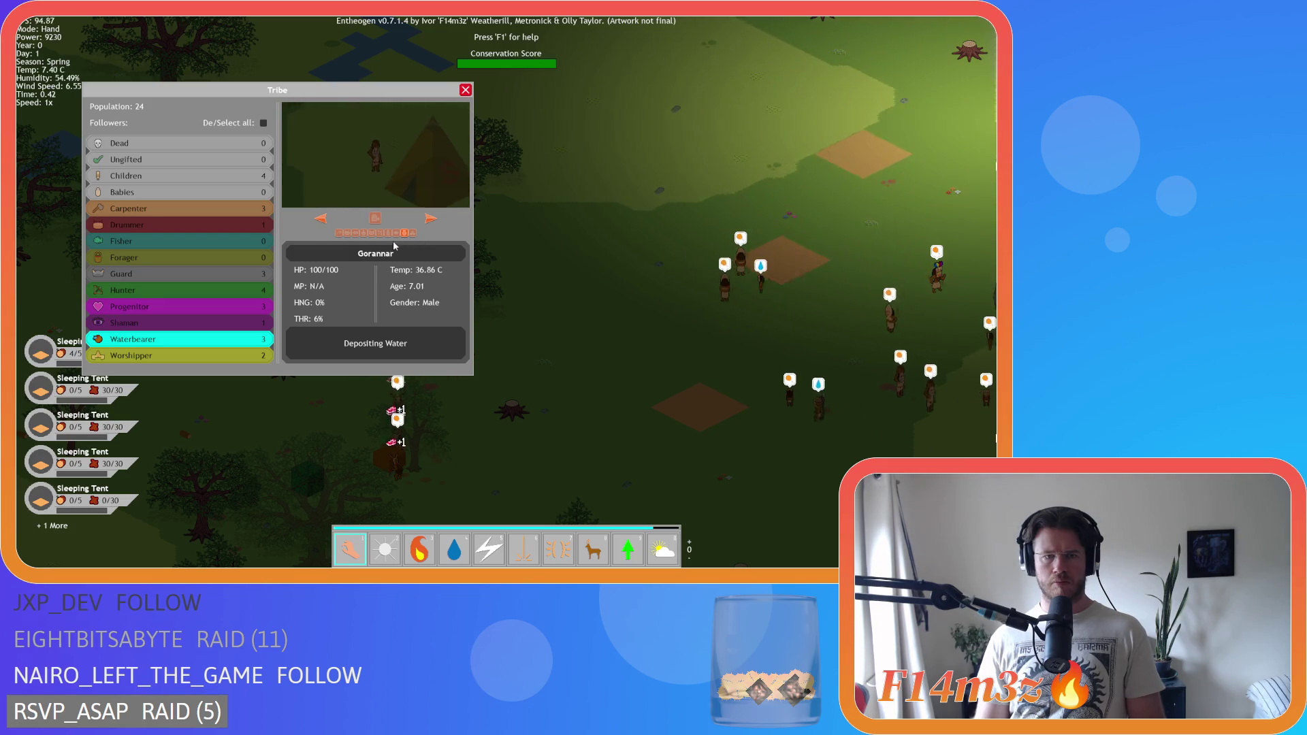
key(Escape)
key(a)
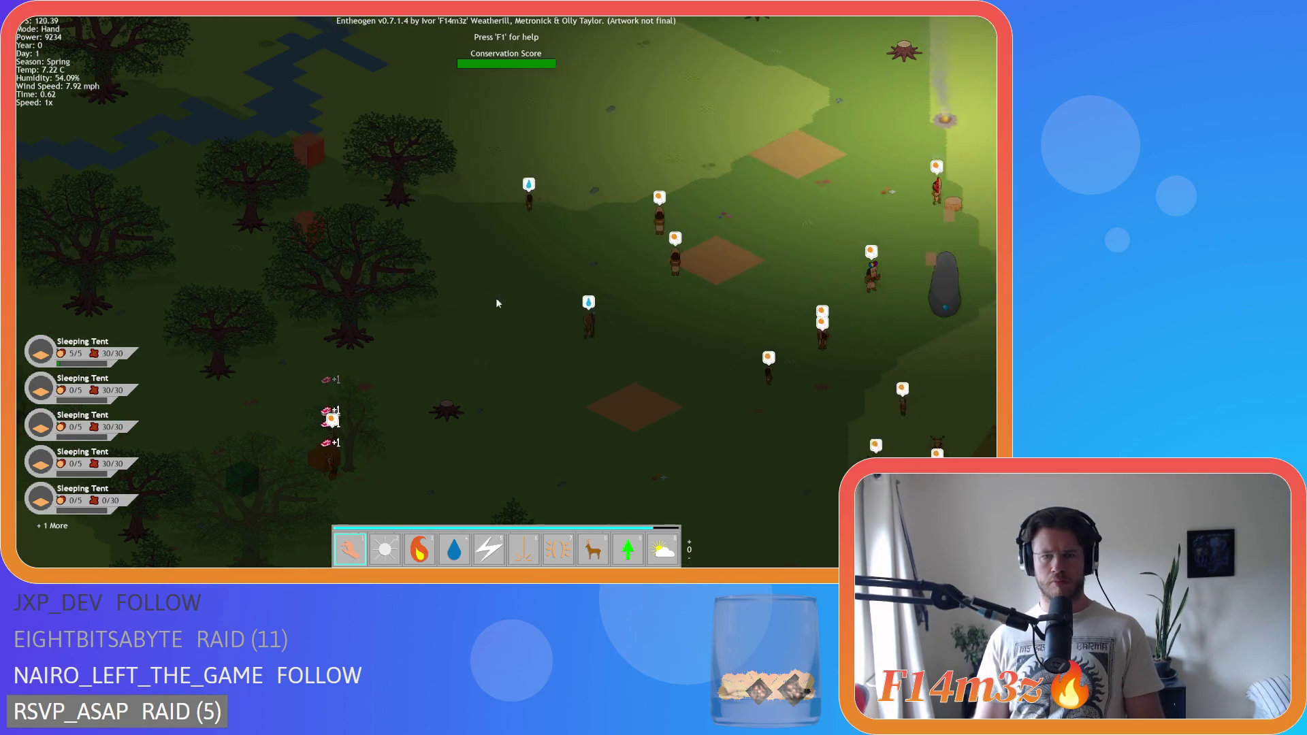
key(s)
key(w)
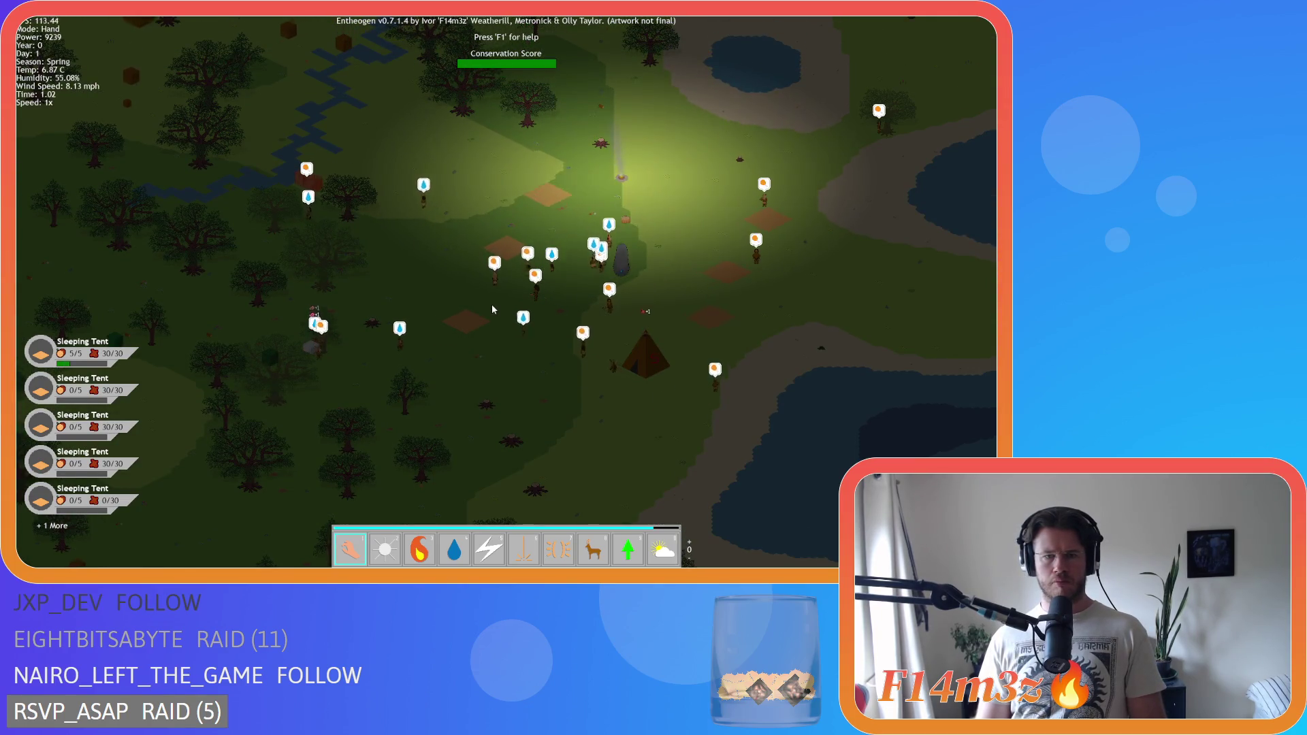
scroll(491, 305, down, 3)
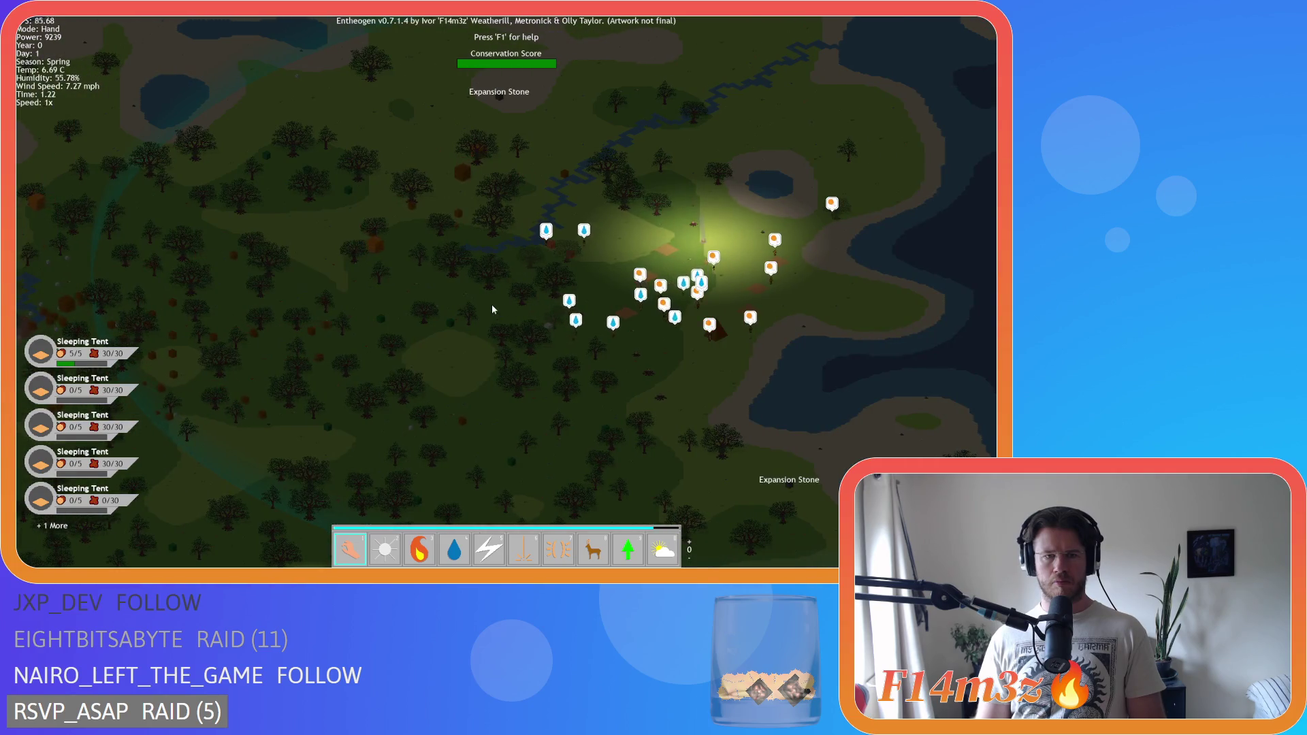
scroll(492, 305, up, 3)
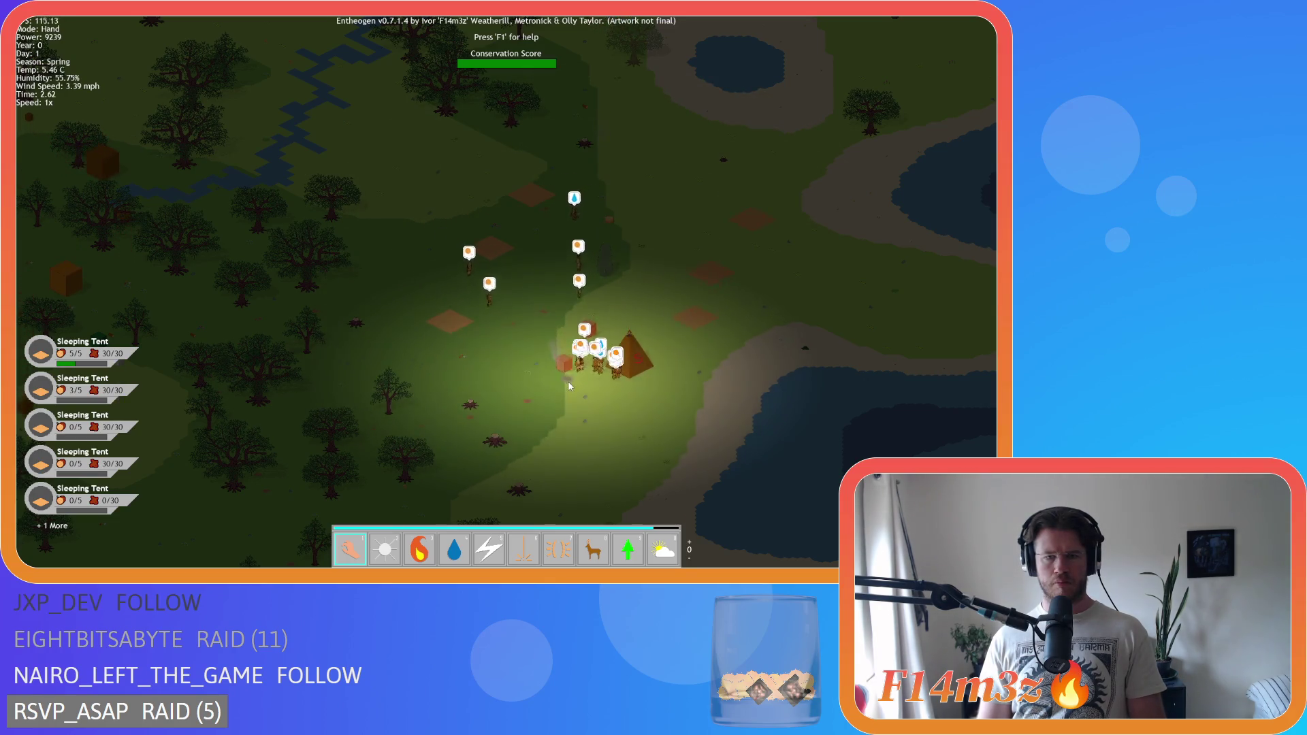
key(a)
key(d)
key(w)
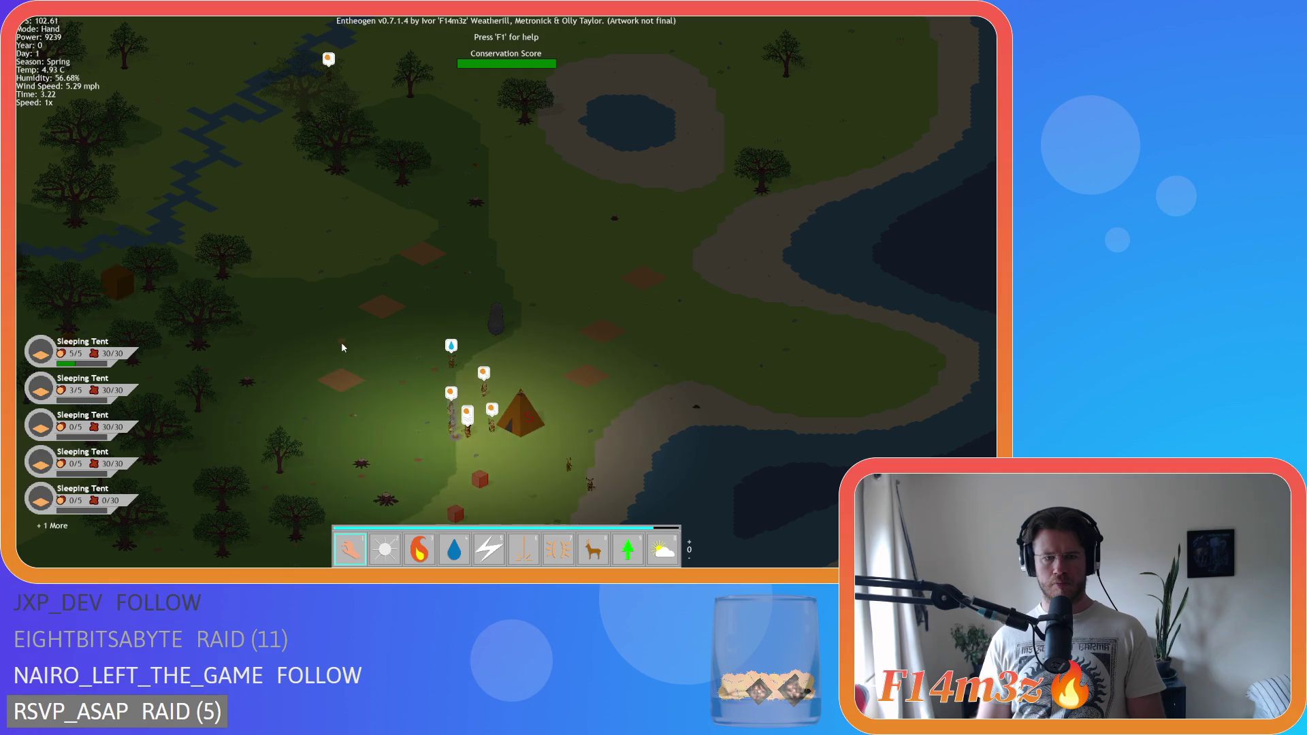
key(a)
key(a)
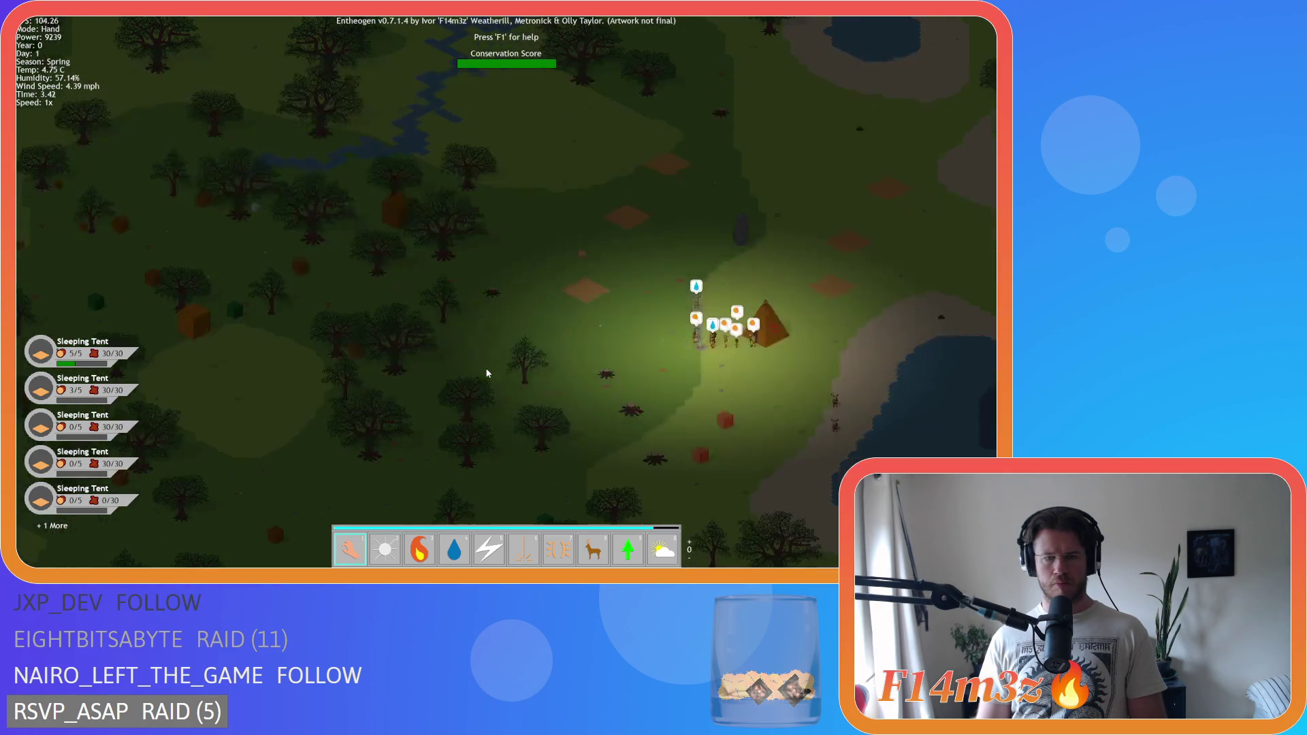
scroll(487, 373, down, 3)
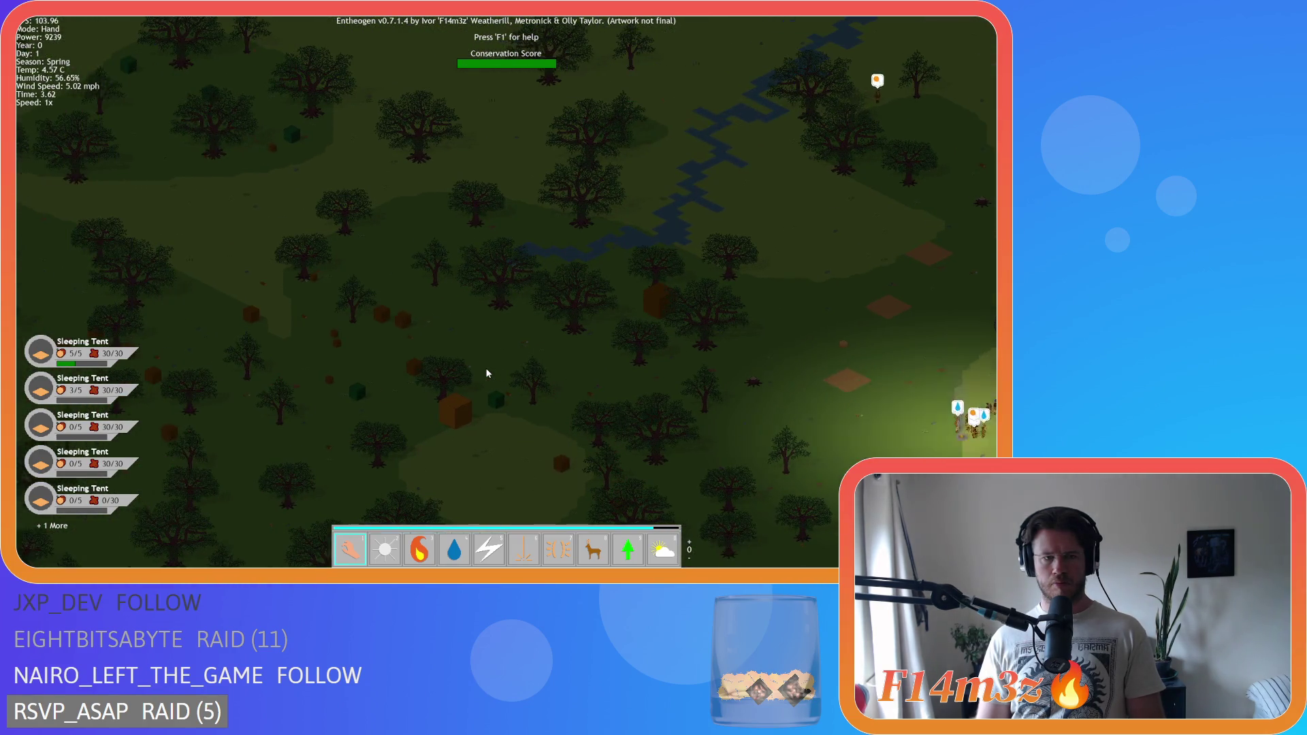
scroll(487, 373, up, 3)
scroll(487, 373, down, 5)
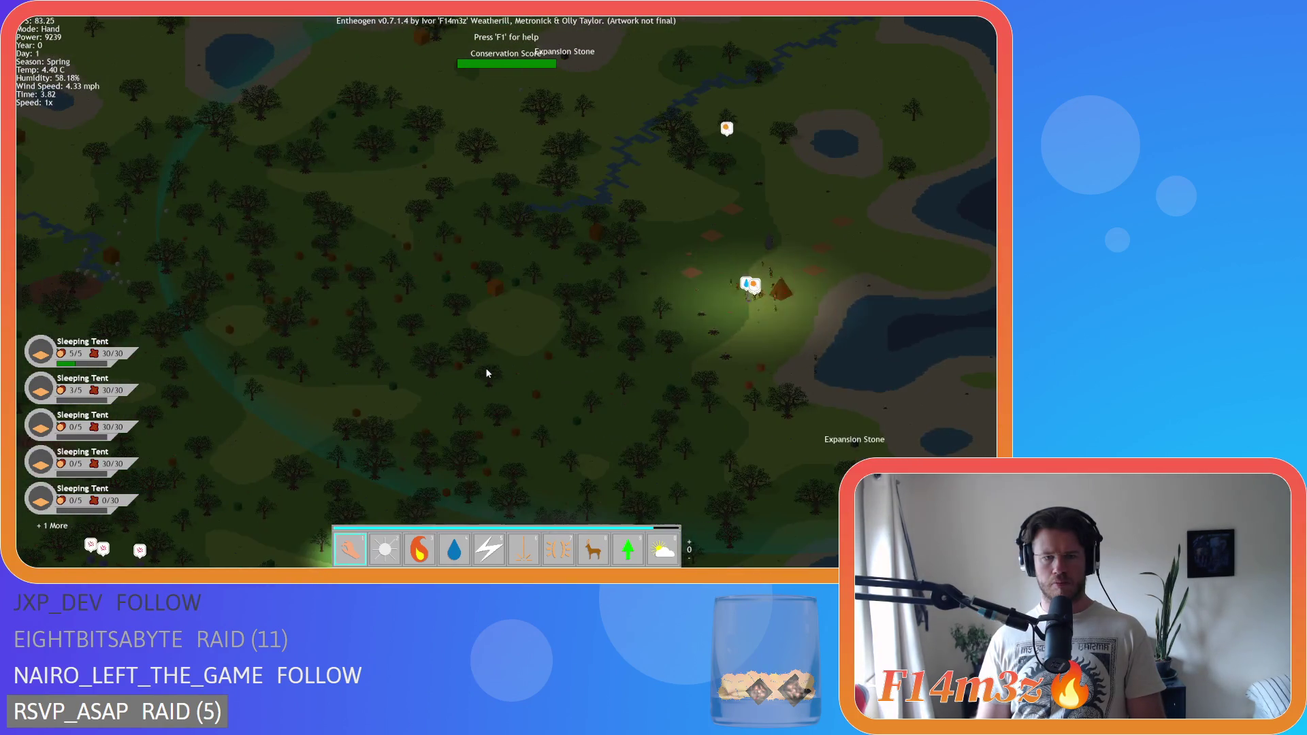
key(s)
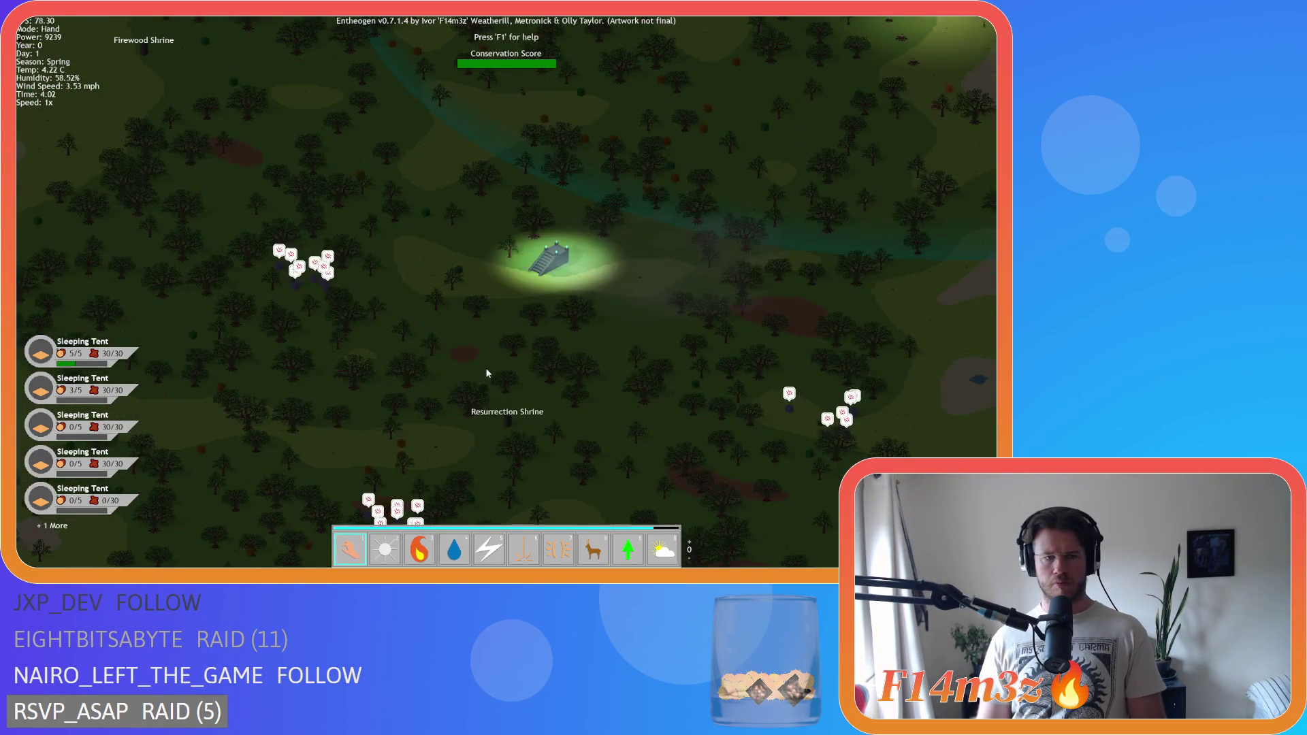
key(s)
key(a)
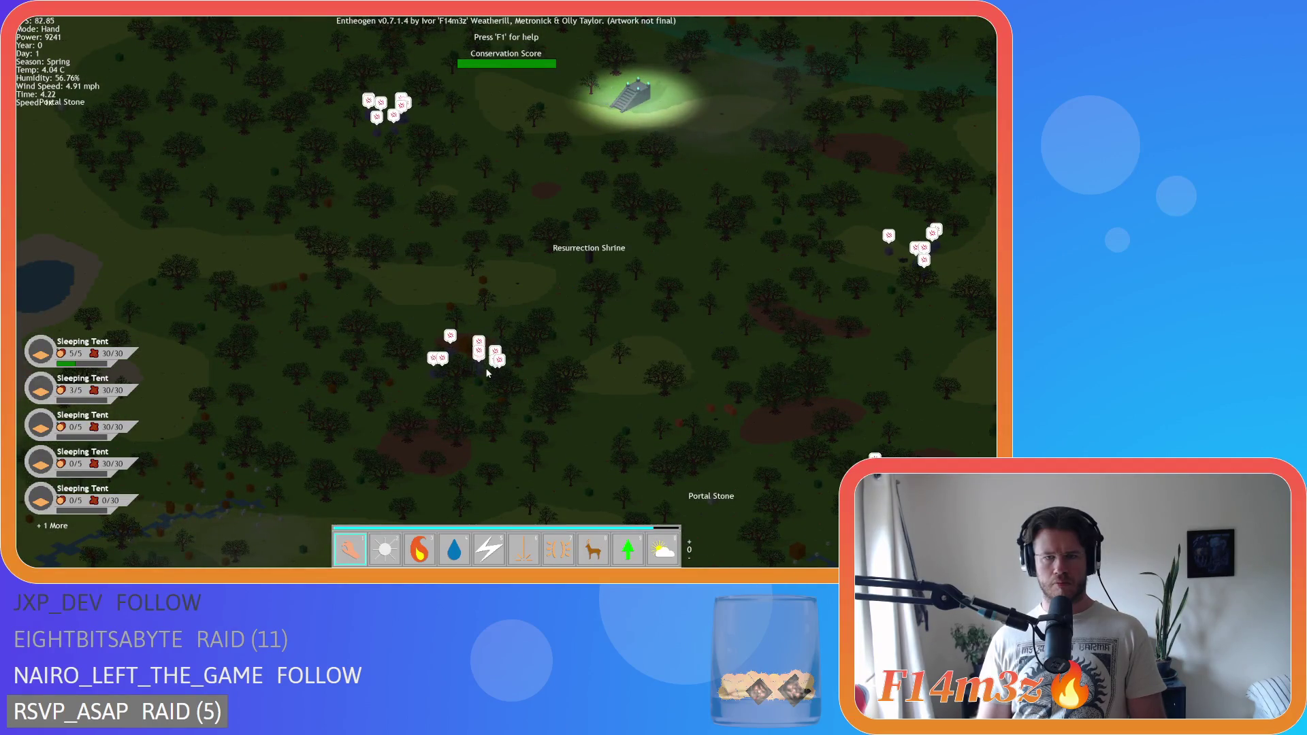
key(d)
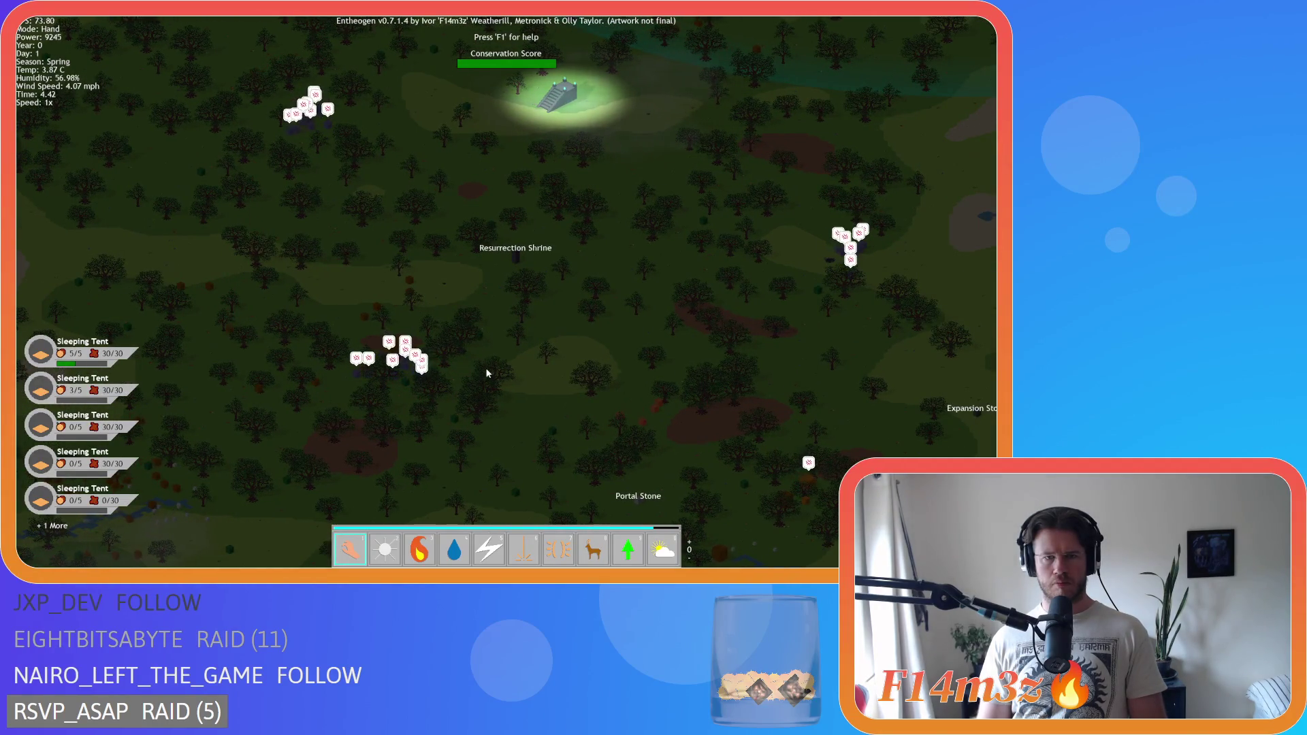
key(s)
key(d)
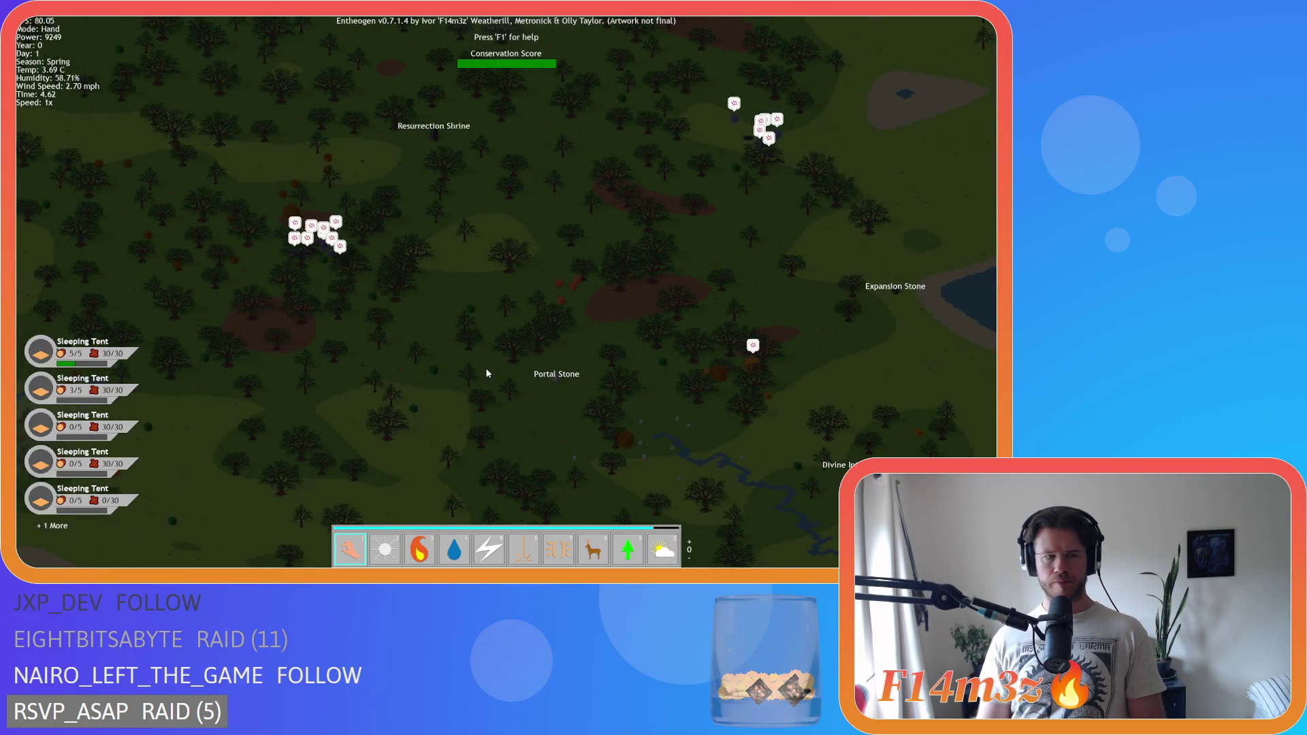
key(a)
key(w)
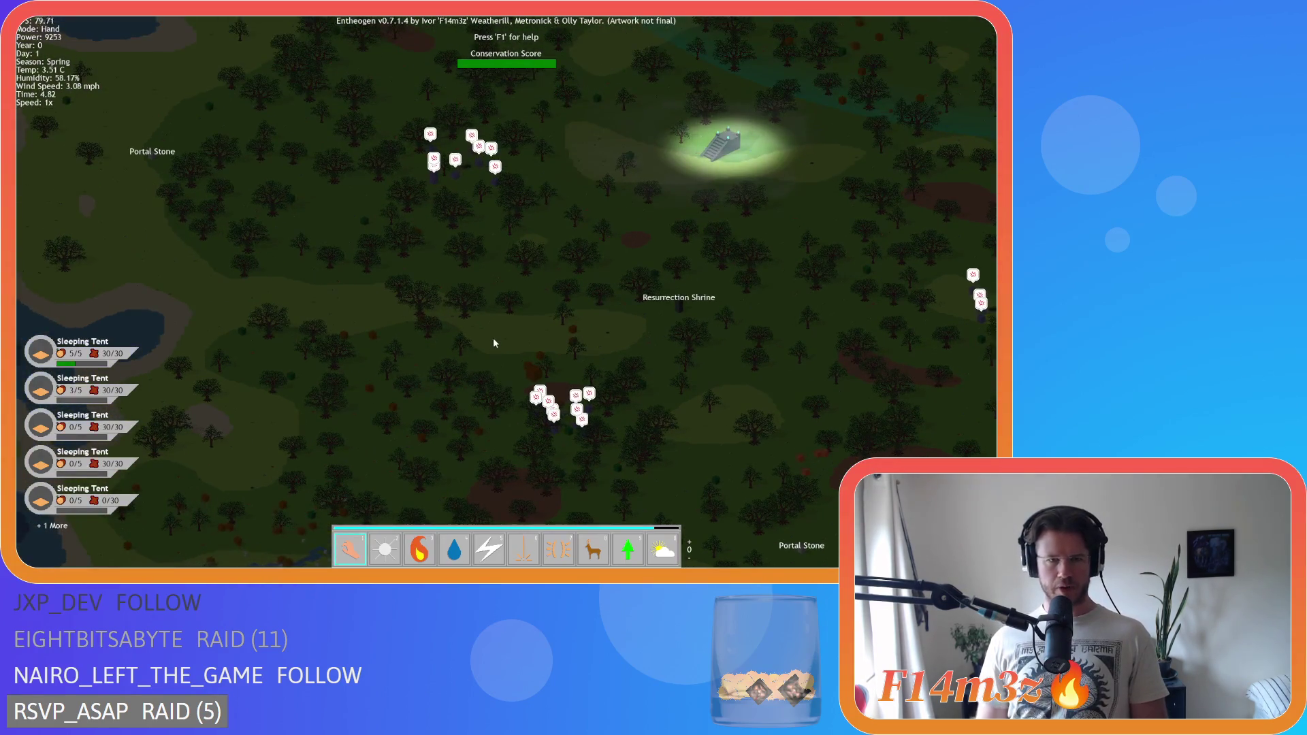
scroll(493, 338, up, 3)
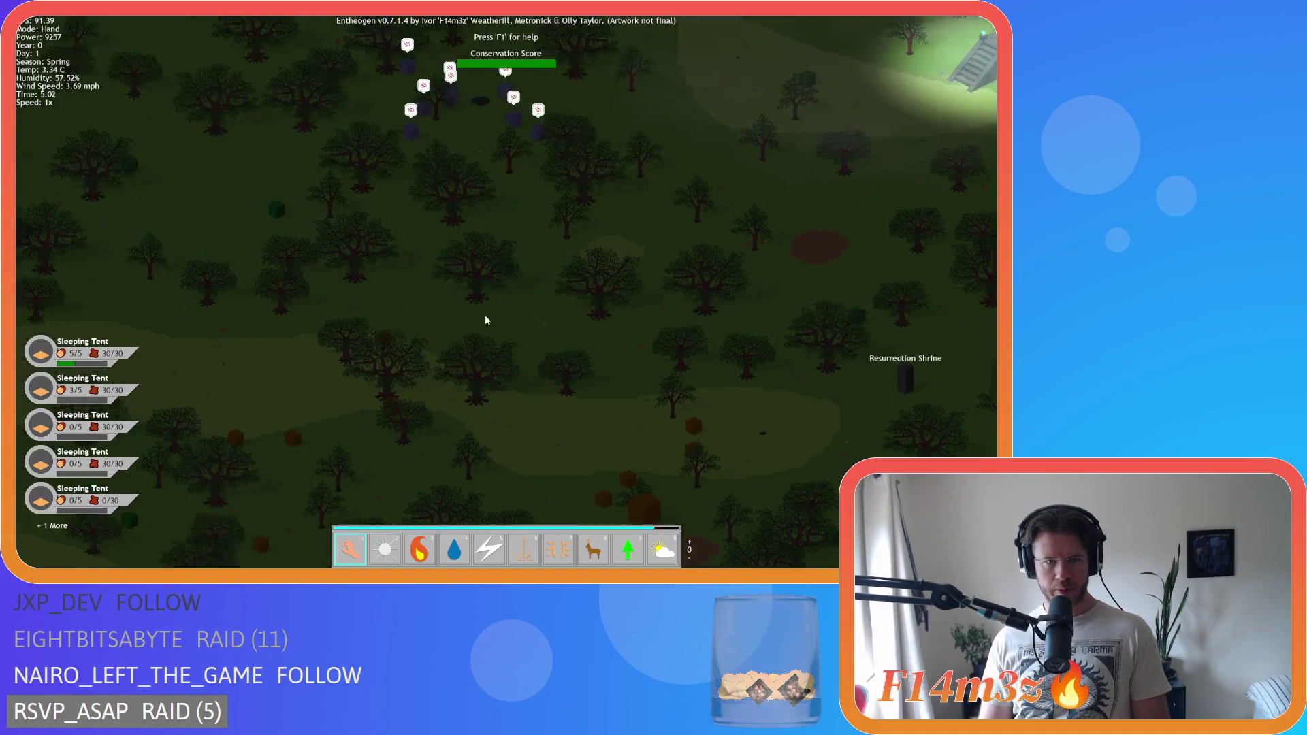
key(w)
scroll(515, 345, down, 3)
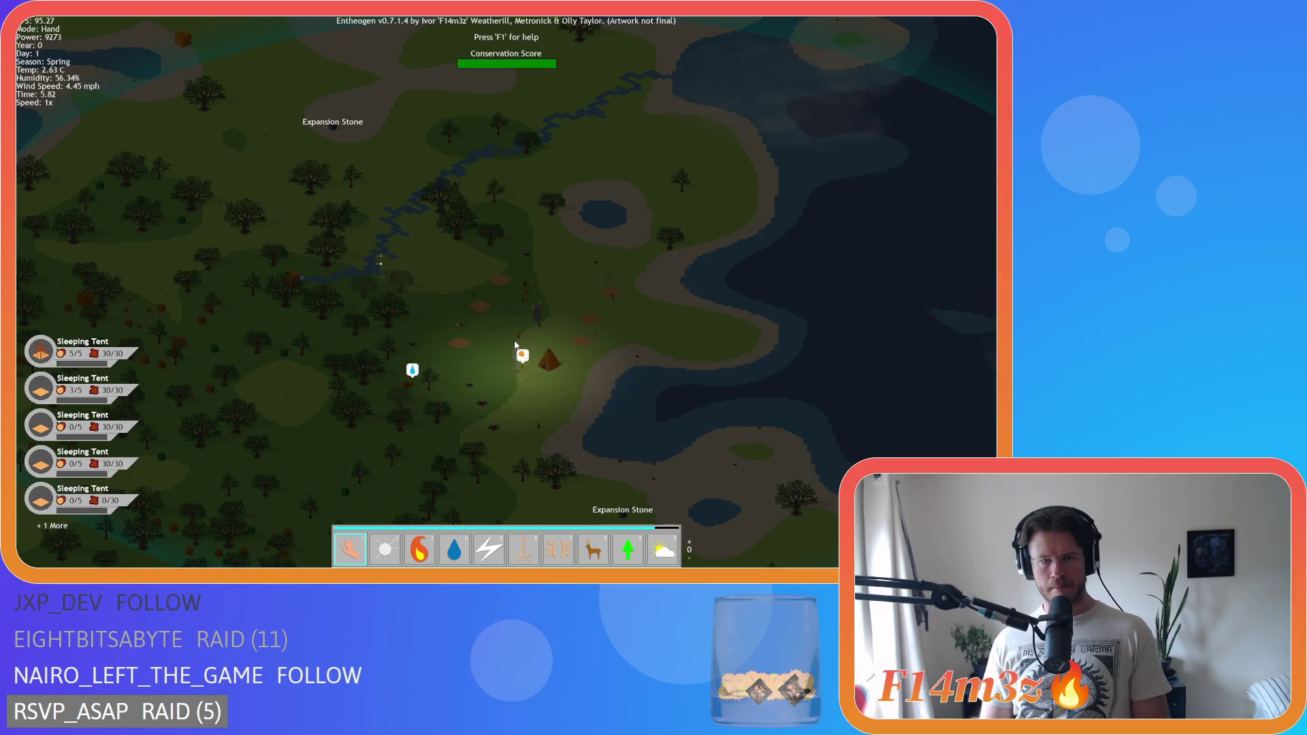
scroll(516, 345, down, 5)
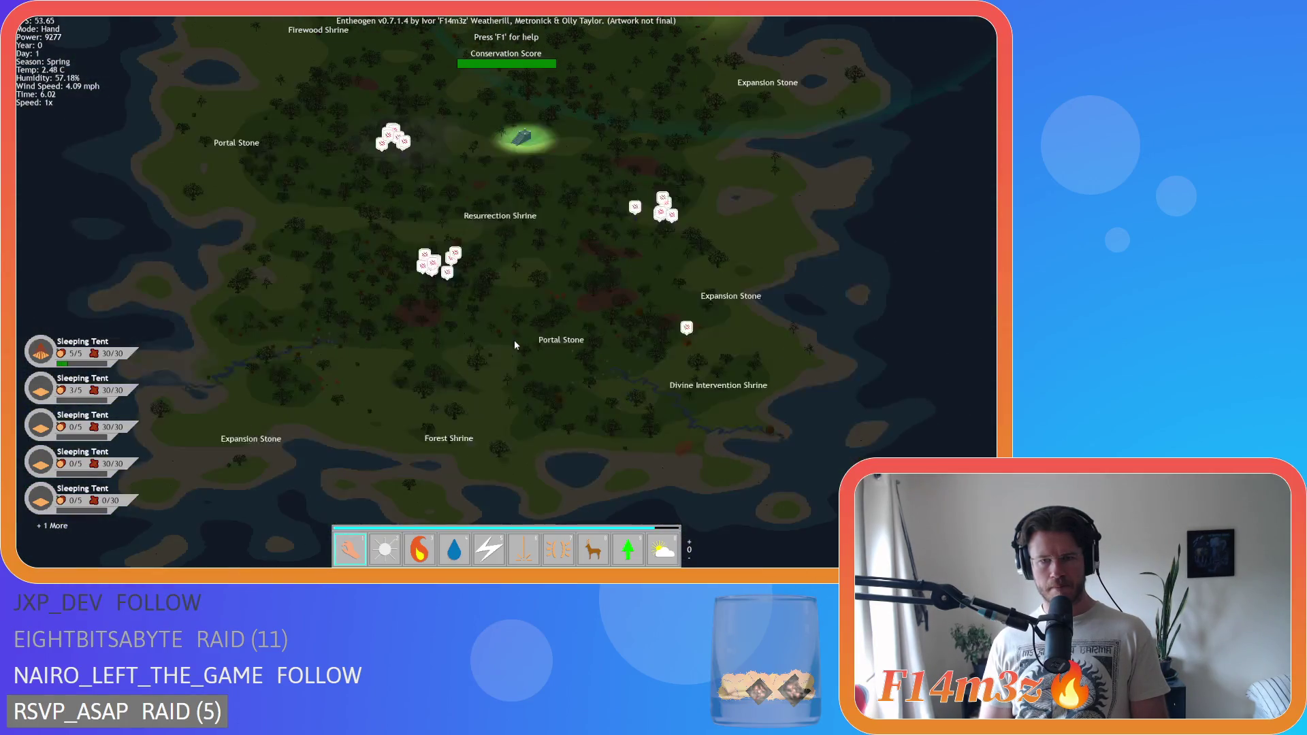
scroll(531, 304, up, 3)
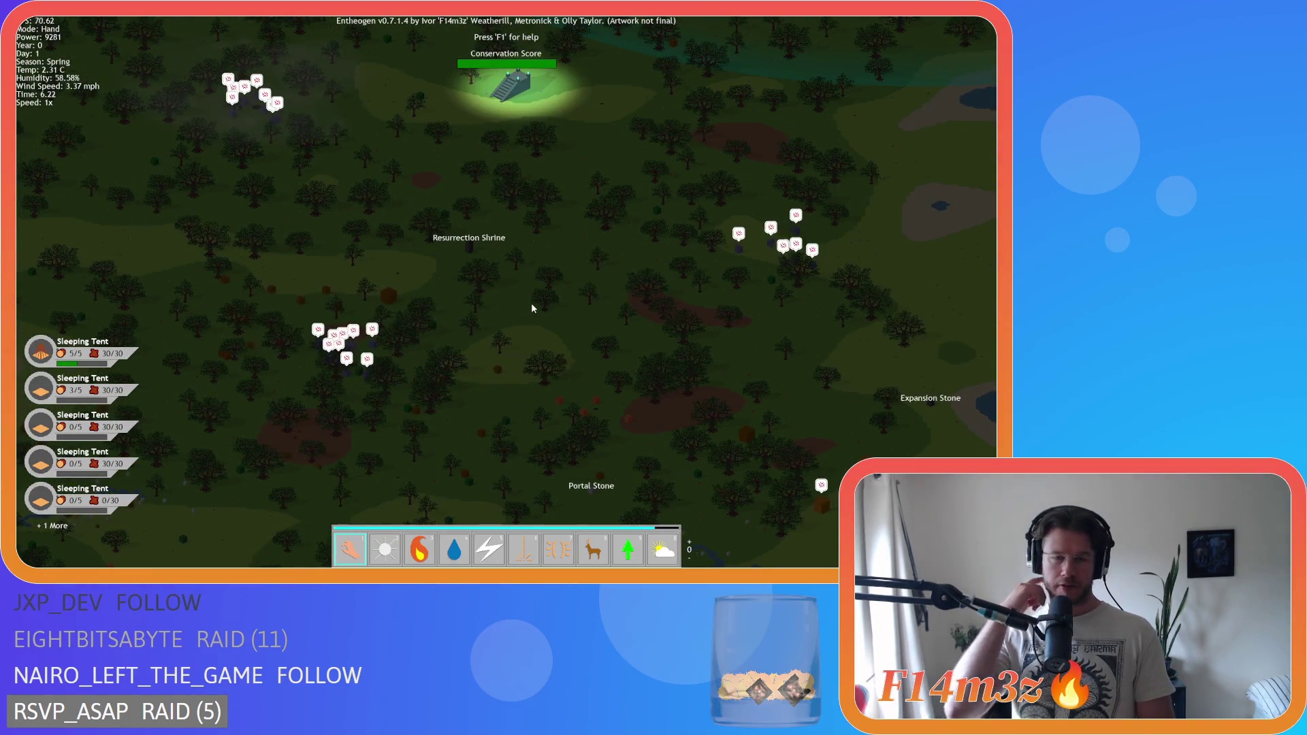
key(w)
key(d)
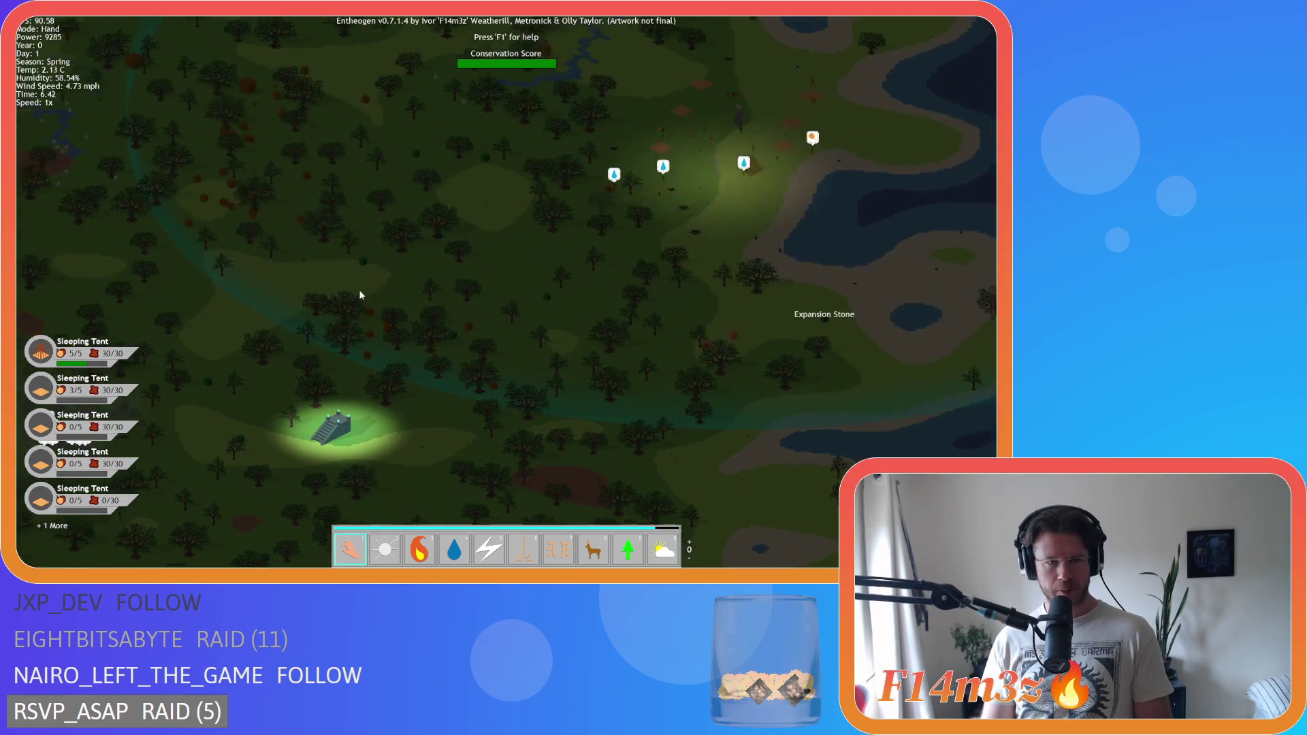
scroll(340, 304, down, 5)
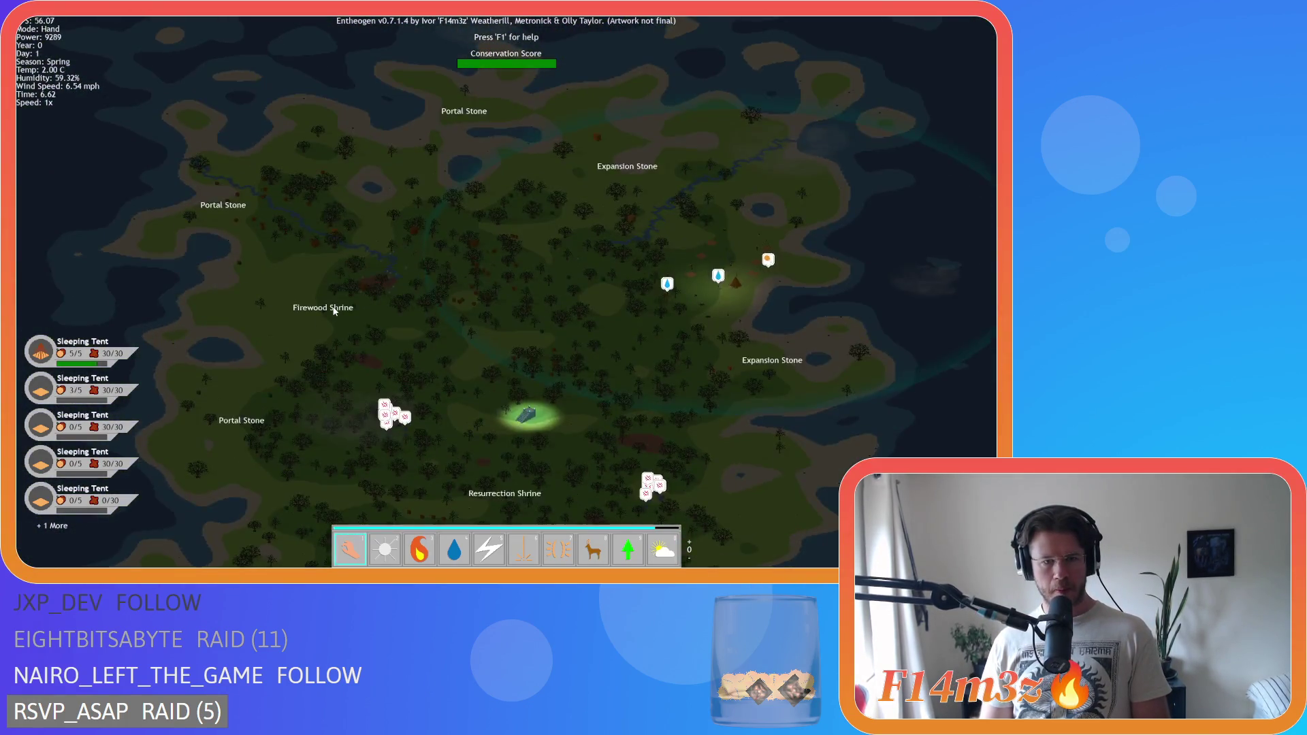
key(s)
scroll(334, 310, up, 3)
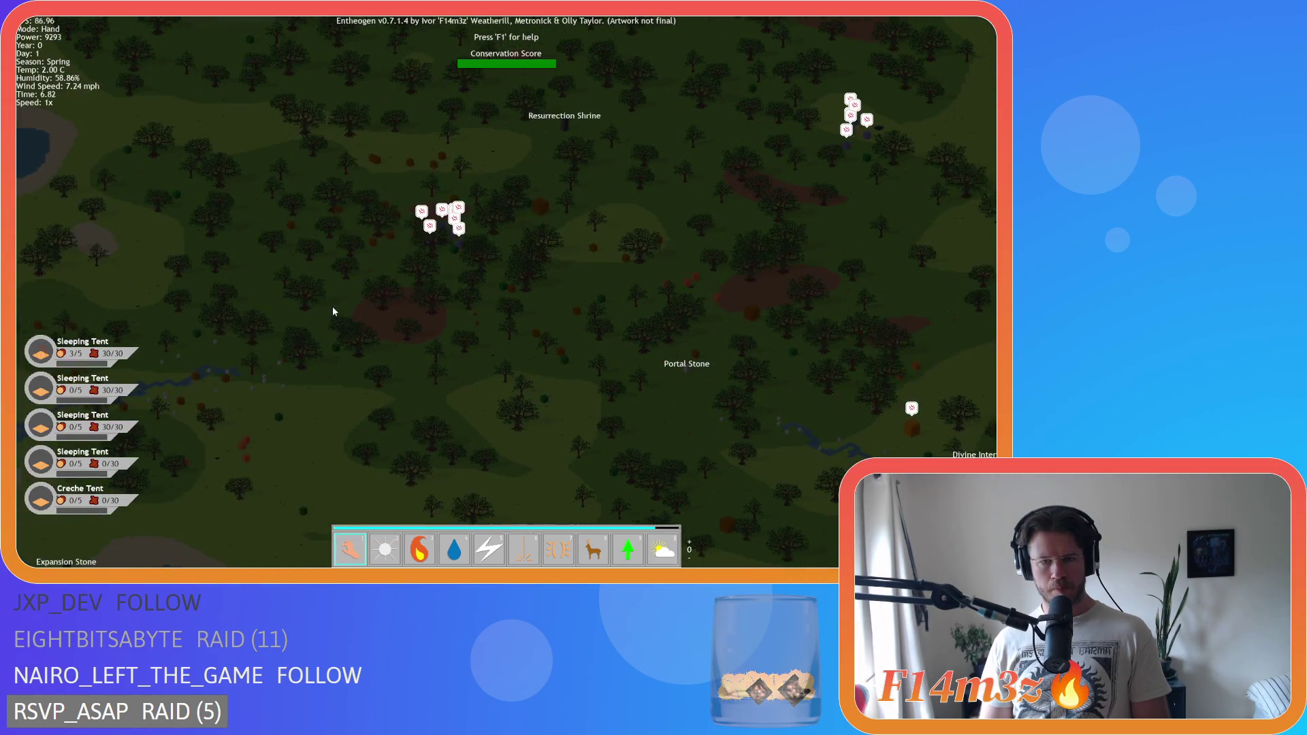
scroll(333, 311, down, 5)
scroll(332, 311, up, 2)
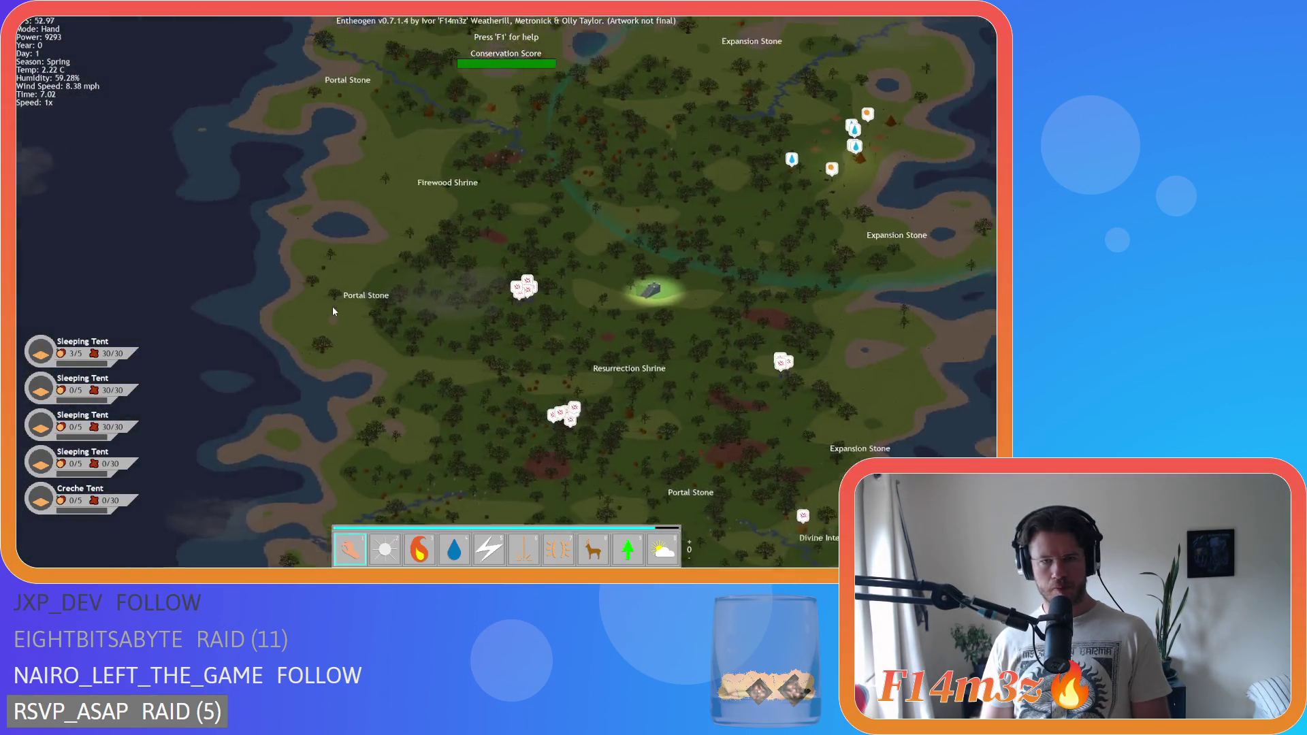
key(d)
key(w)
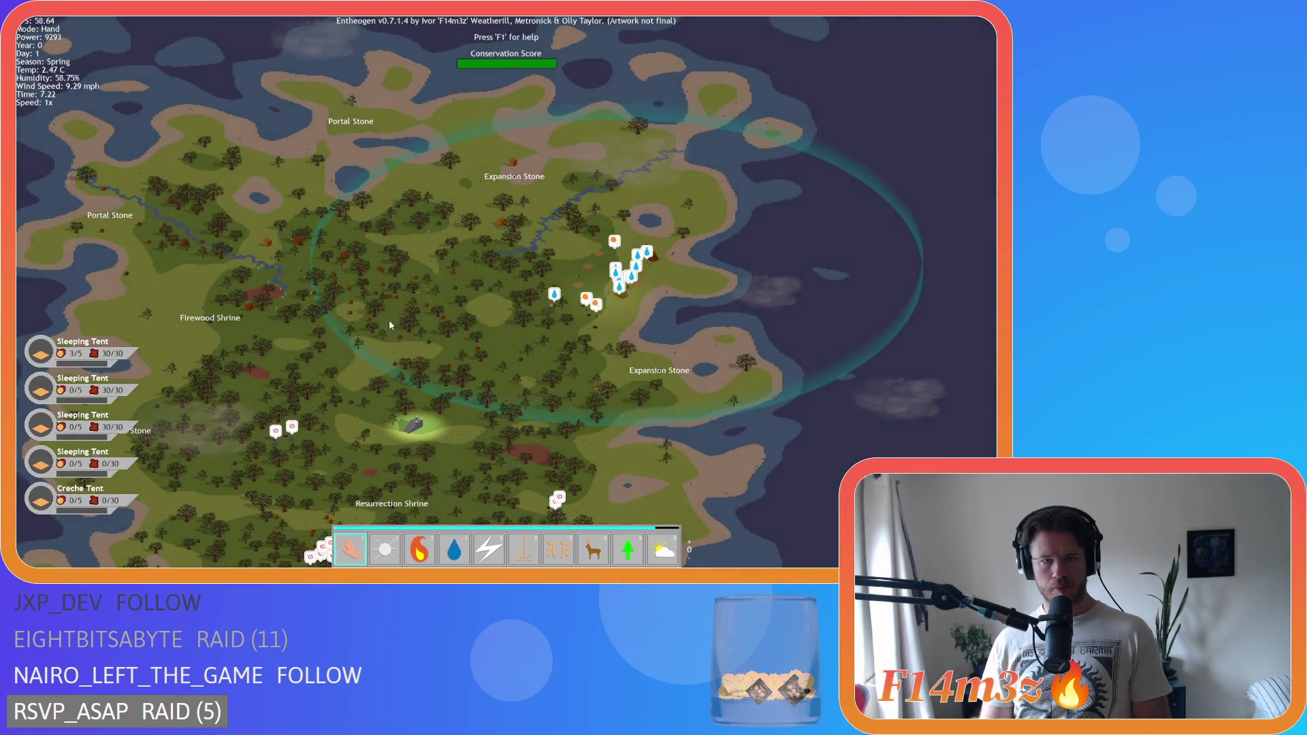
key(a)
key(s)
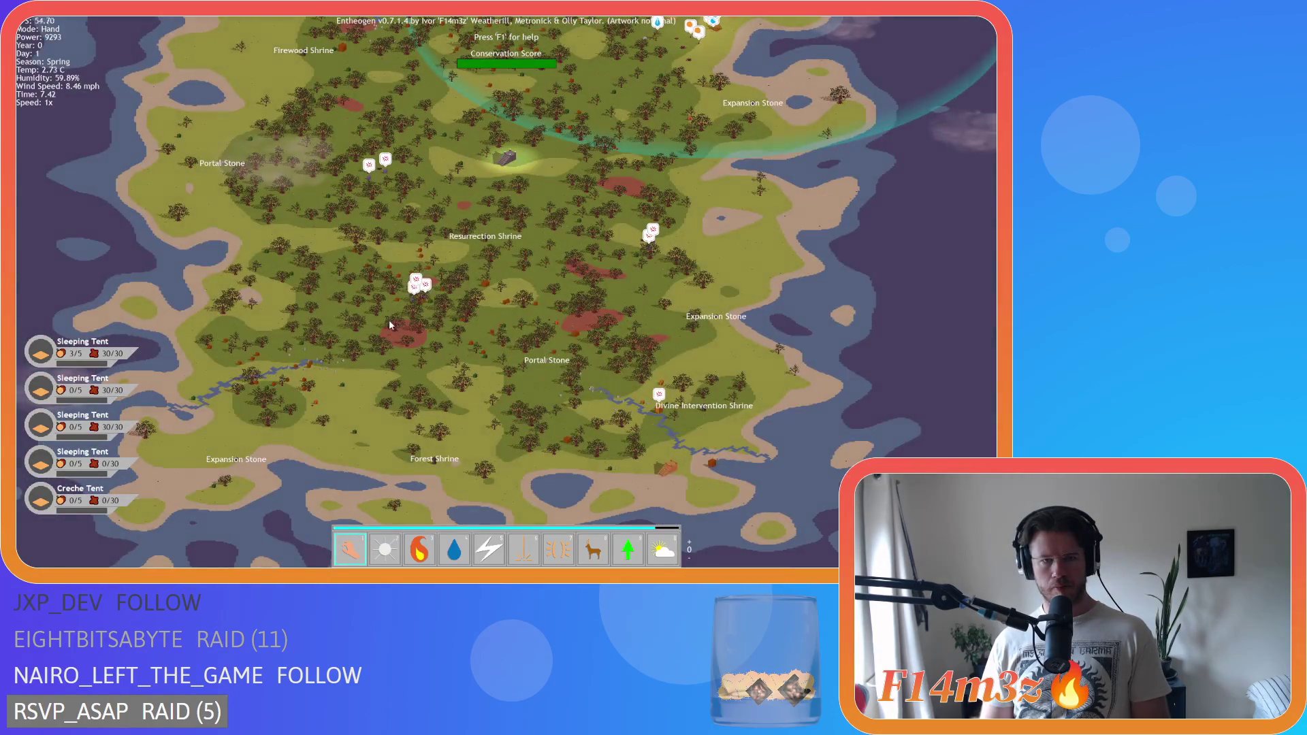
key(w)
key(d)
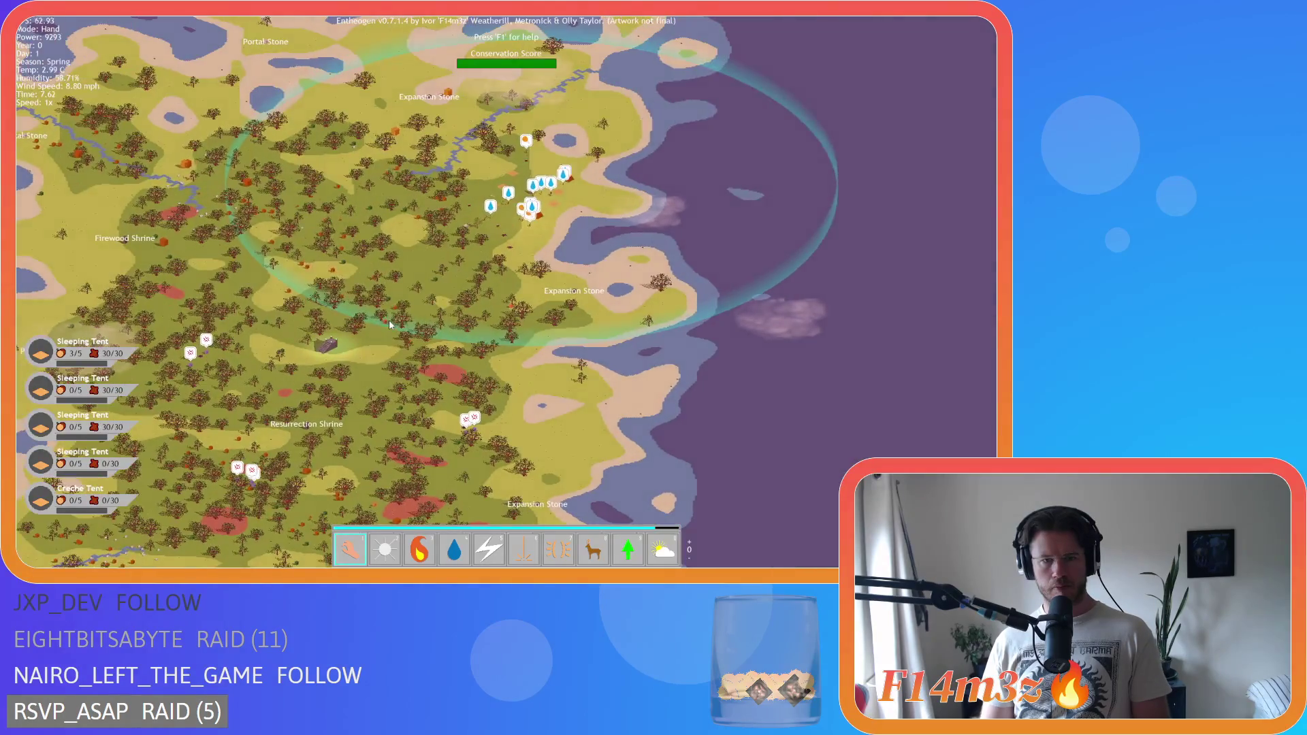
- Pan and zoom over the forest, then fly the camera to the village tents with Home
scroll(390, 324, up, 3)
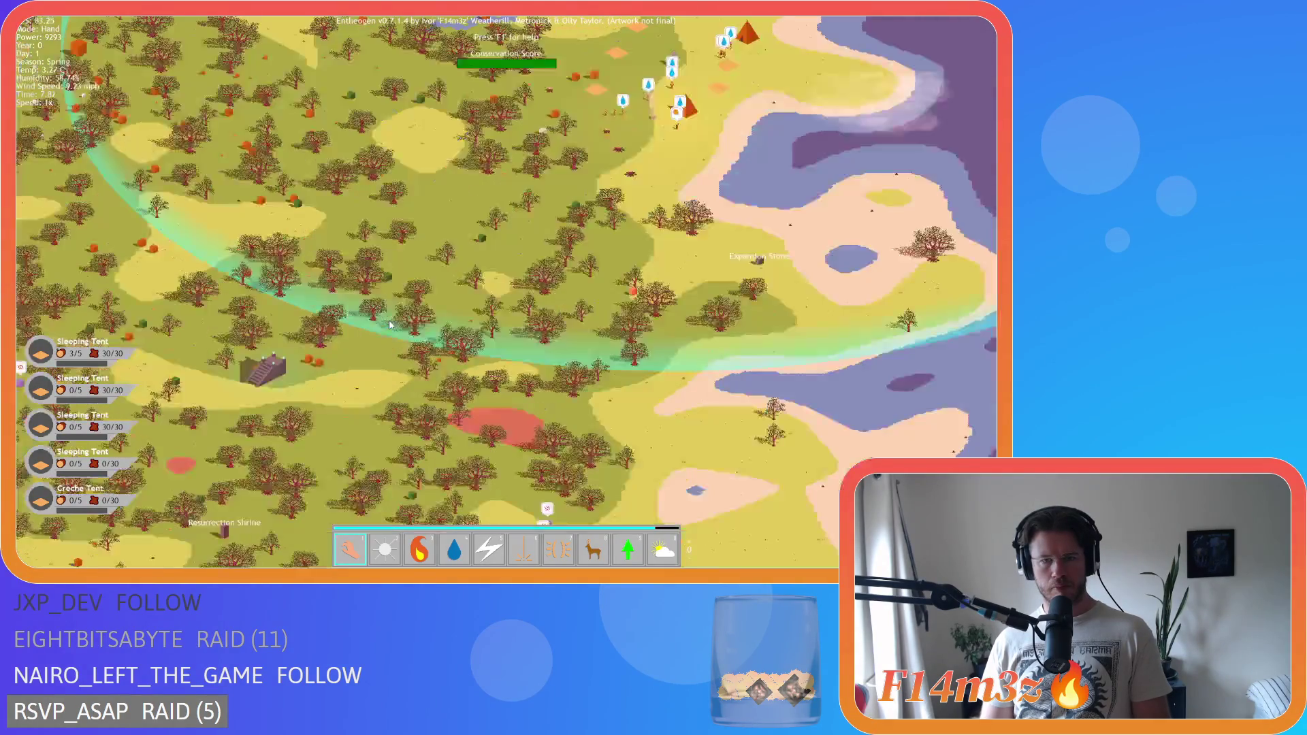
key(d)
key(a)
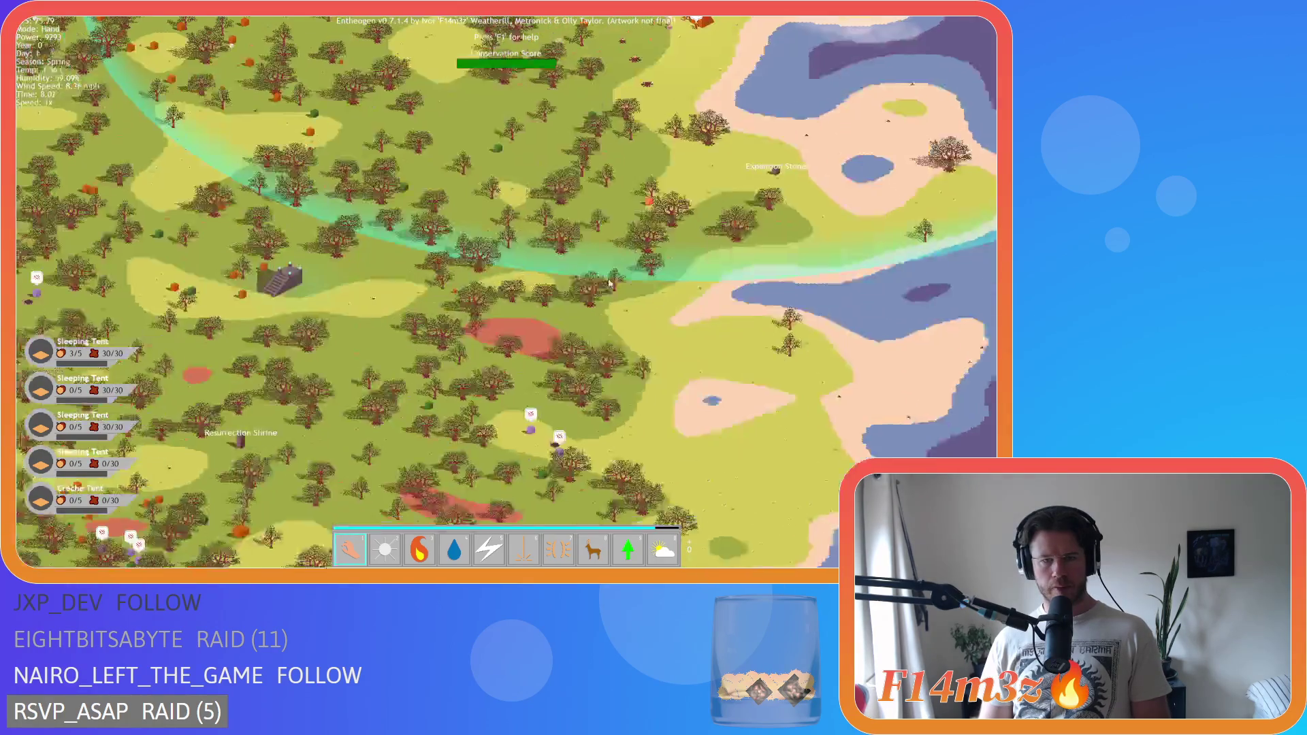
key(d)
scroll(603, 293, up, 5)
scroll(560, 340, down, 10)
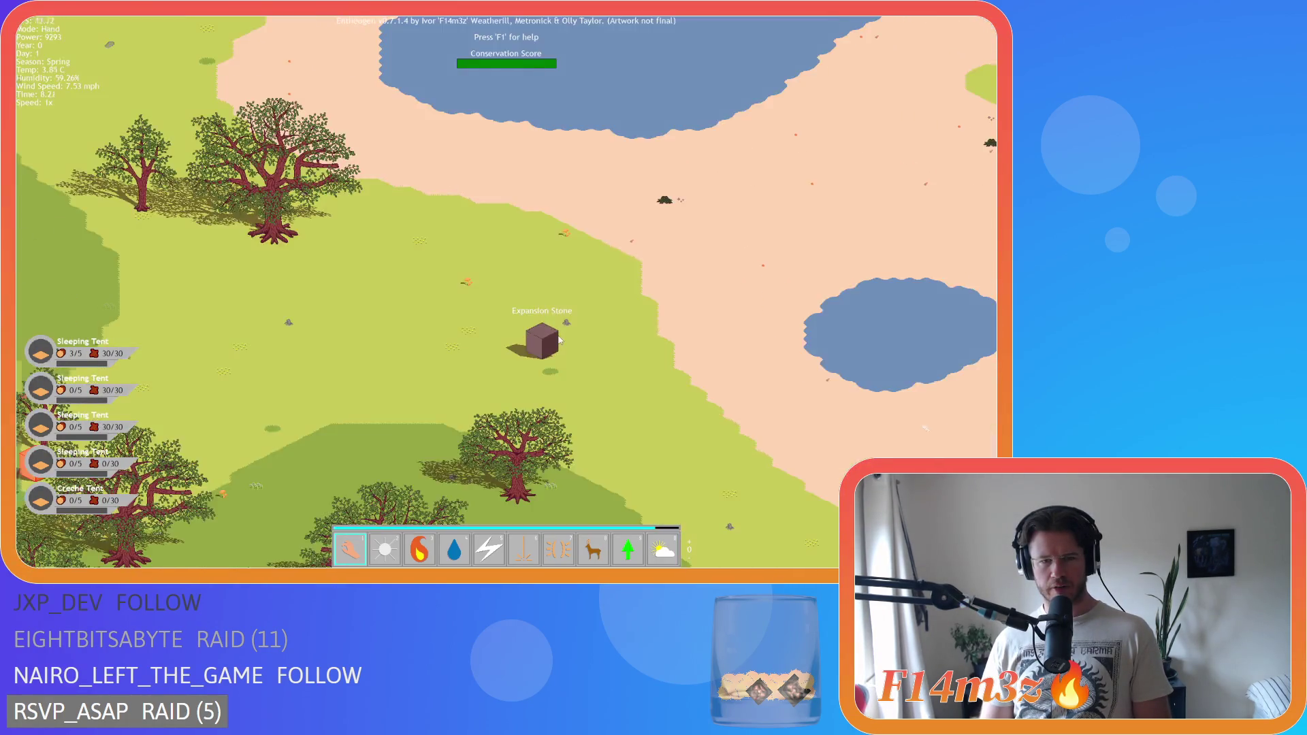
scroll(559, 339, up, 5)
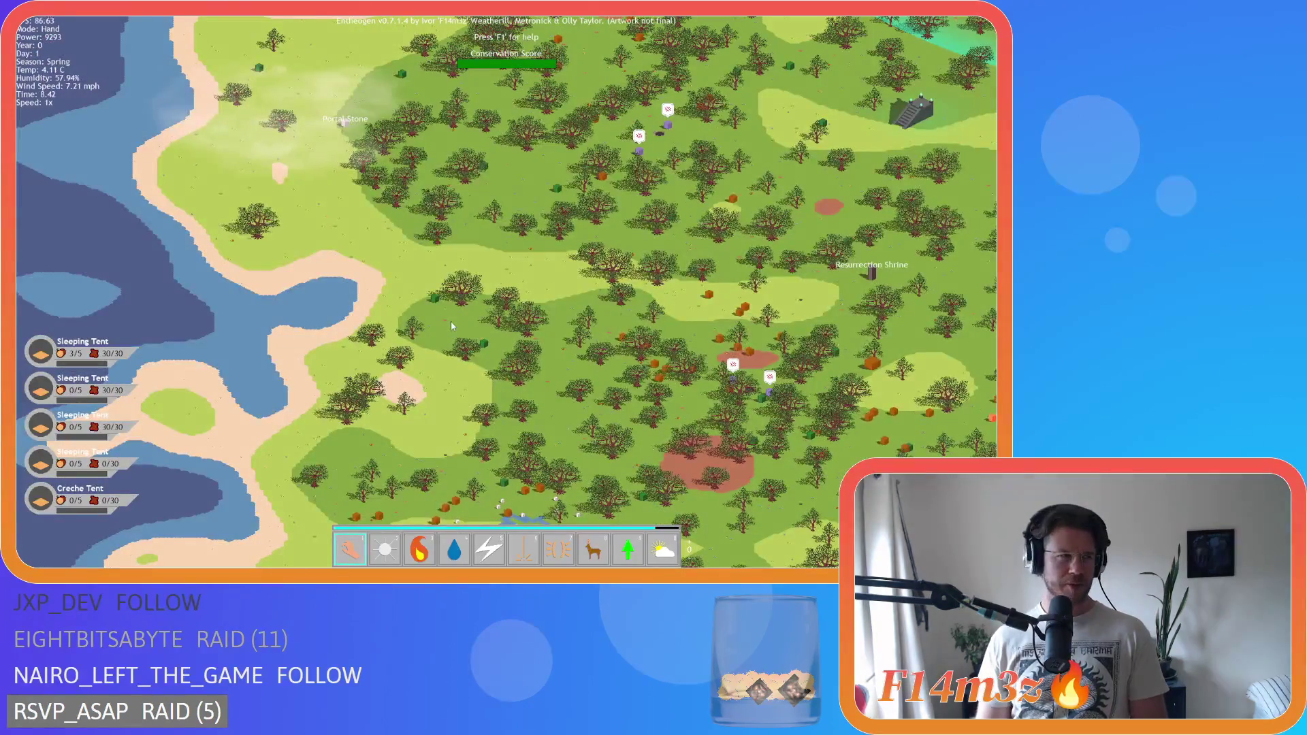
scroll(451, 303, down, 3)
scroll(450, 304, up, 3)
scroll(451, 303, down, 5)
scroll(451, 304, up, 2)
scroll(450, 304, up, 3)
scroll(450, 304, down, 5)
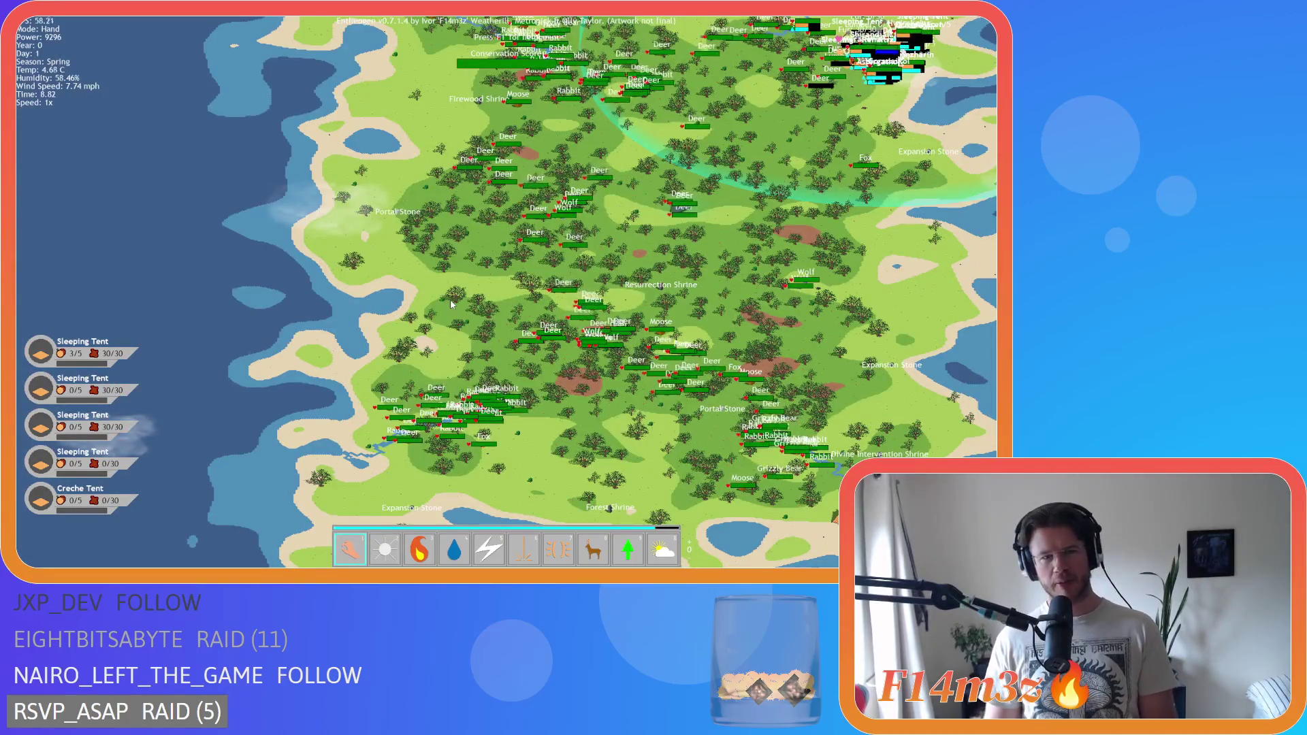
scroll(451, 304, up, 2)
scroll(451, 304, down, 2)
scroll(450, 304, up, 4)
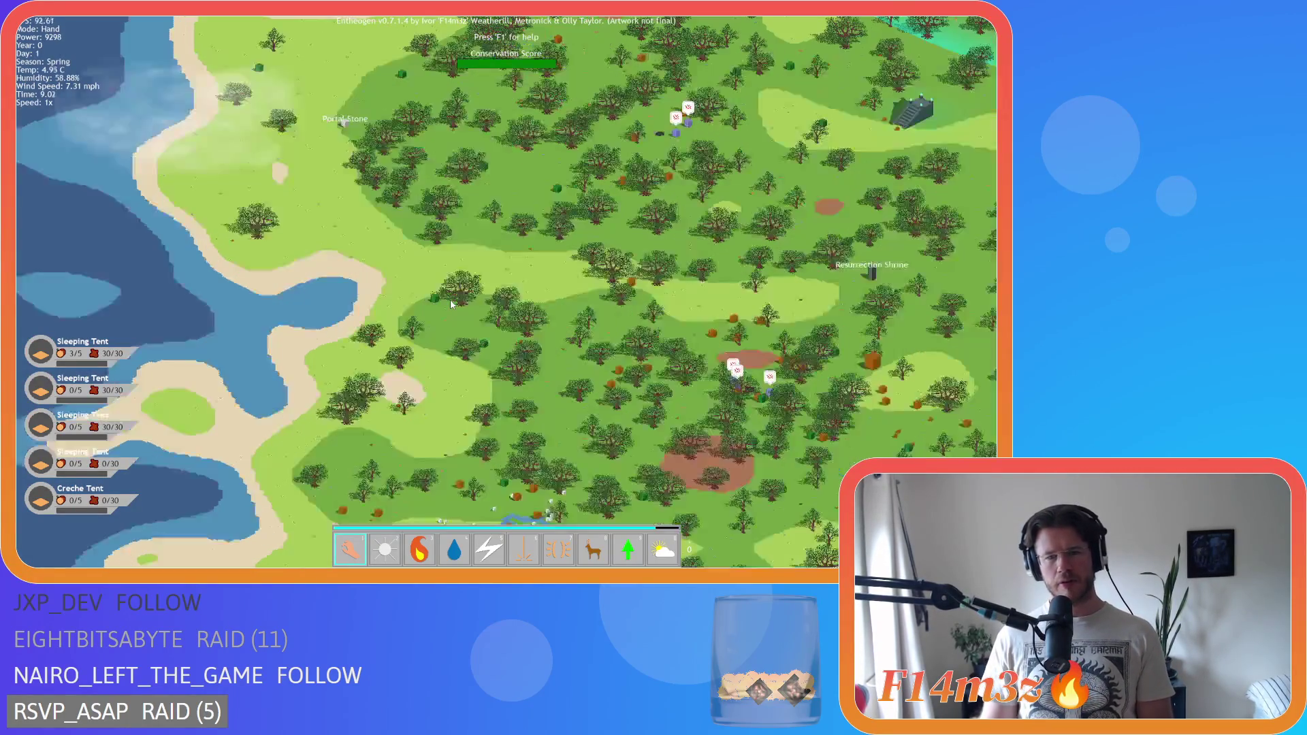
scroll(450, 304, down, 4)
scroll(451, 303, up, 3)
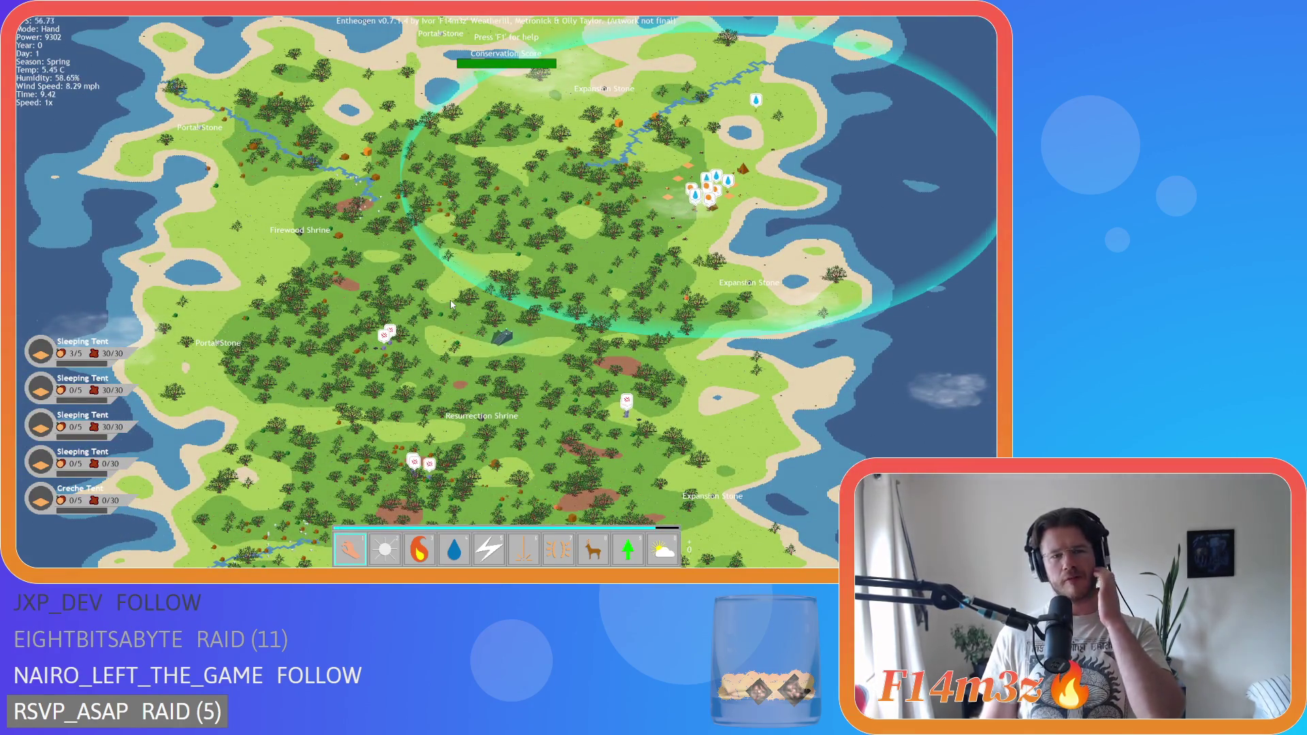
key(Home)
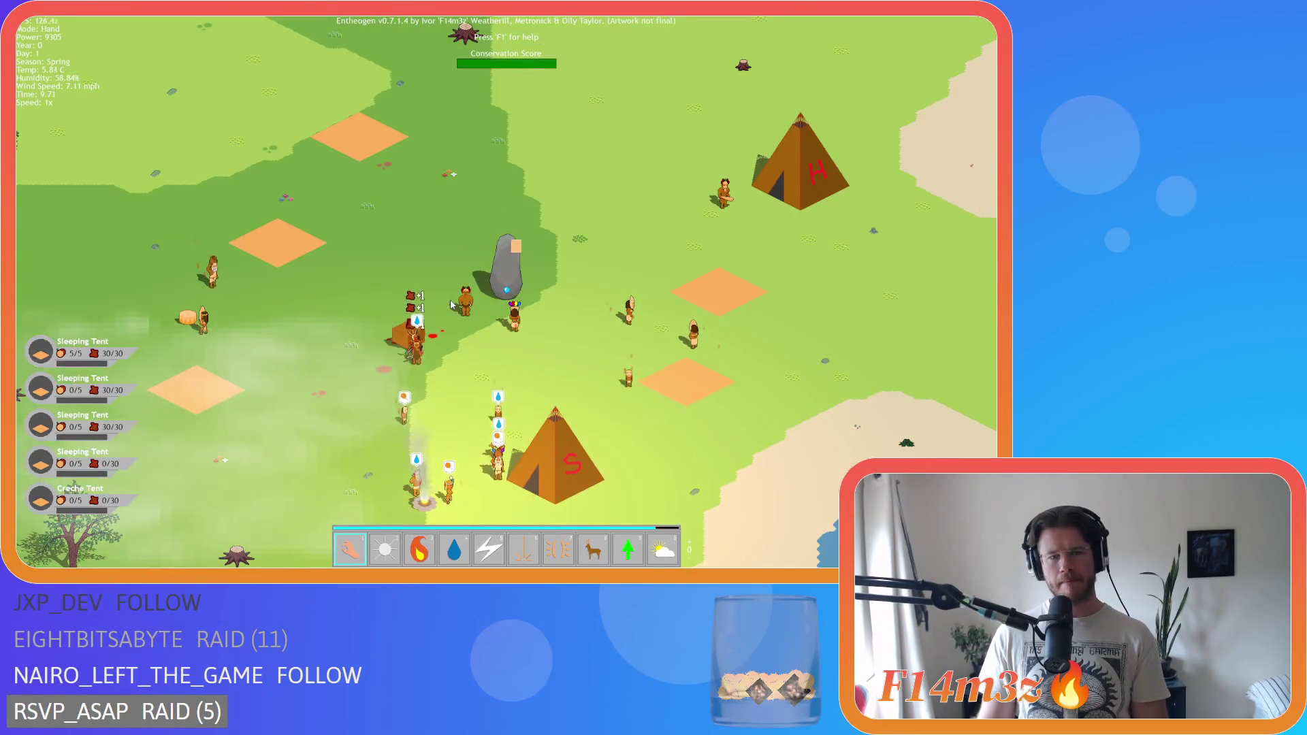
scroll(451, 304, down, 2)
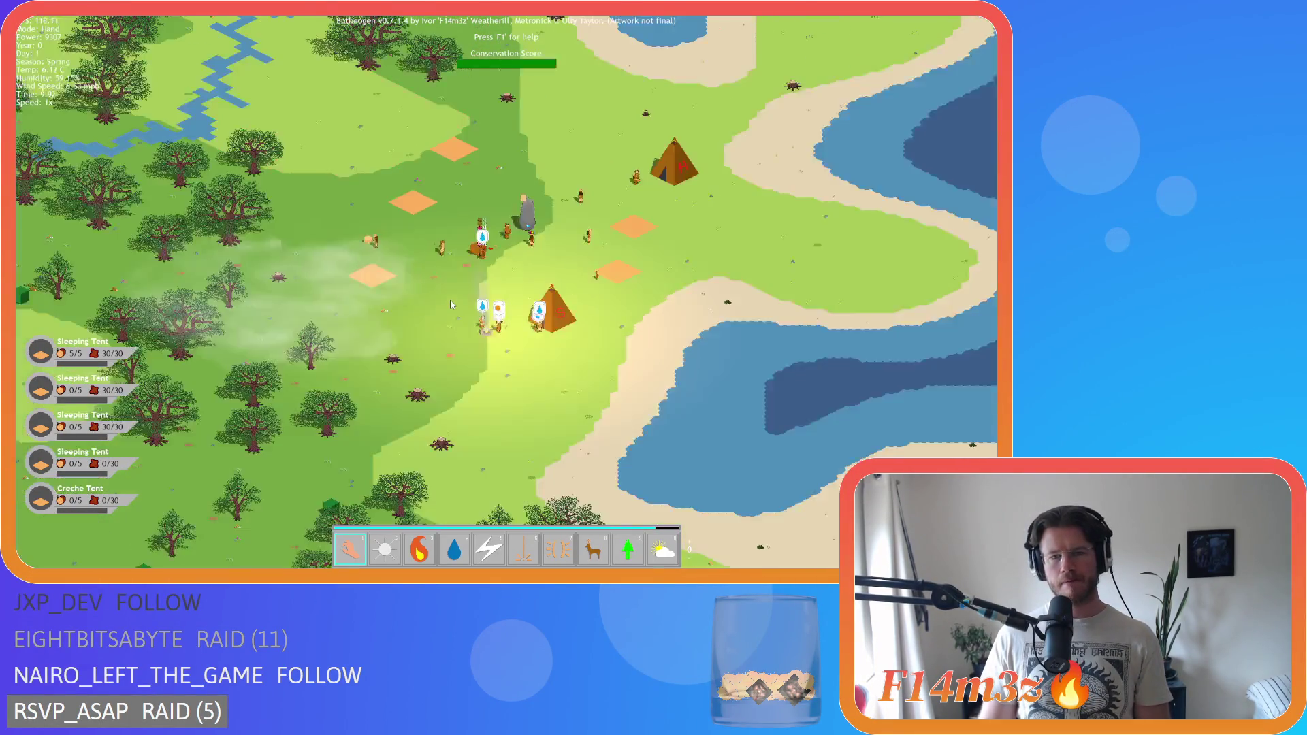
scroll(451, 304, down, 5)
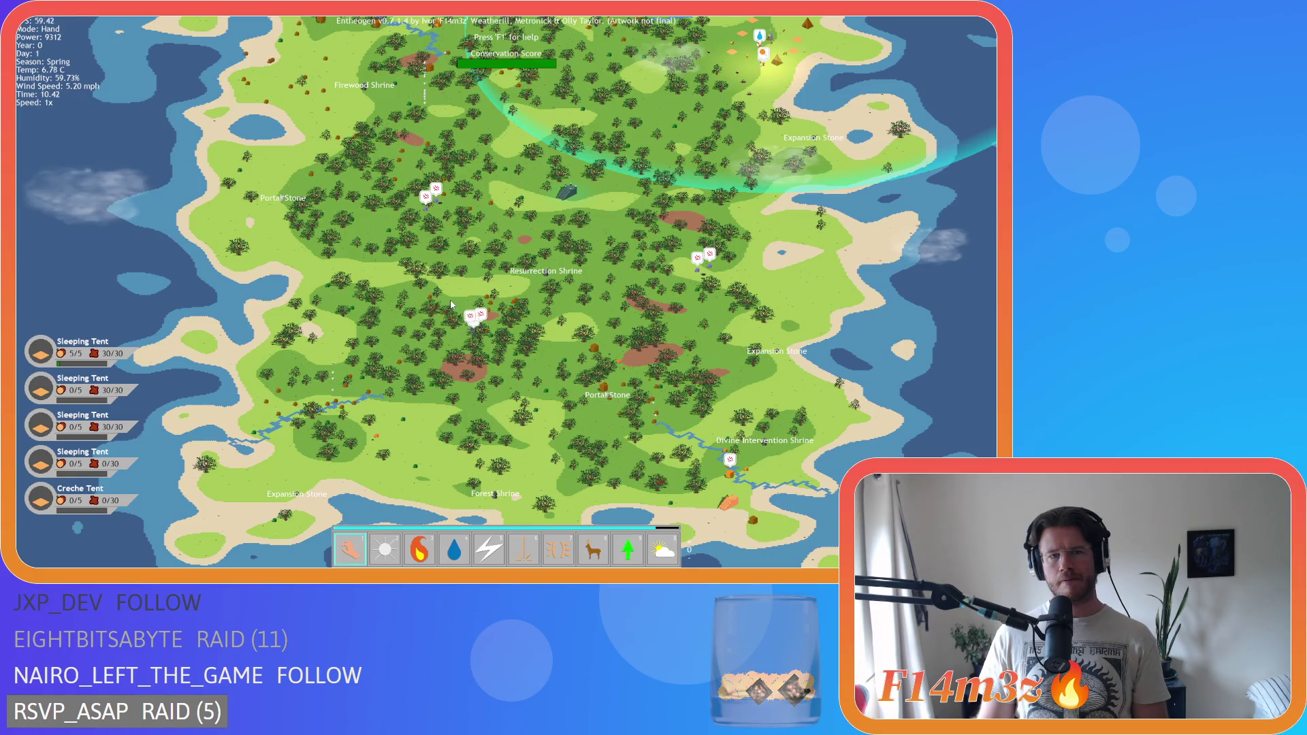
key(w)
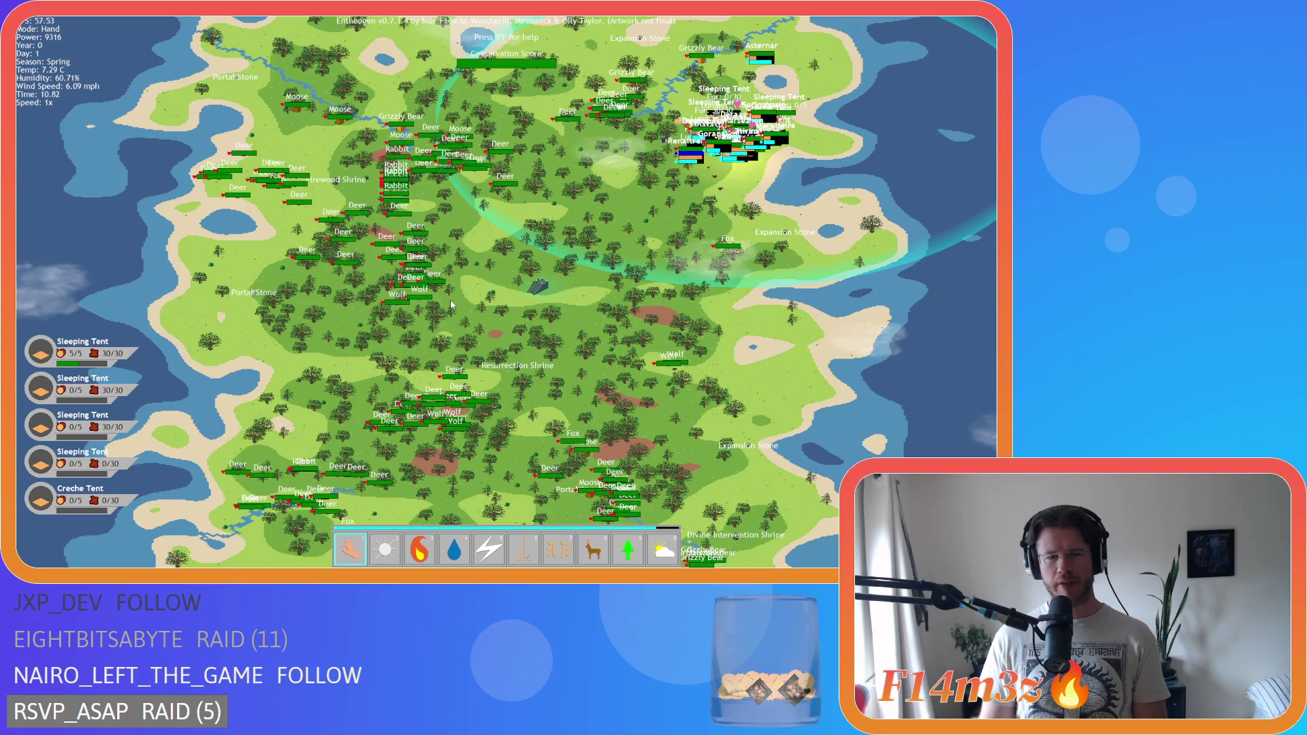
key(s)
key(a)
scroll(450, 305, up, 5)
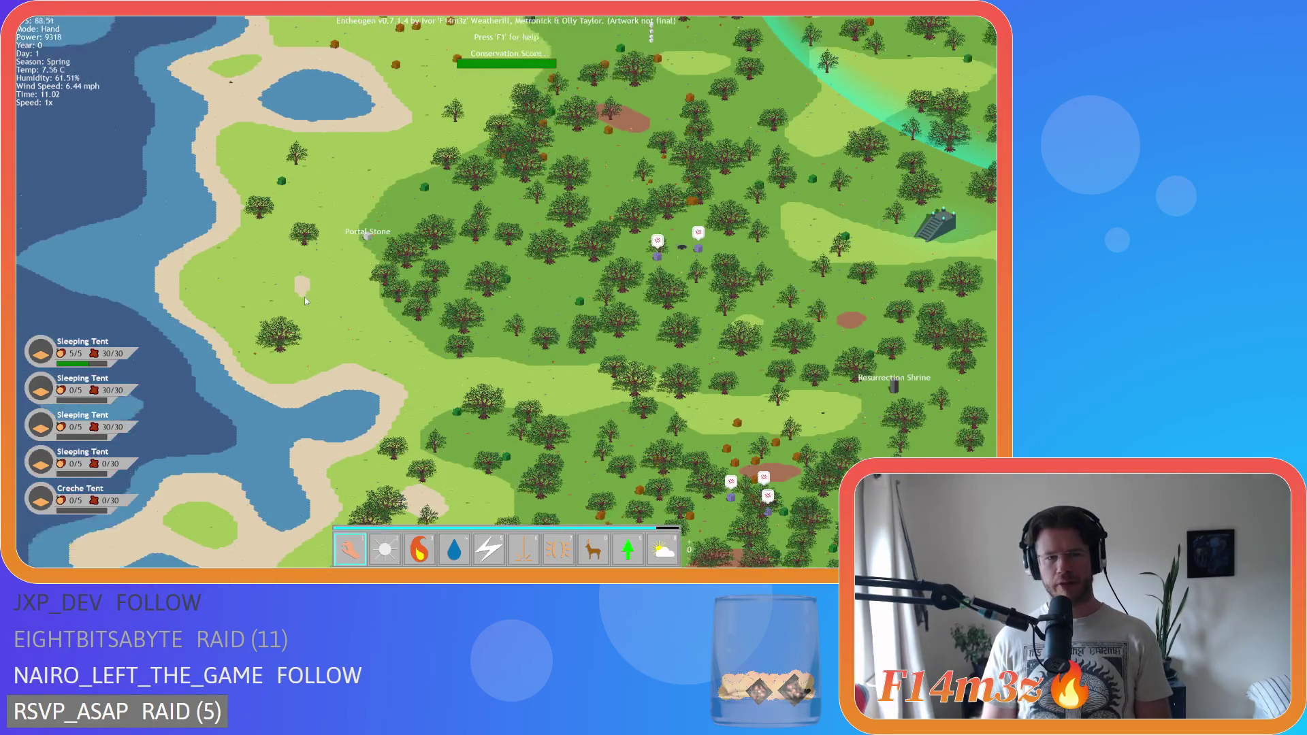
key(s)
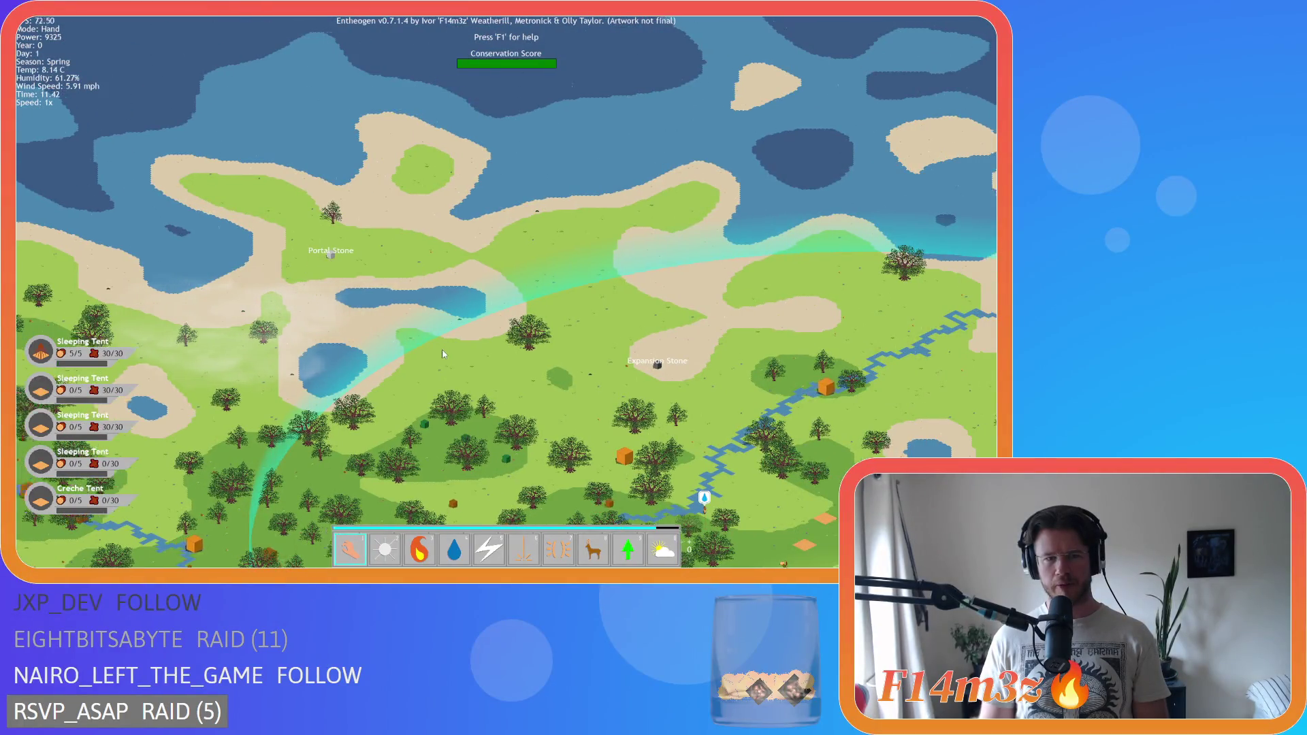
key(s)
scroll(441, 343, up, 5)
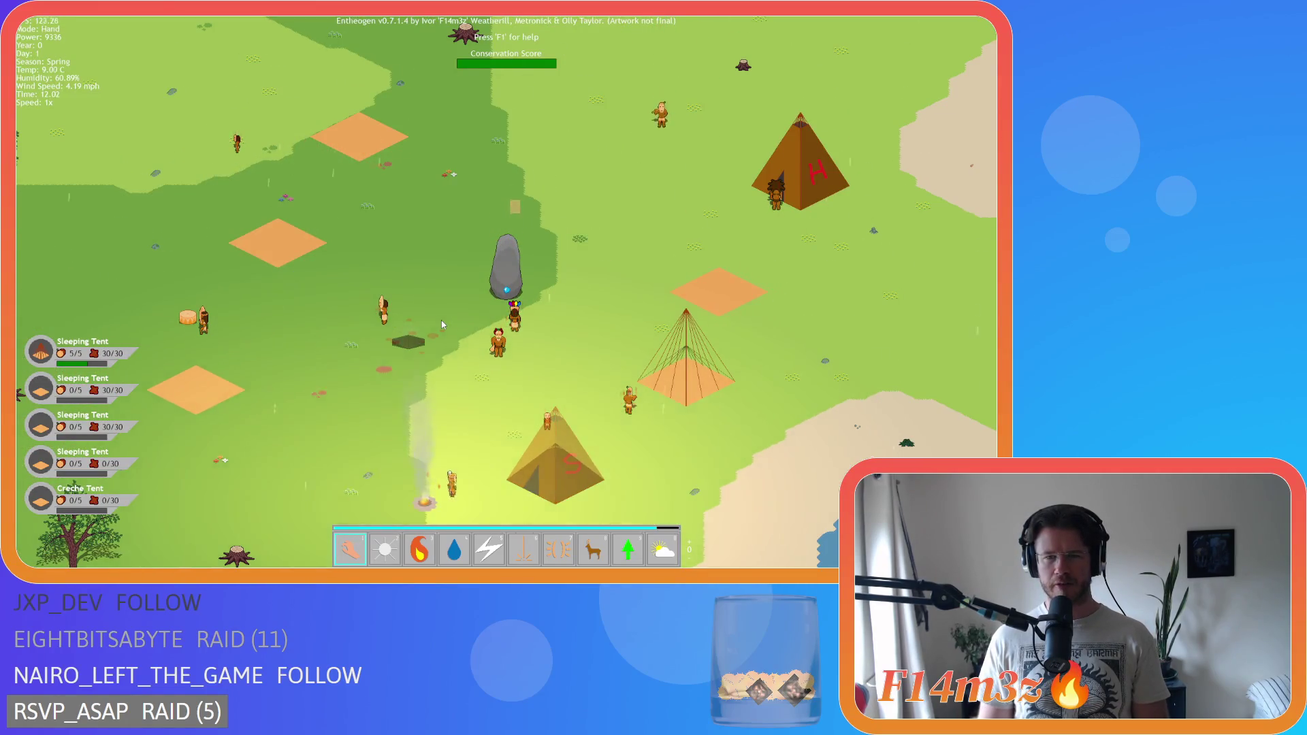
scroll(442, 324, down, 5)
scroll(441, 320, down, 2)
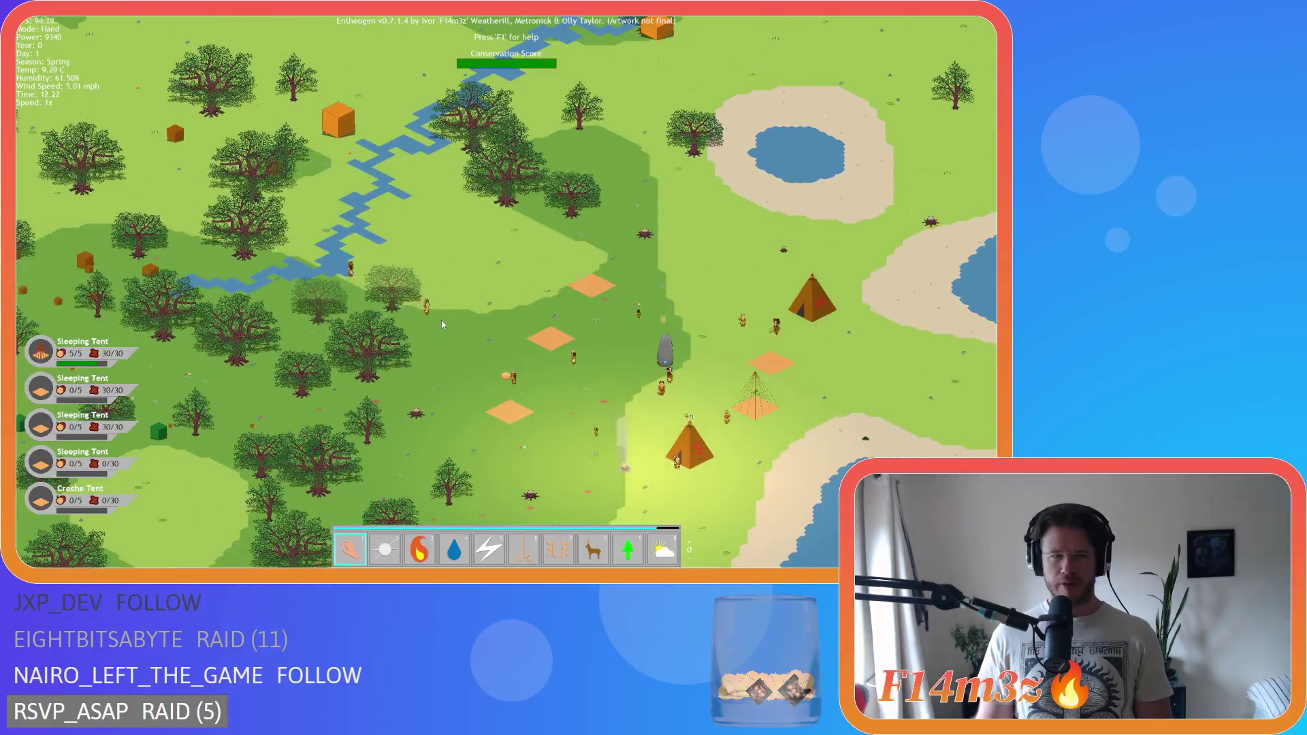
scroll(442, 320, down, 3)
scroll(442, 324, down, 2)
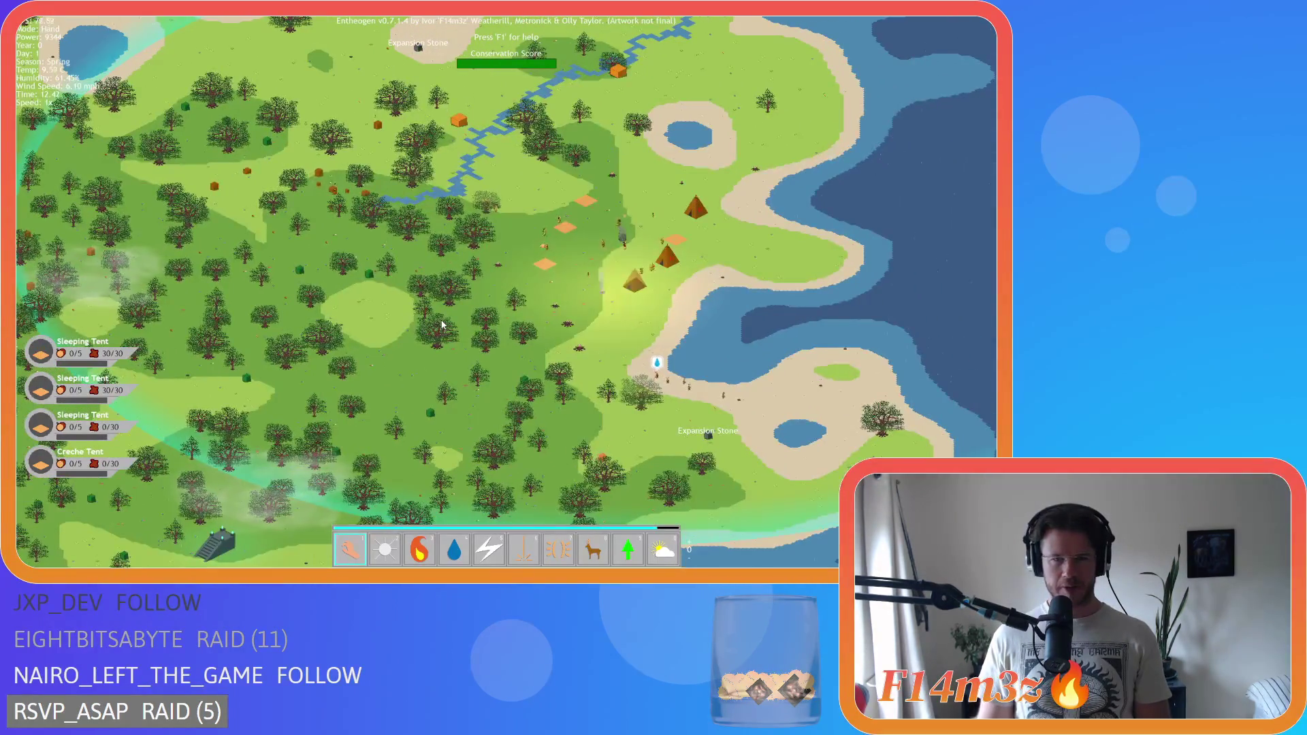
scroll(442, 325, down, 4)
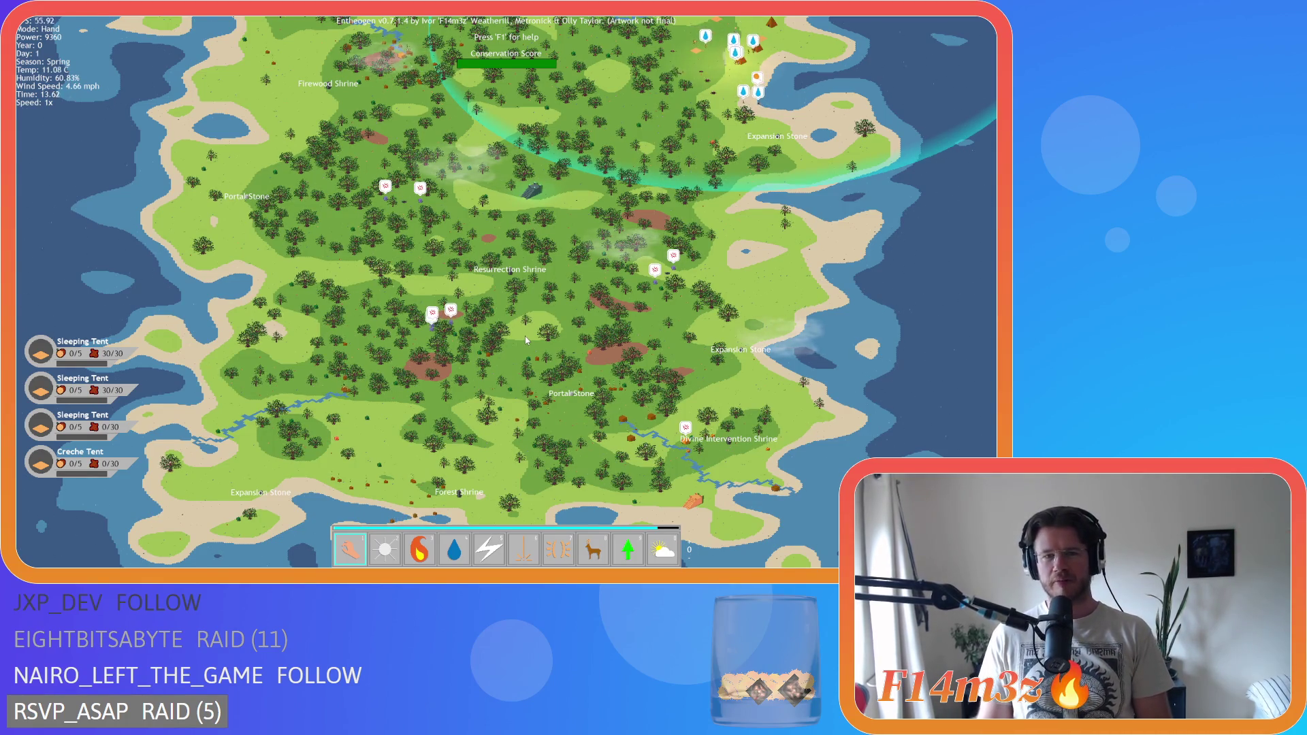
key(d)
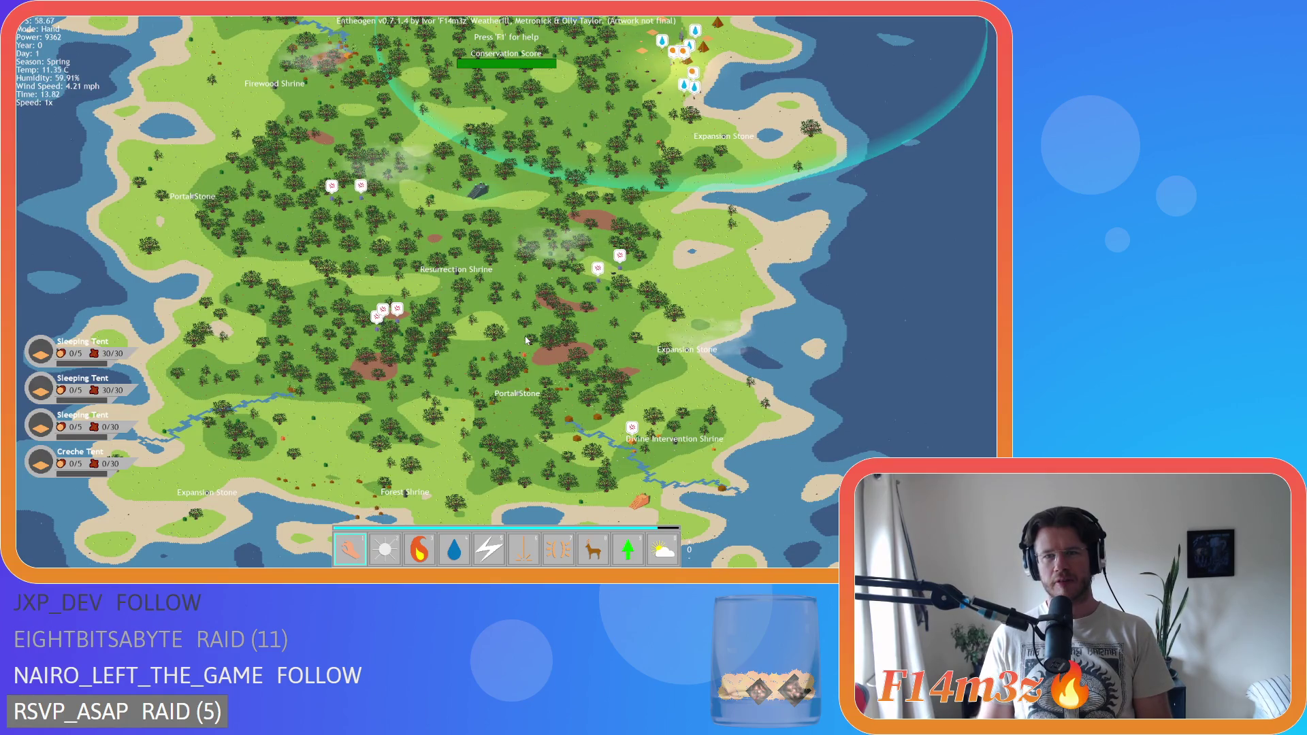
key(w)
key(d)
scroll(444, 309, up, 5)
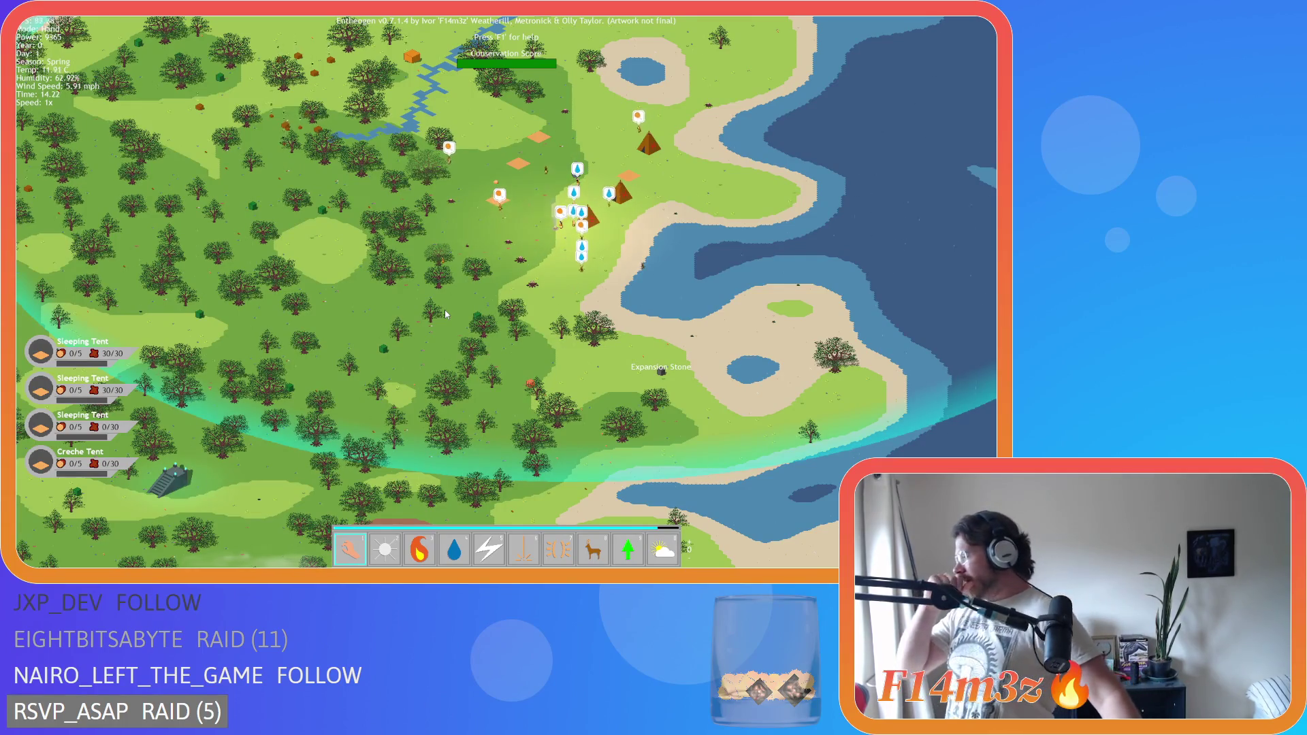
key(w)
key(a)
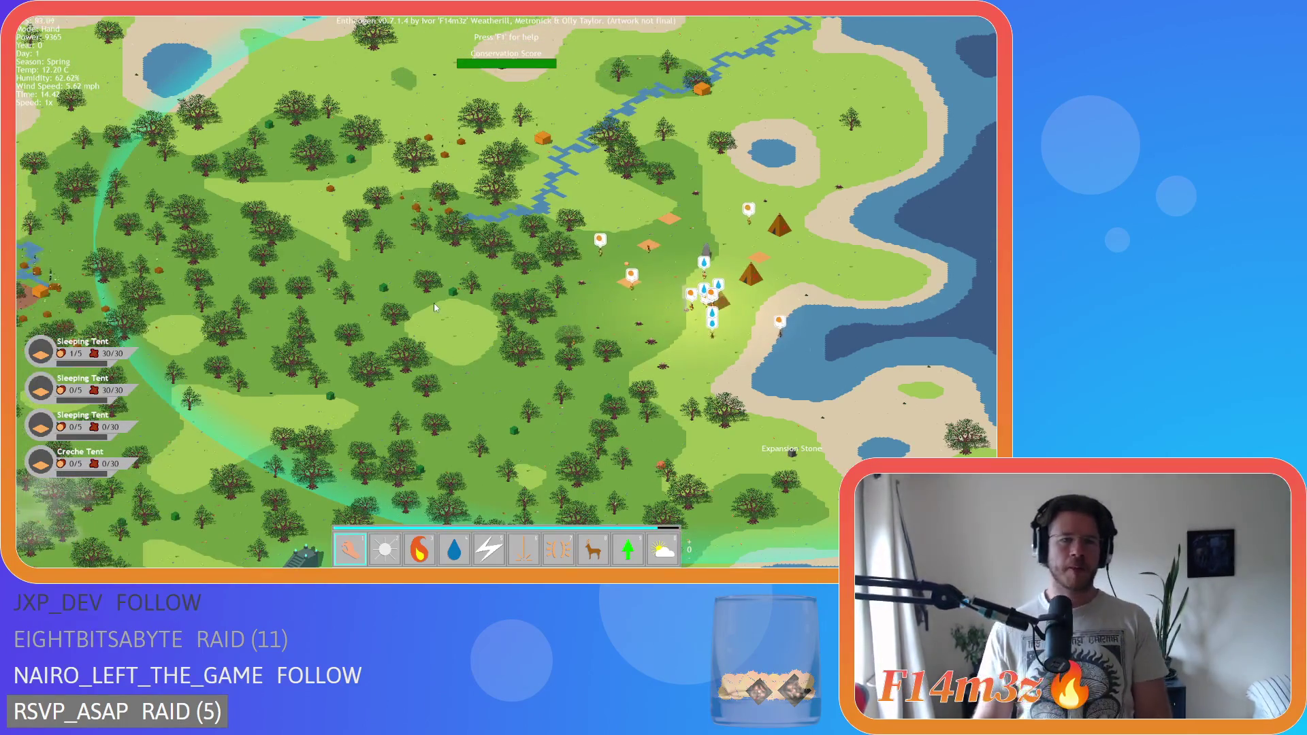
scroll(443, 310, up, 5)
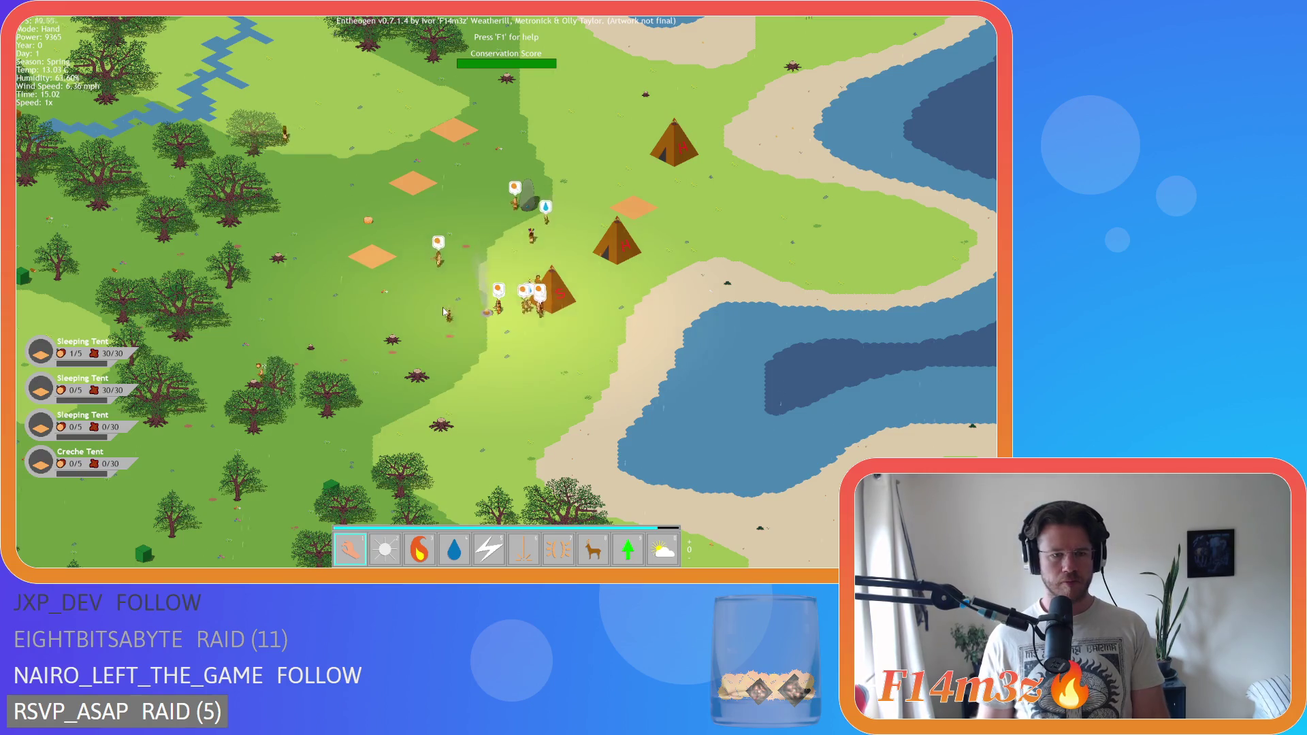
scroll(442, 308, down, 5)
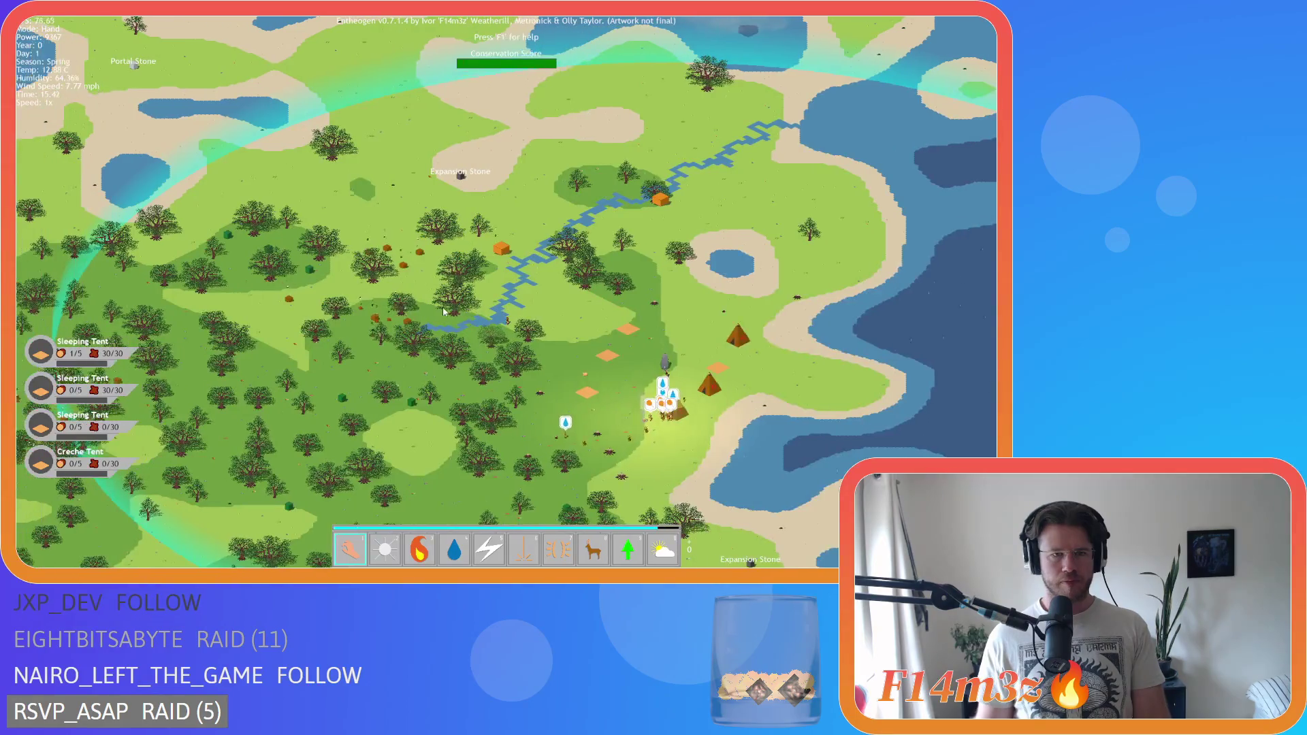
scroll(443, 311, up, 5)
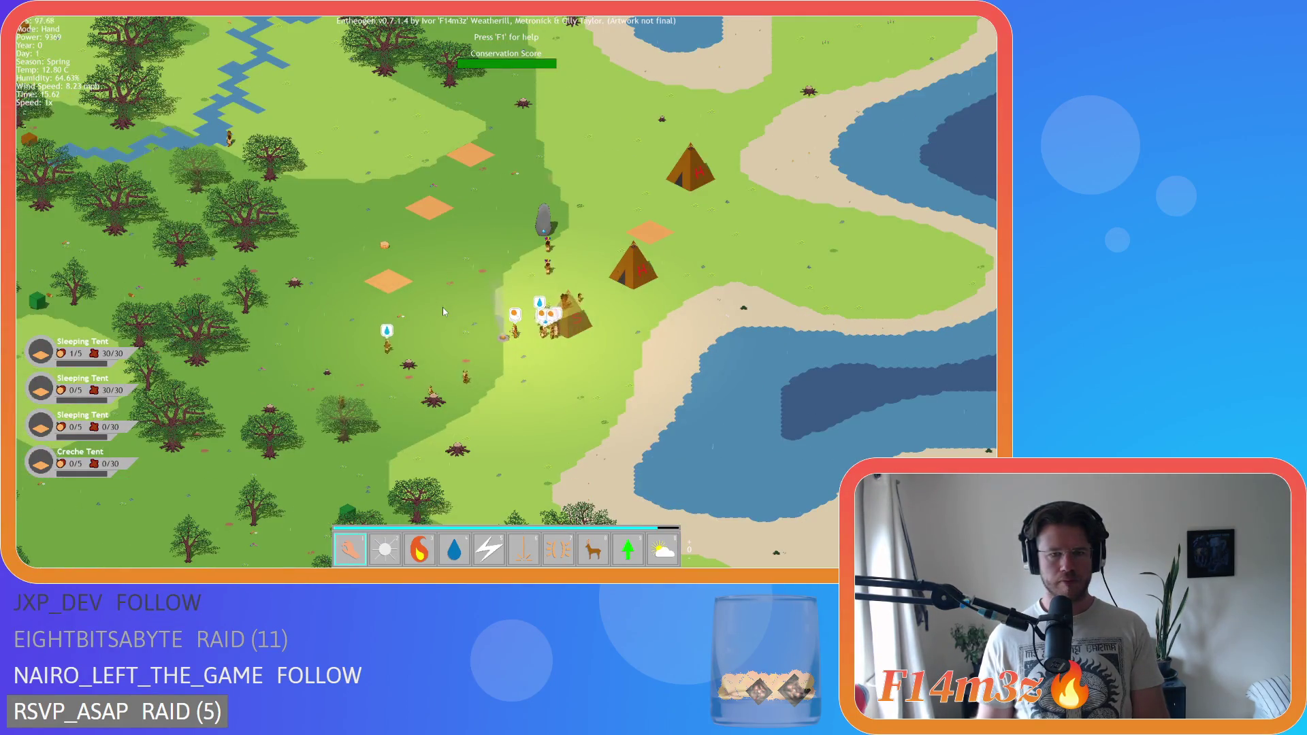
key(d)
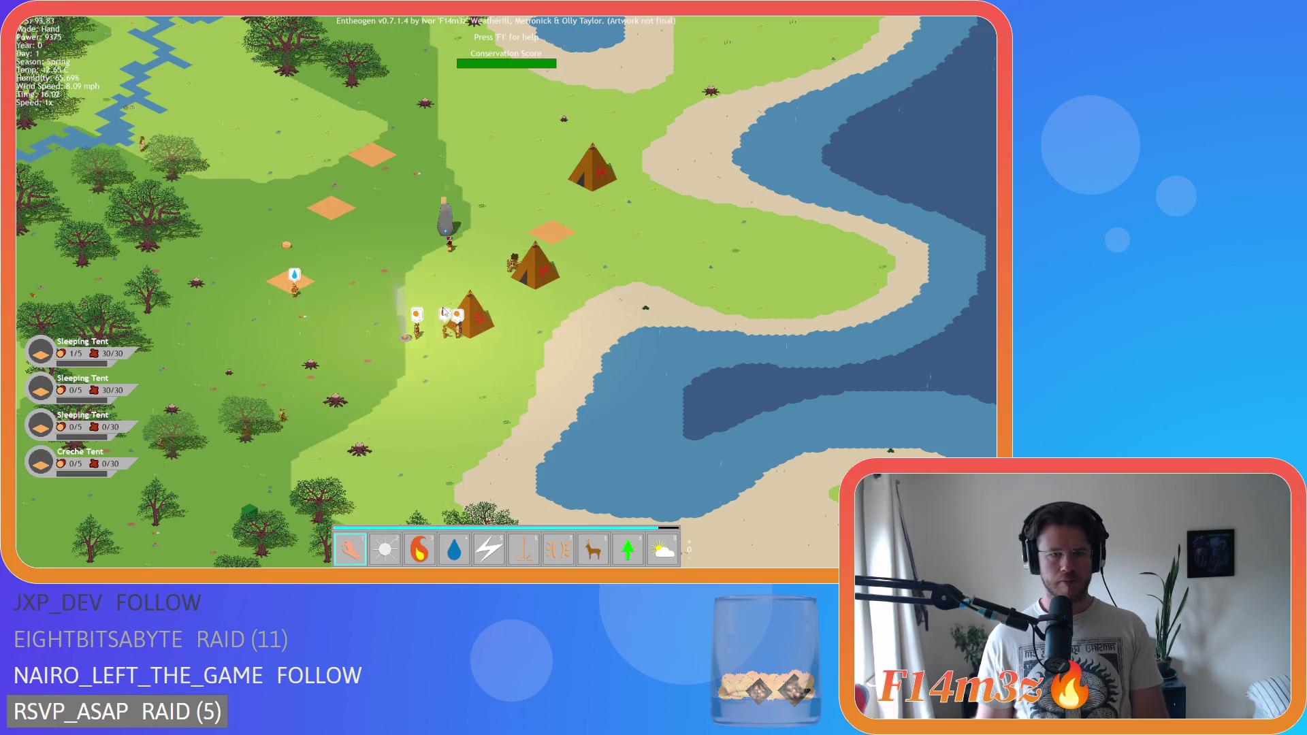
scroll(443, 312, down, 5)
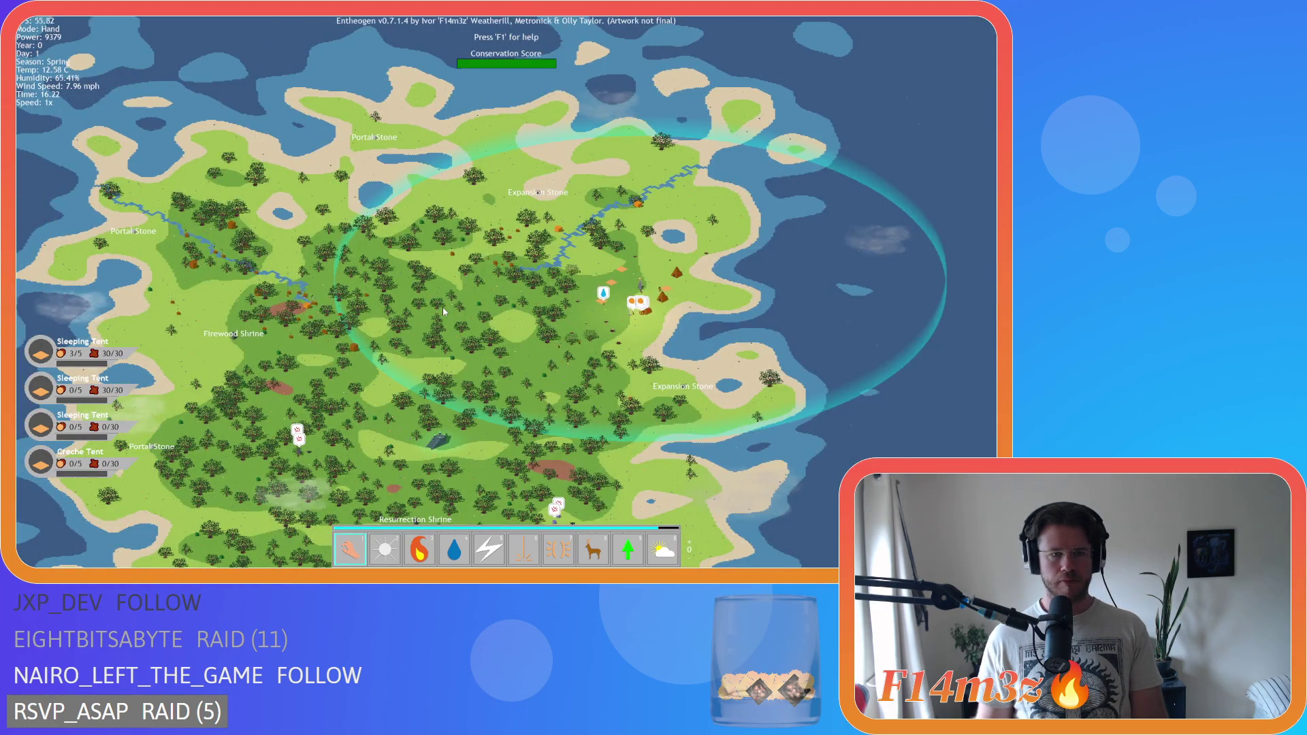
key(s)
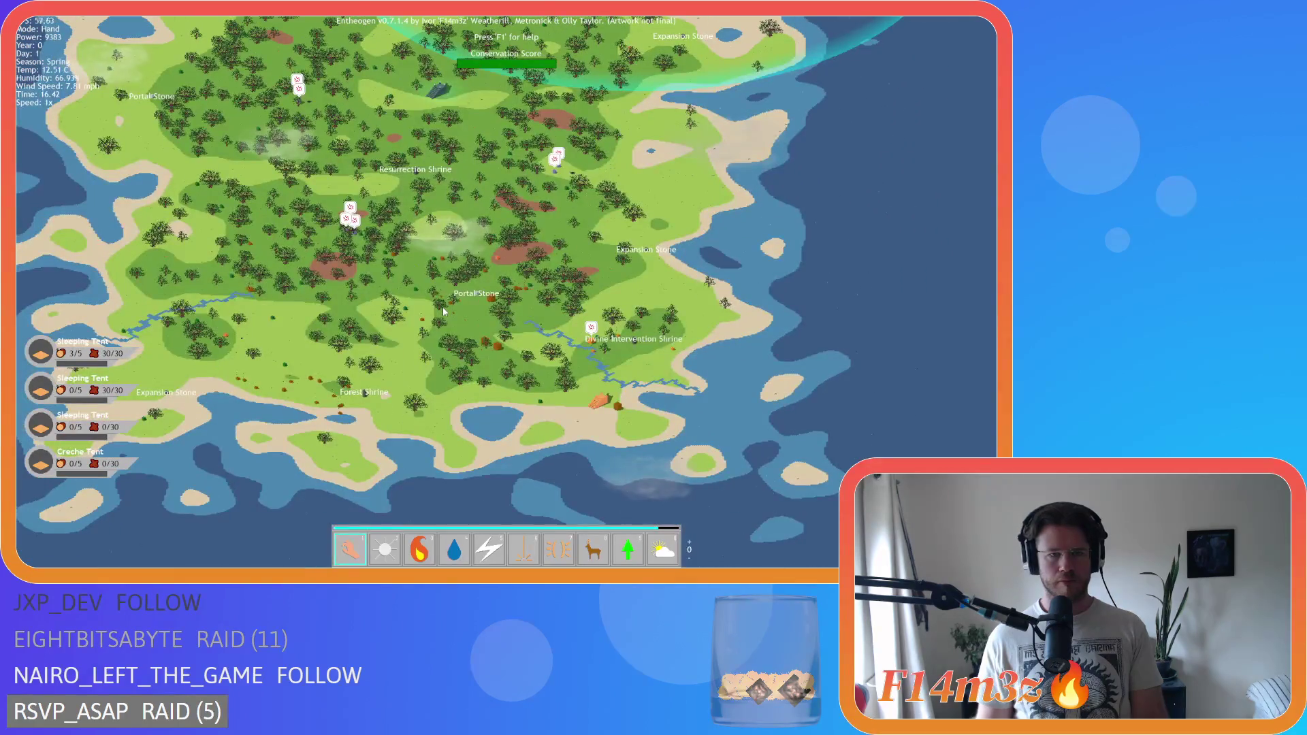
scroll(443, 312, up, 5)
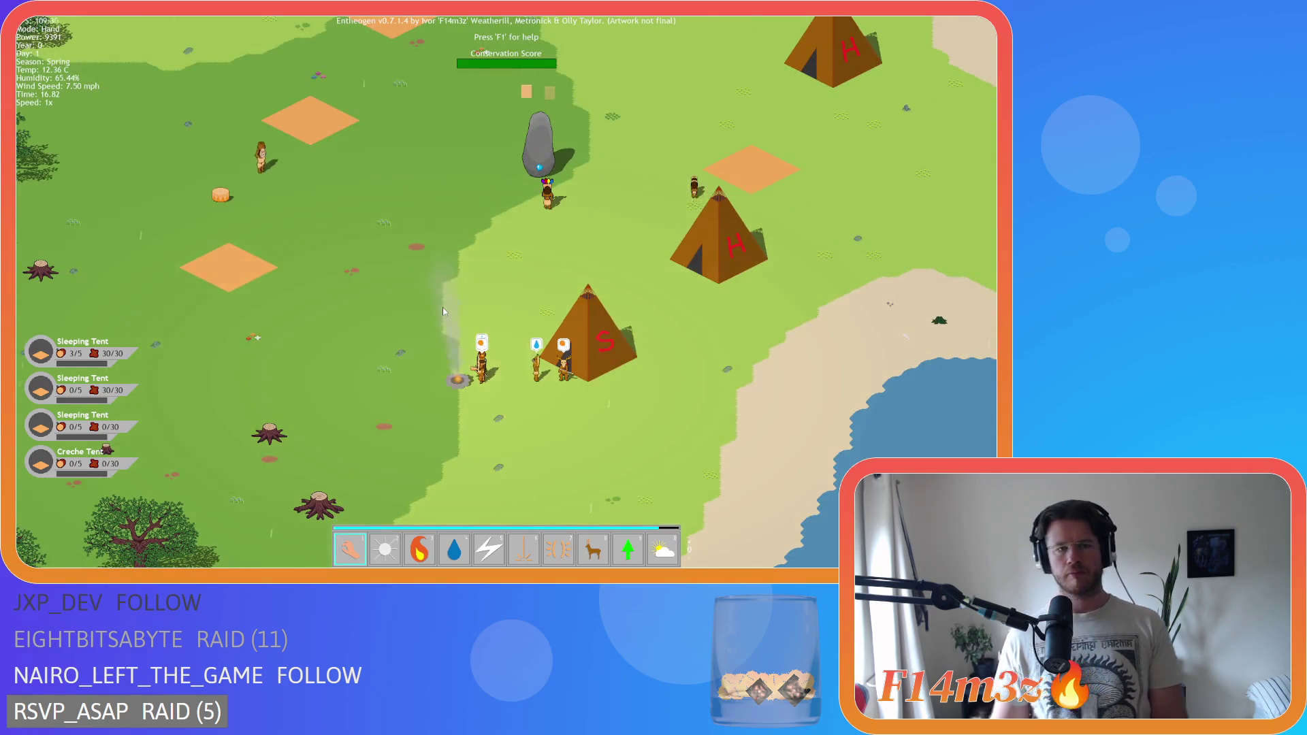
- Pan south-west across the forest toward the coast, Forest Shrine and Resurrection Shrine
scroll(442, 311, down, 3)
scroll(443, 311, up, 3)
scroll(442, 311, down, 5)
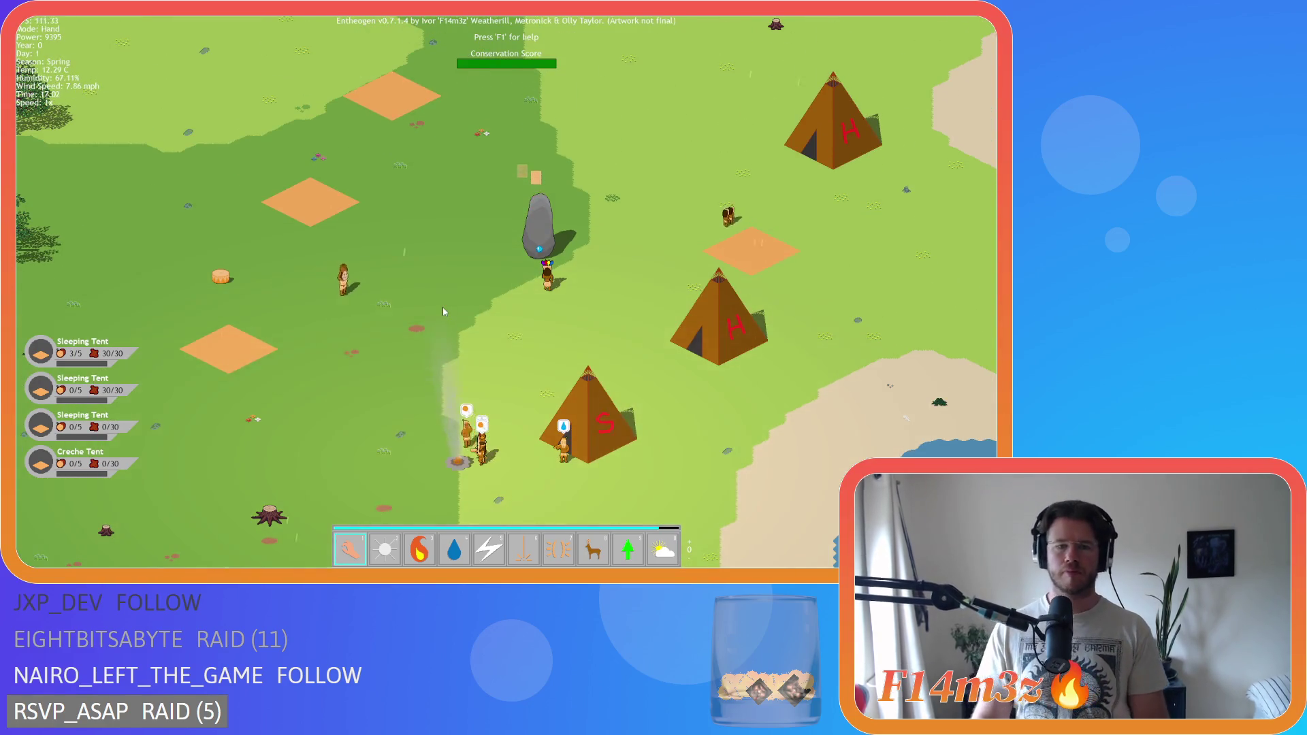
key(a)
key(s)
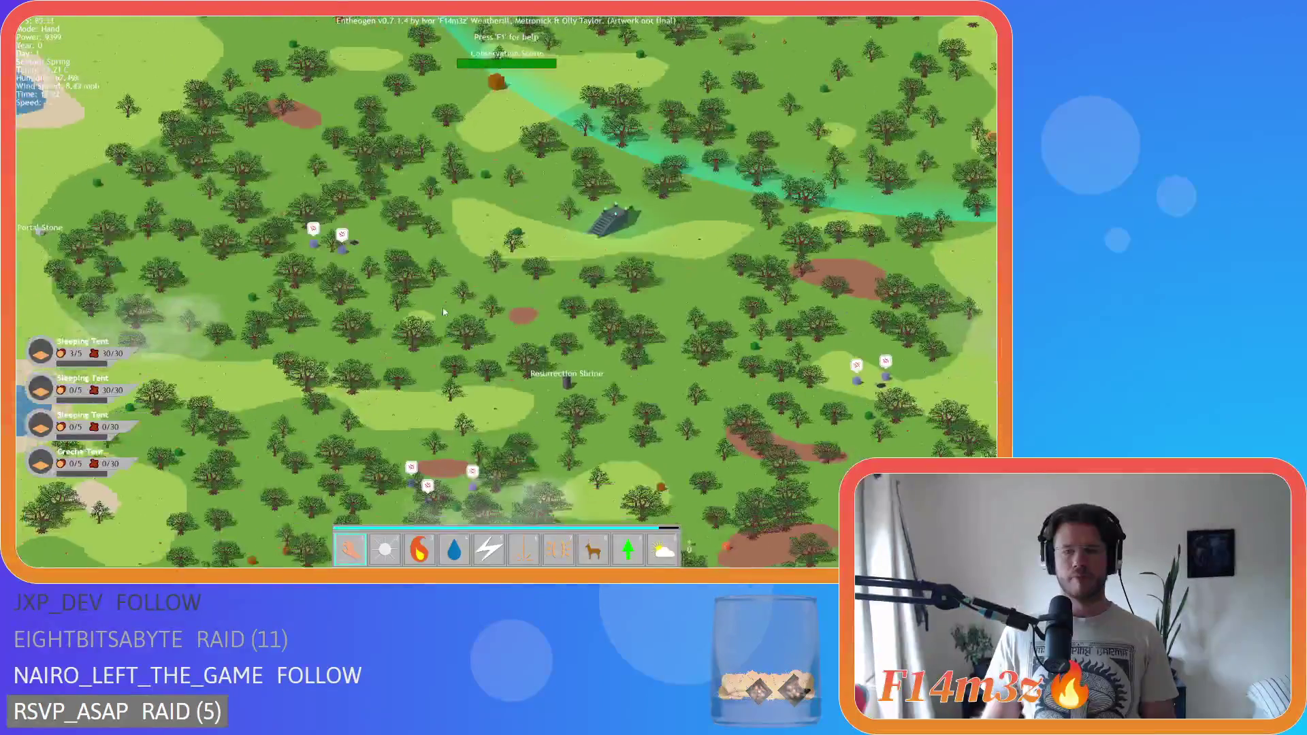
key(a)
key(s)
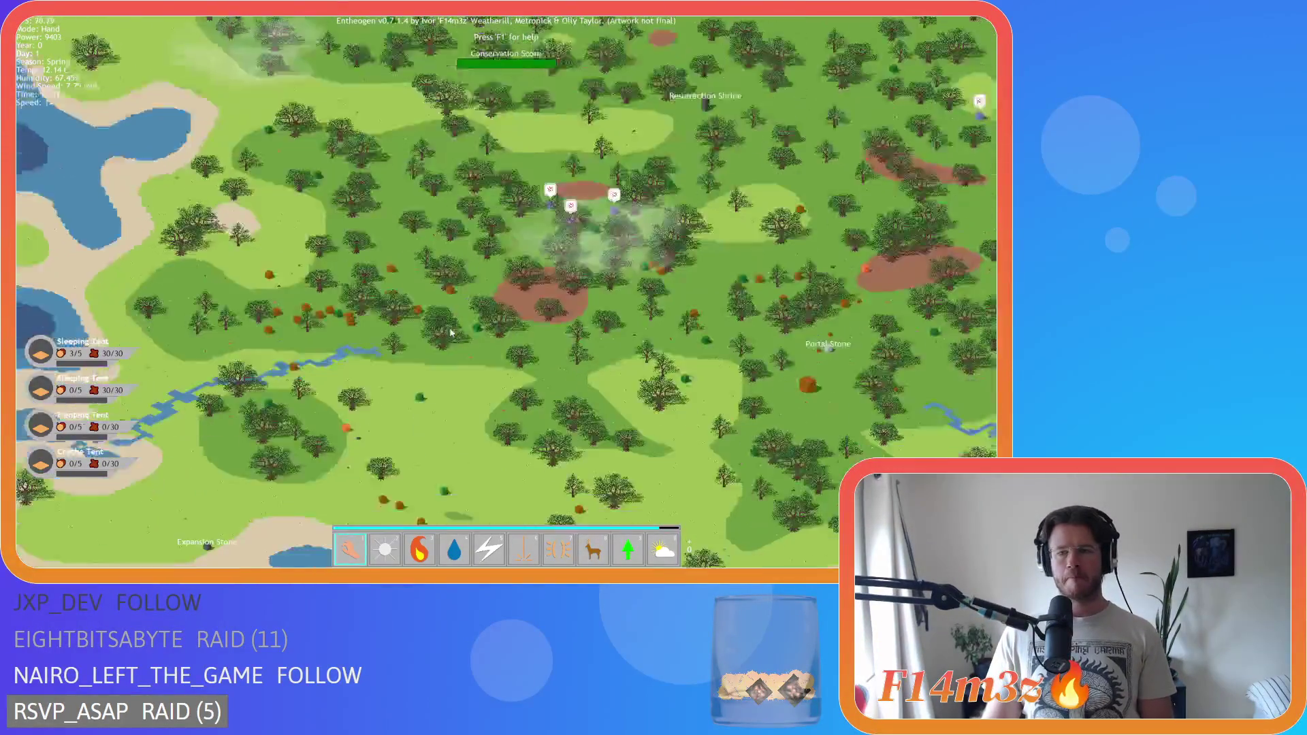
scroll(450, 333, down, 5)
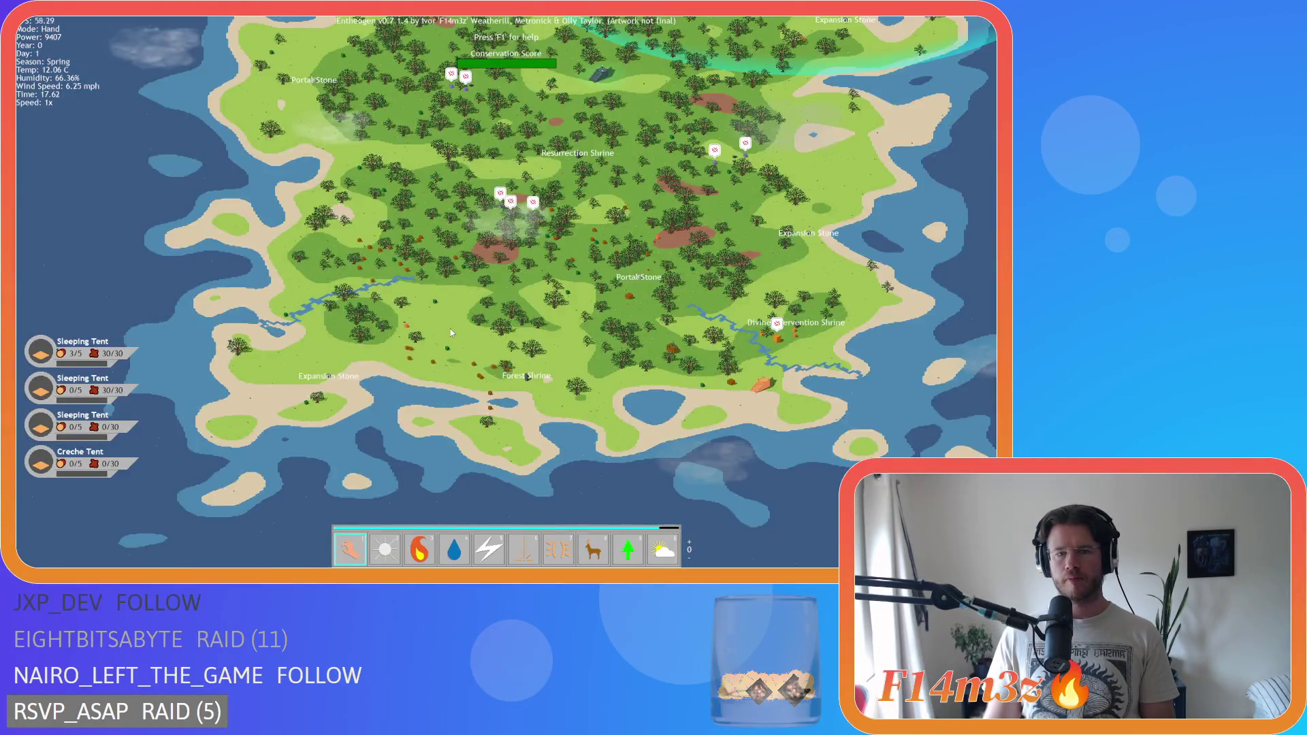
scroll(451, 332, up, 3)
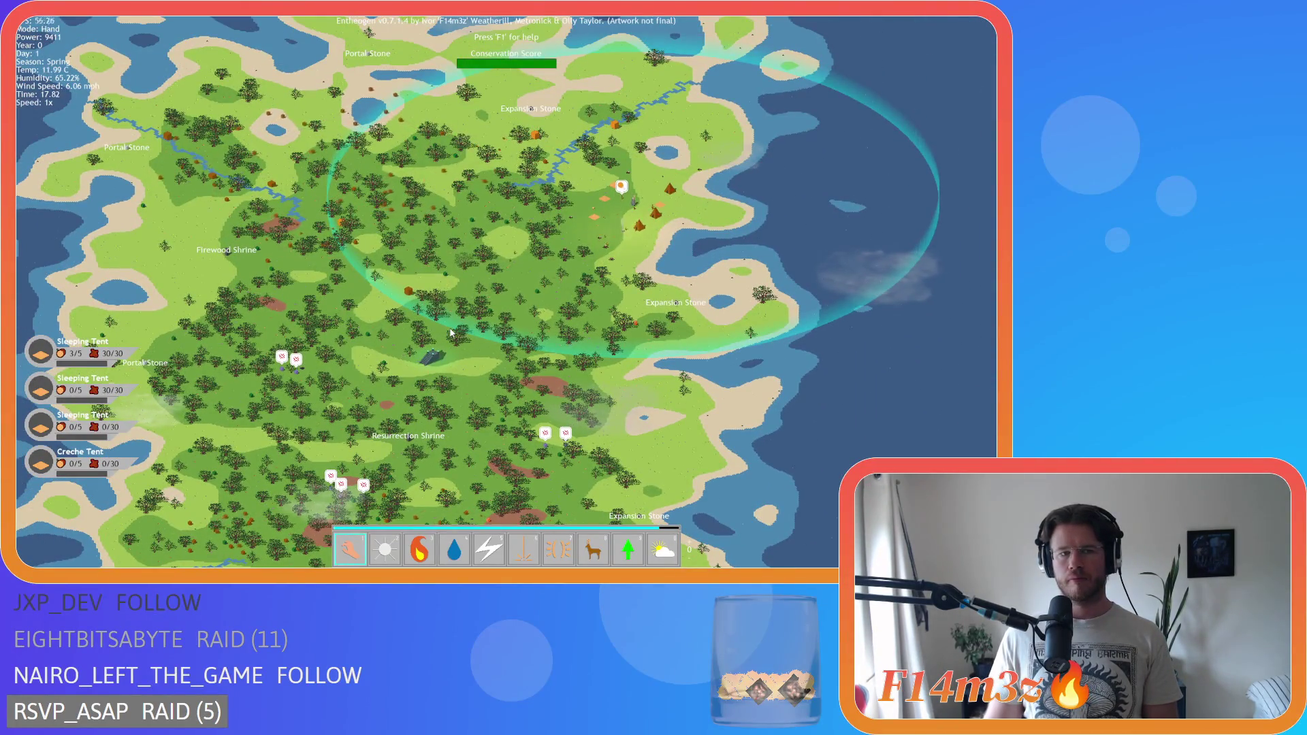
key(a)
key(s)
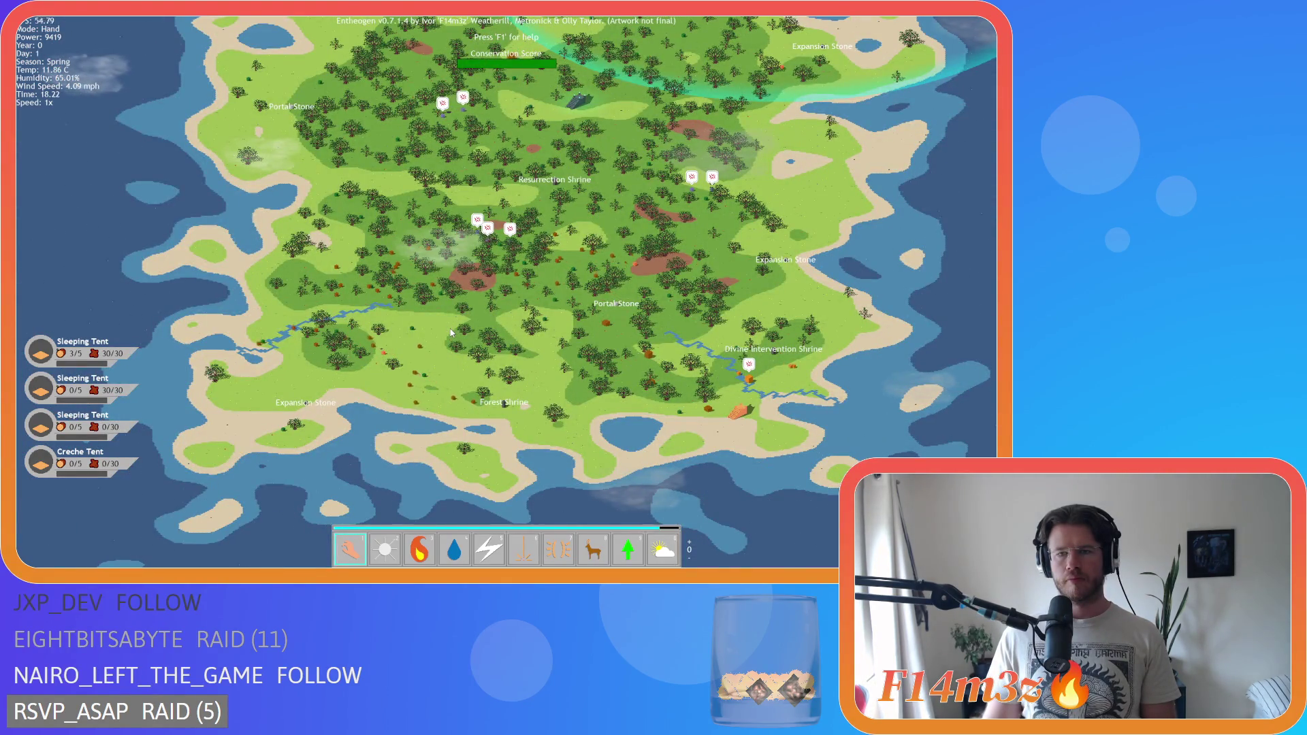
- Pan back east to the tribe's tents and circle the view around the camp
key(d)
scroll(450, 332, up, 5)
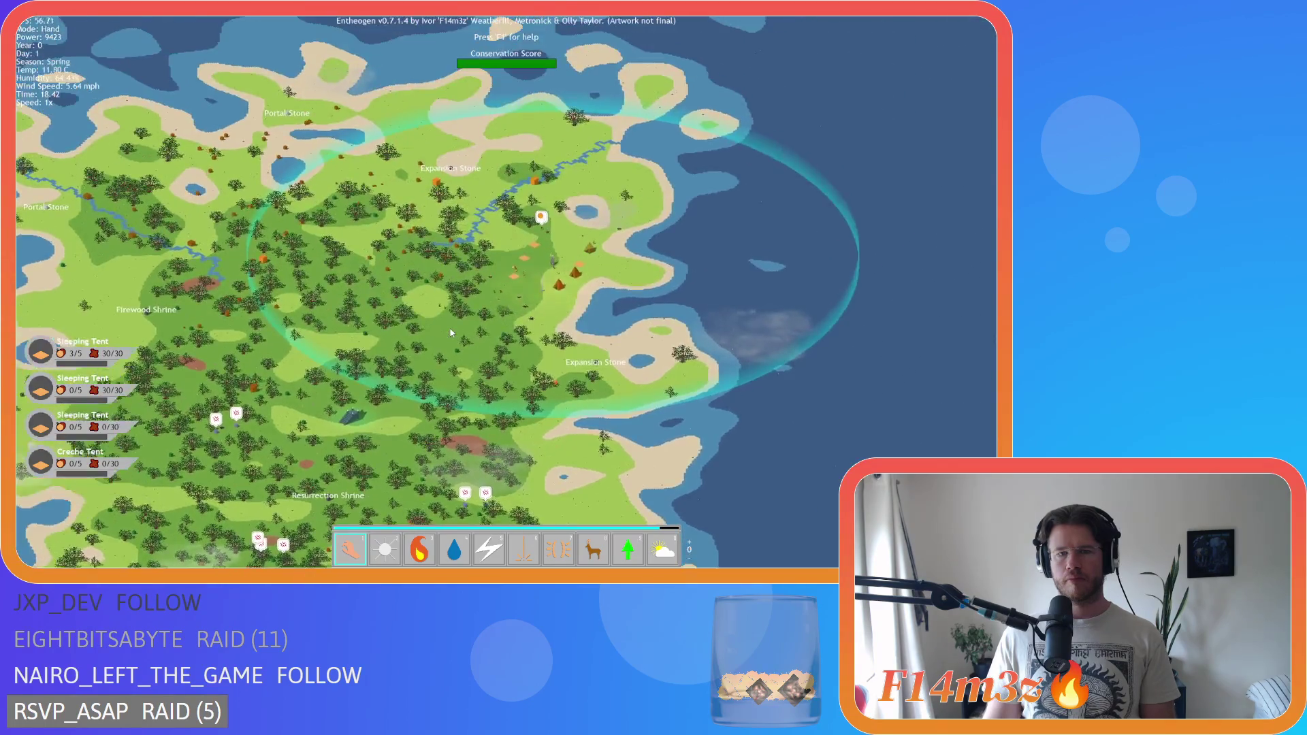
scroll(451, 332, up, 3)
key(w)
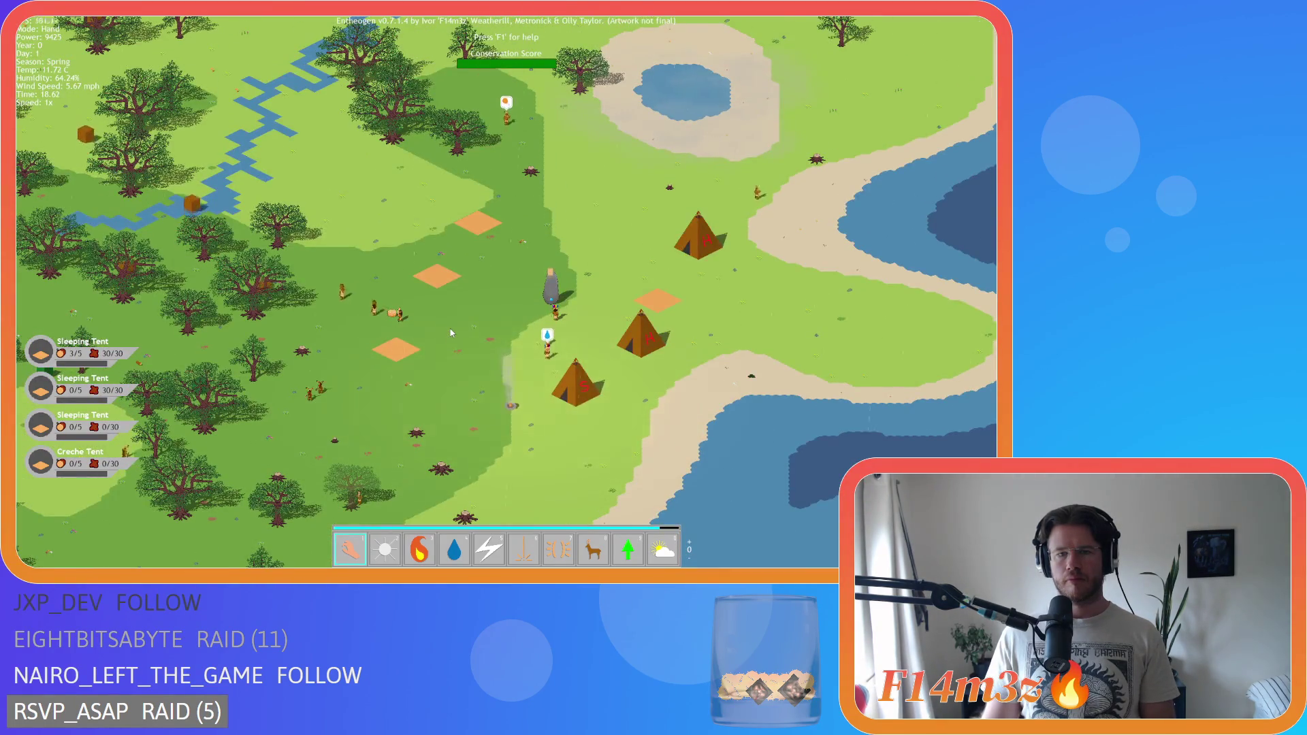
key(a)
key(w)
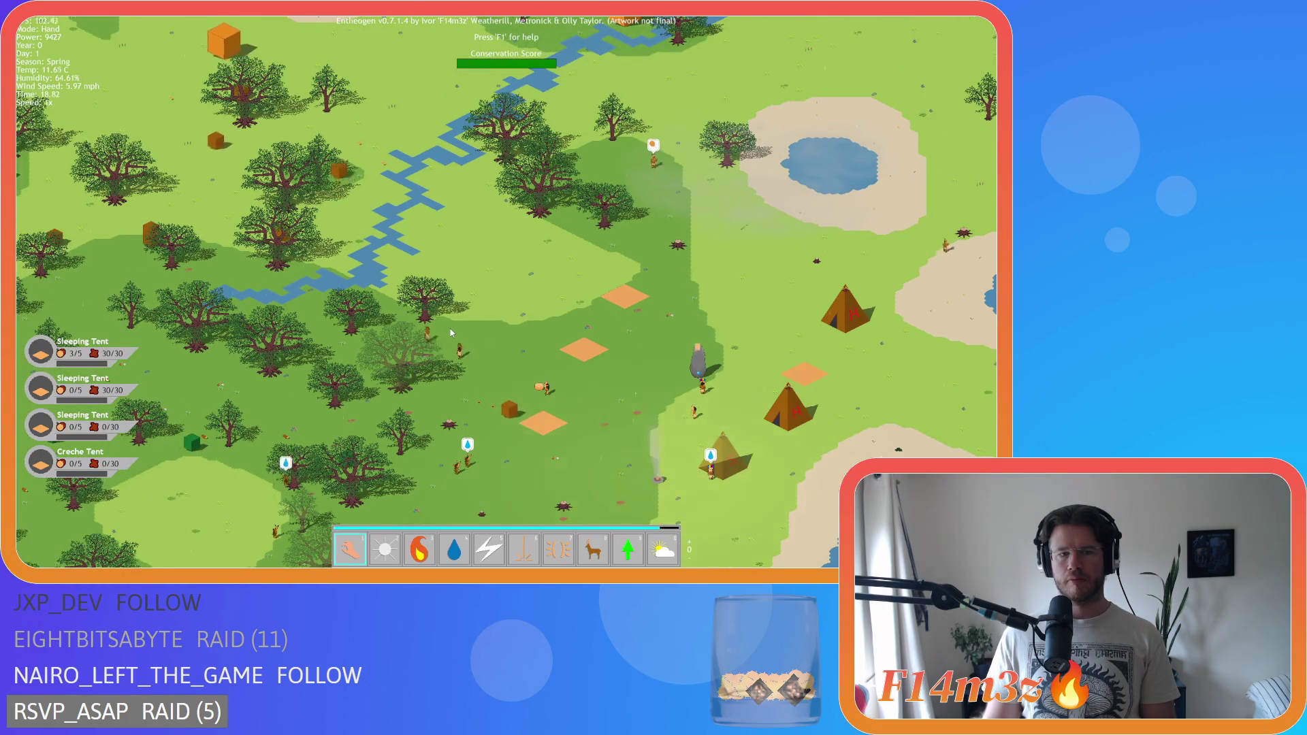
key(w)
key(d)
key(s)
key(a)
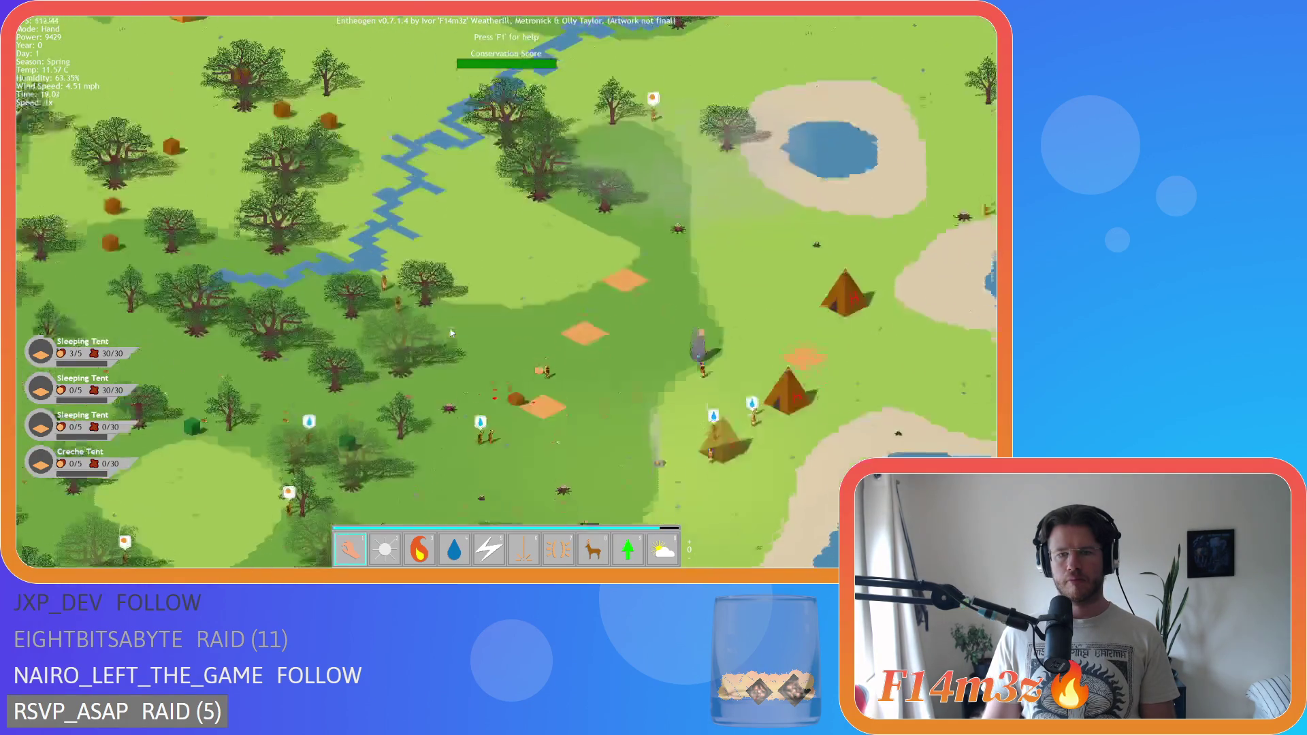
key(d)
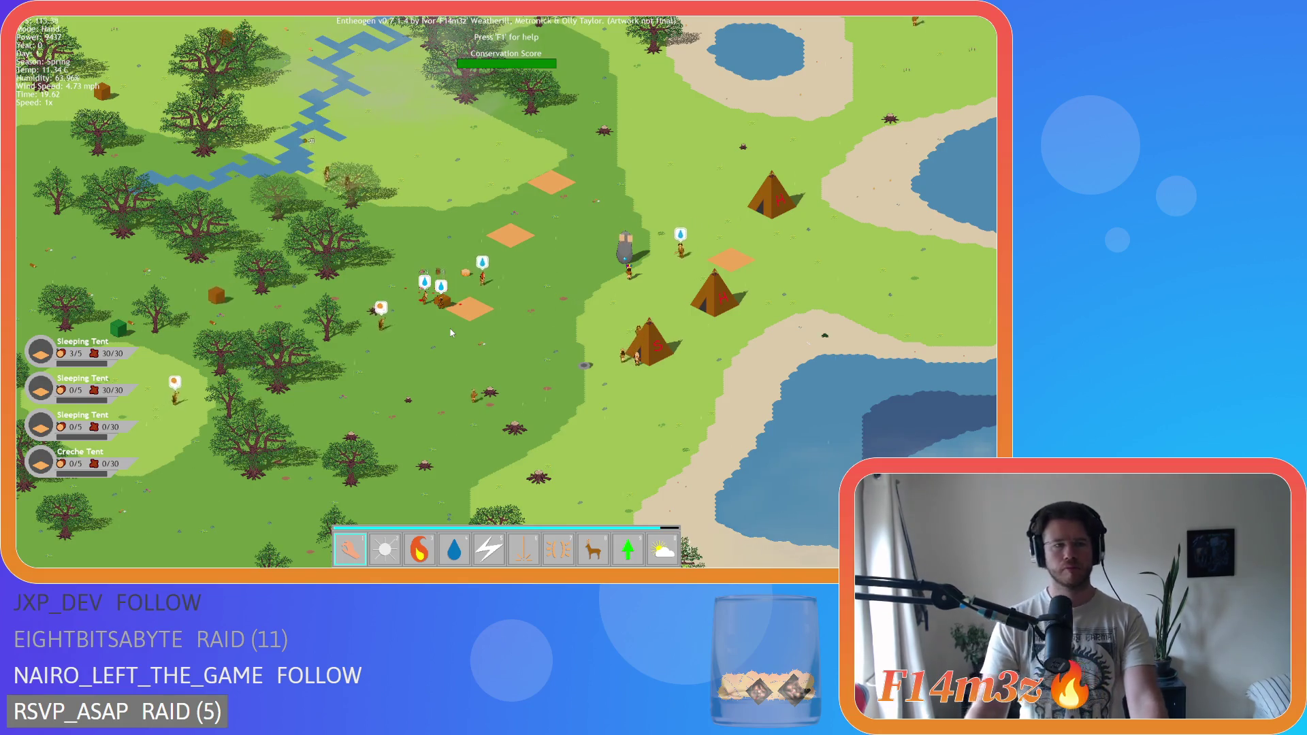
scroll(451, 333, down, 3)
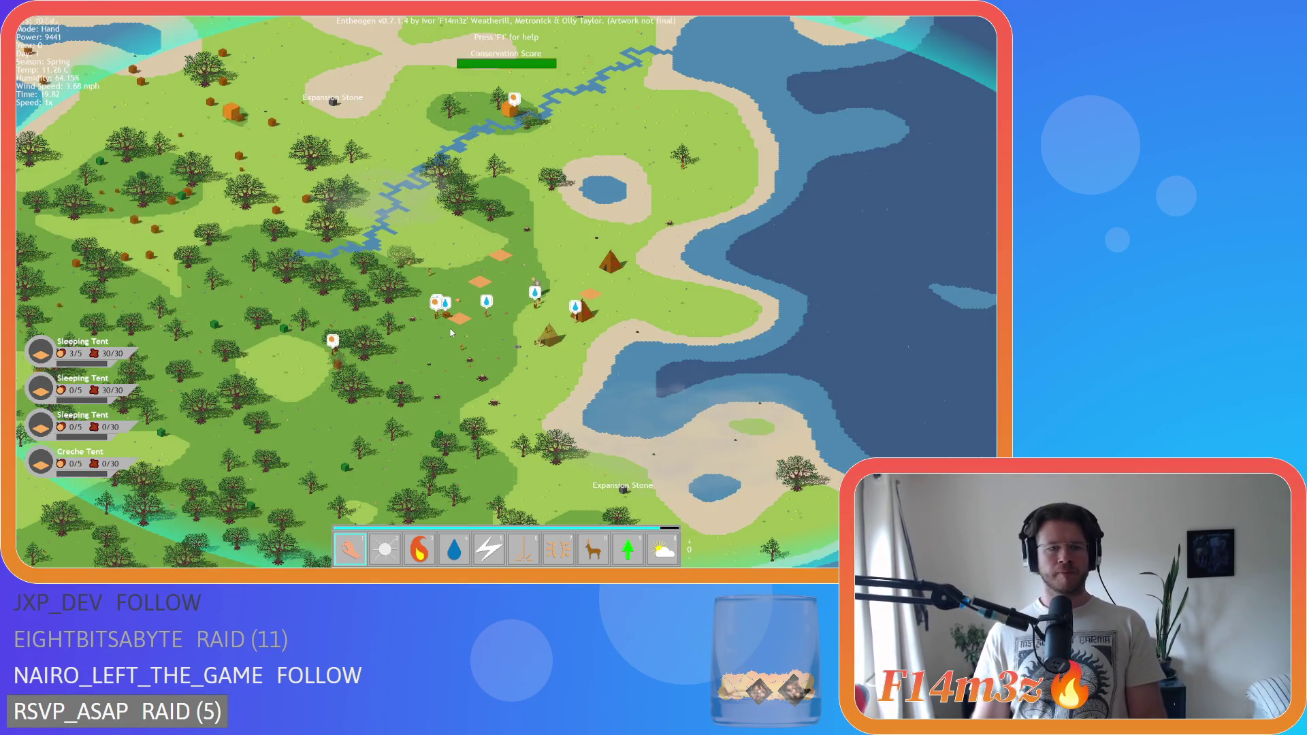
scroll(451, 333, up, 1)
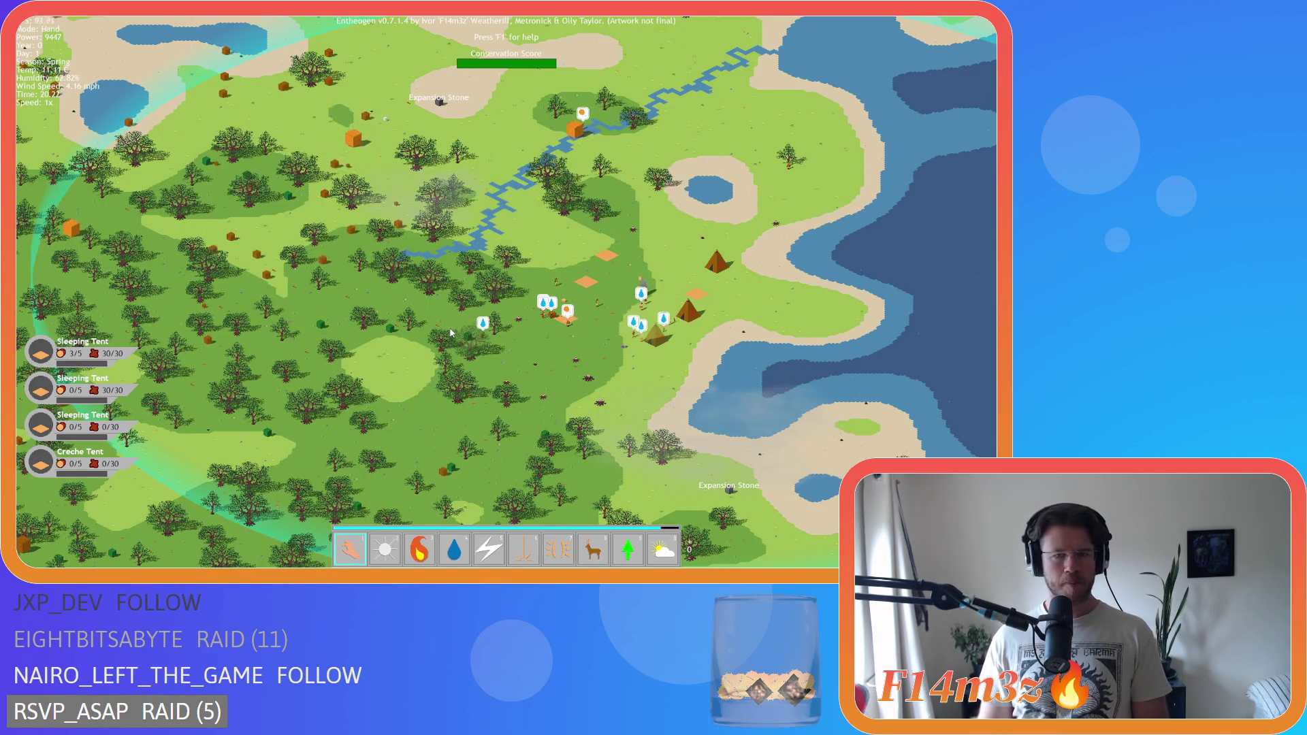
- Reopen the Inventory window to check the stored item counts
key(i)
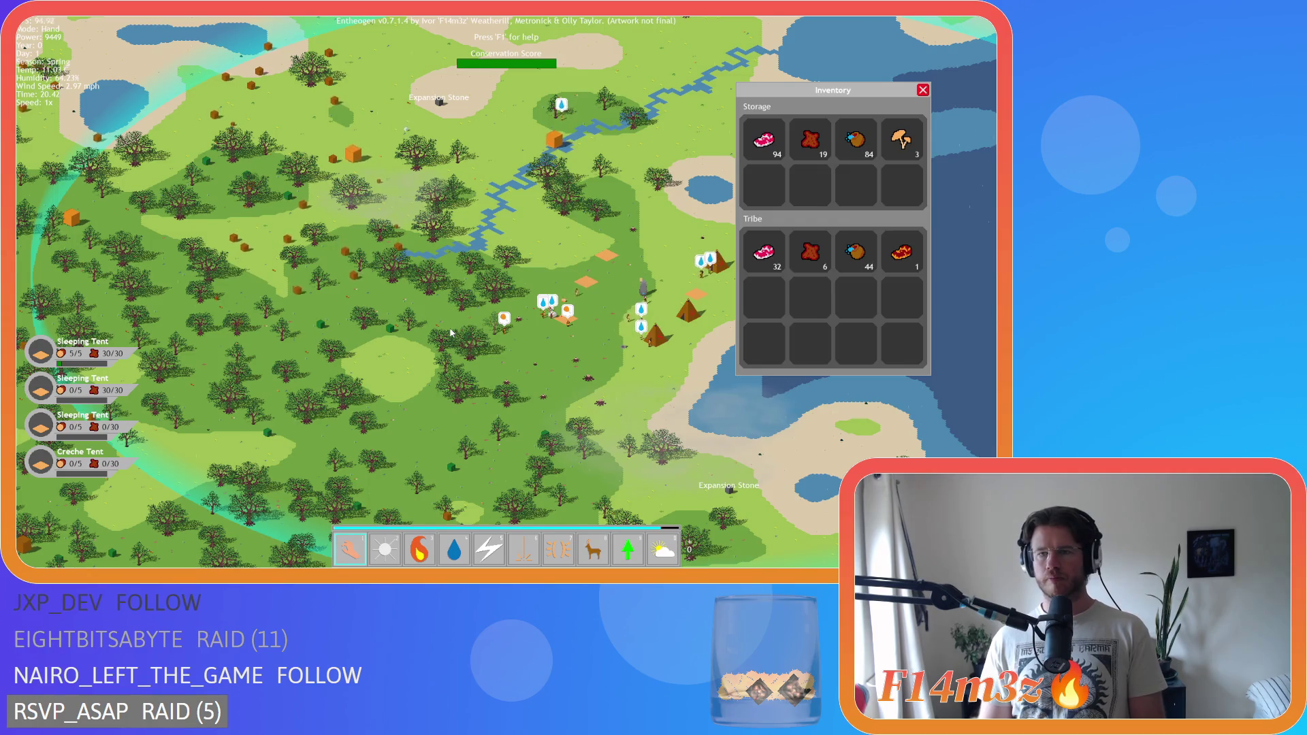
key(i)
scroll(489, 350, up, 3)
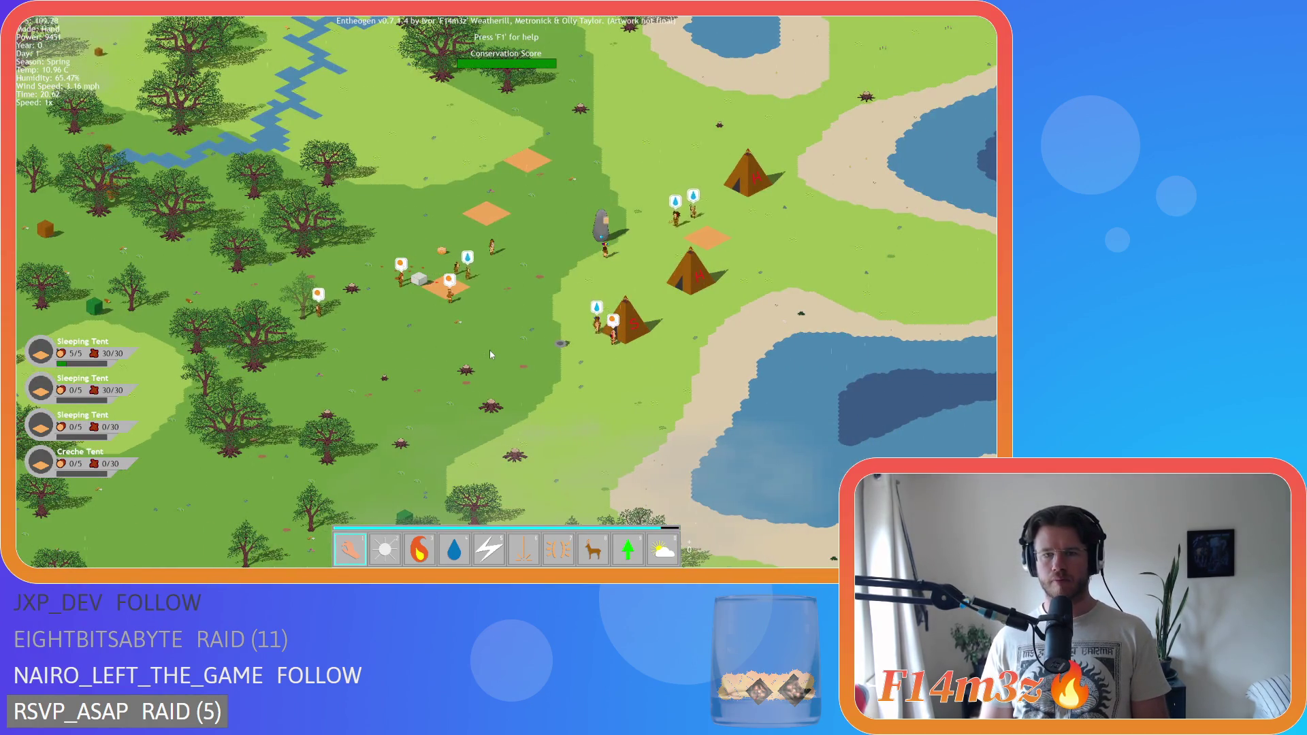
key(i)
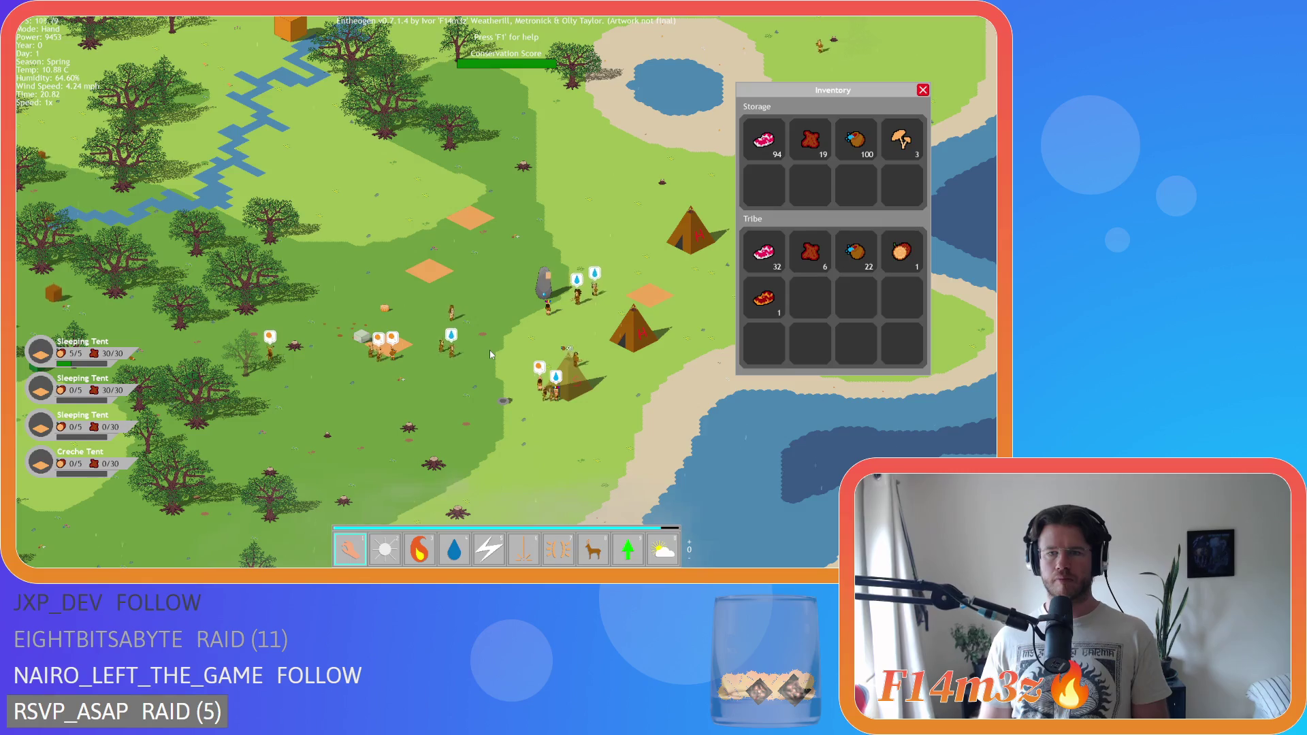
- Pan the map across the camp and forest, following the villagers
key(d)
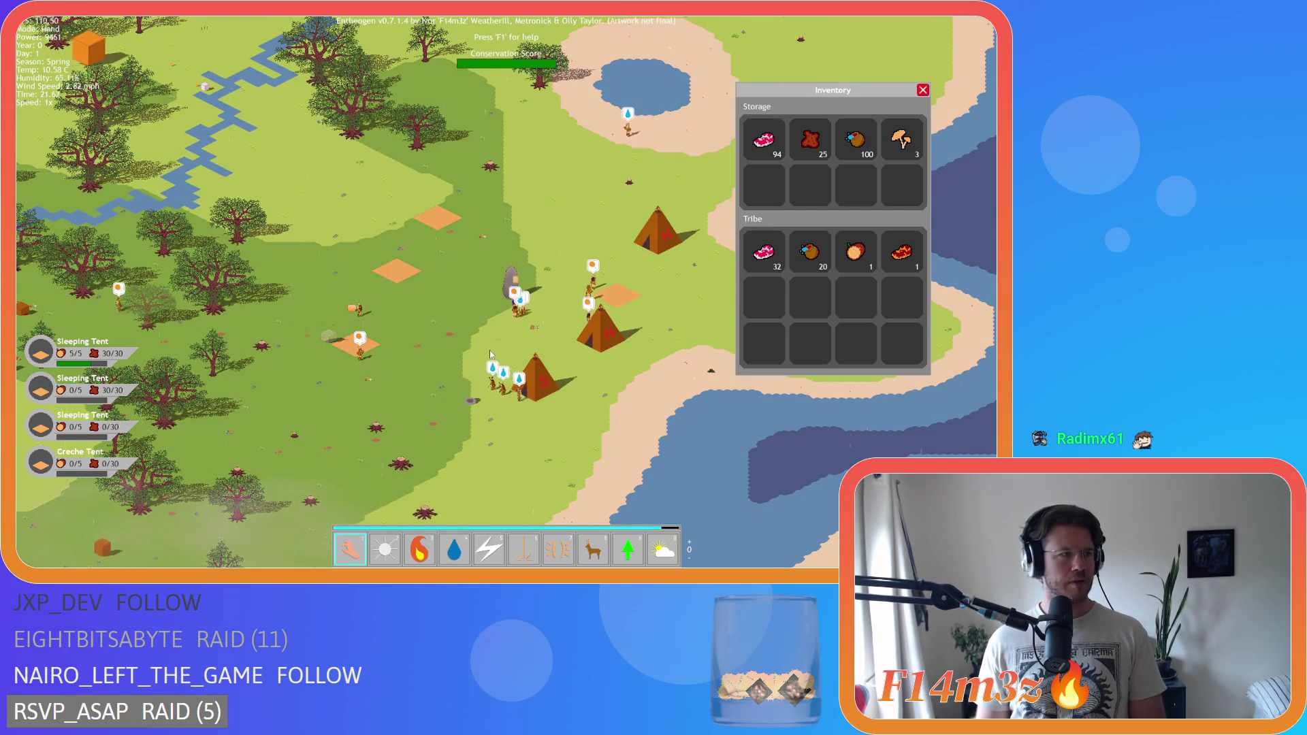
key(w)
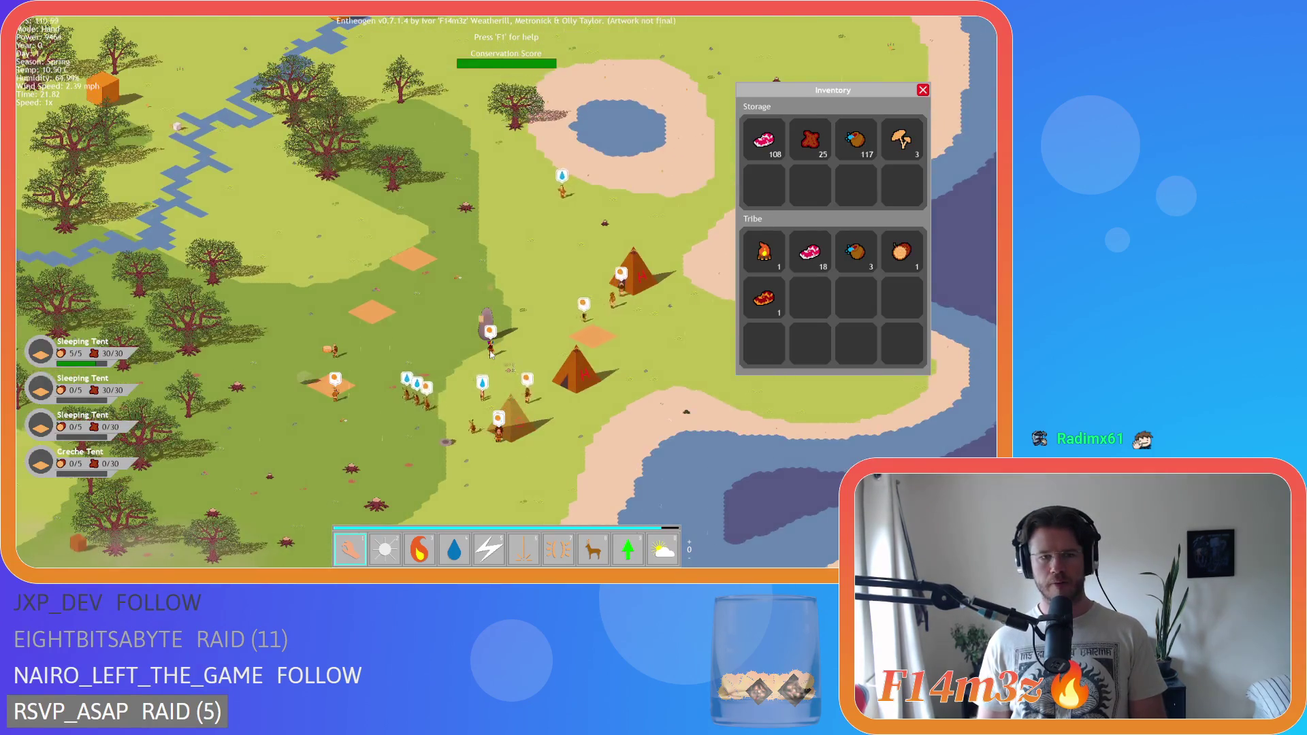
key(s)
key(a)
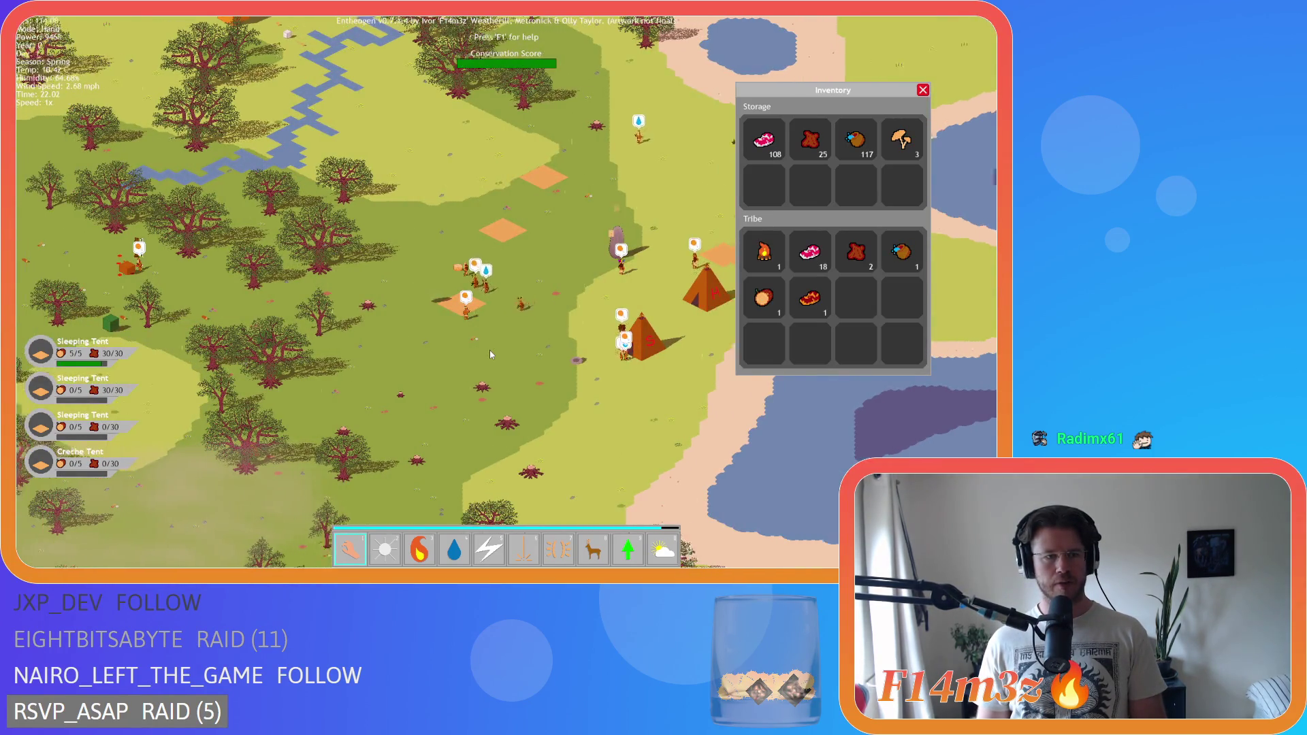
key(s)
key(a)
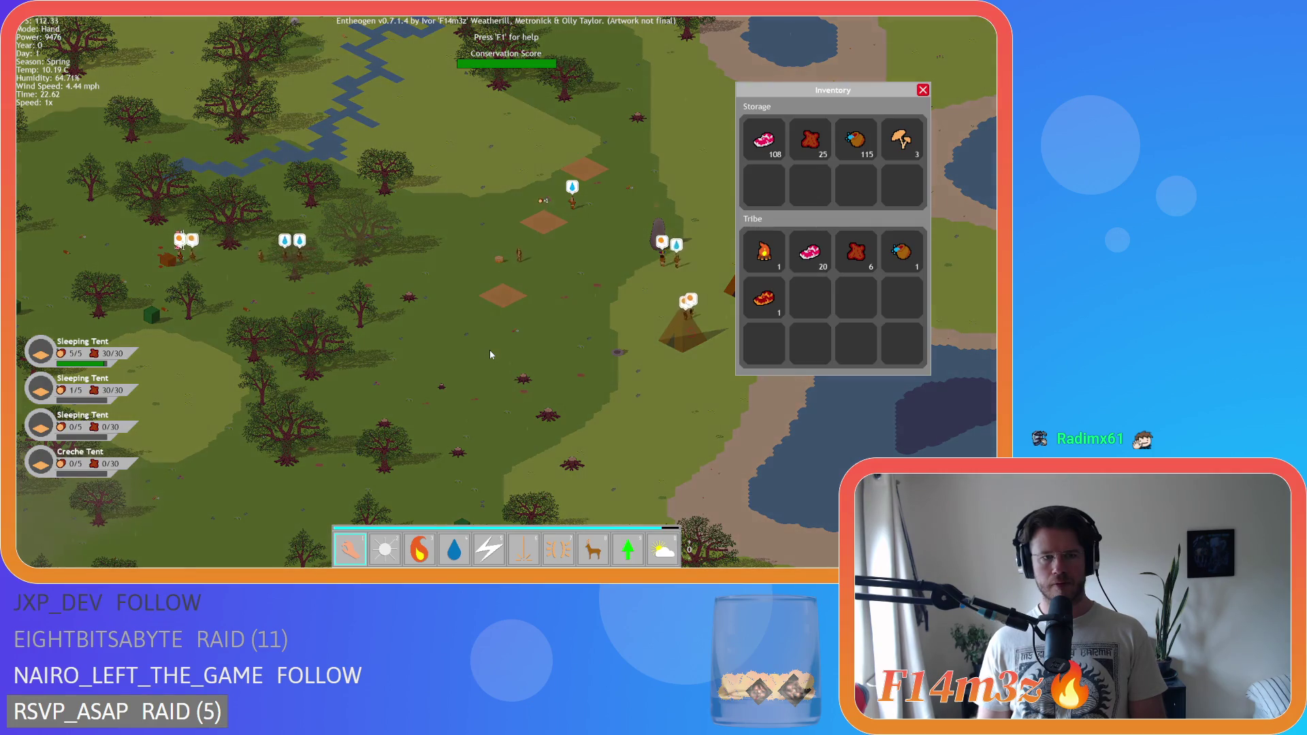
key(s)
key(a)
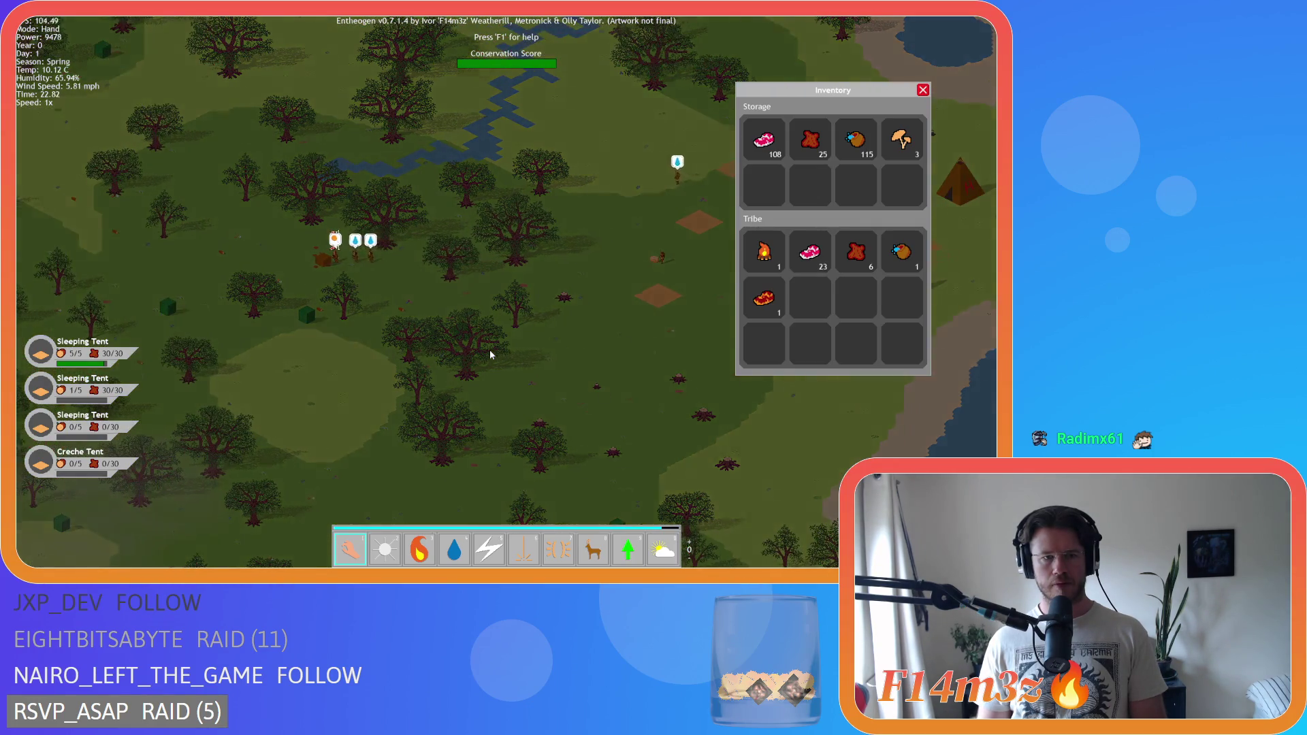
key(w)
scroll(491, 355, up, 3)
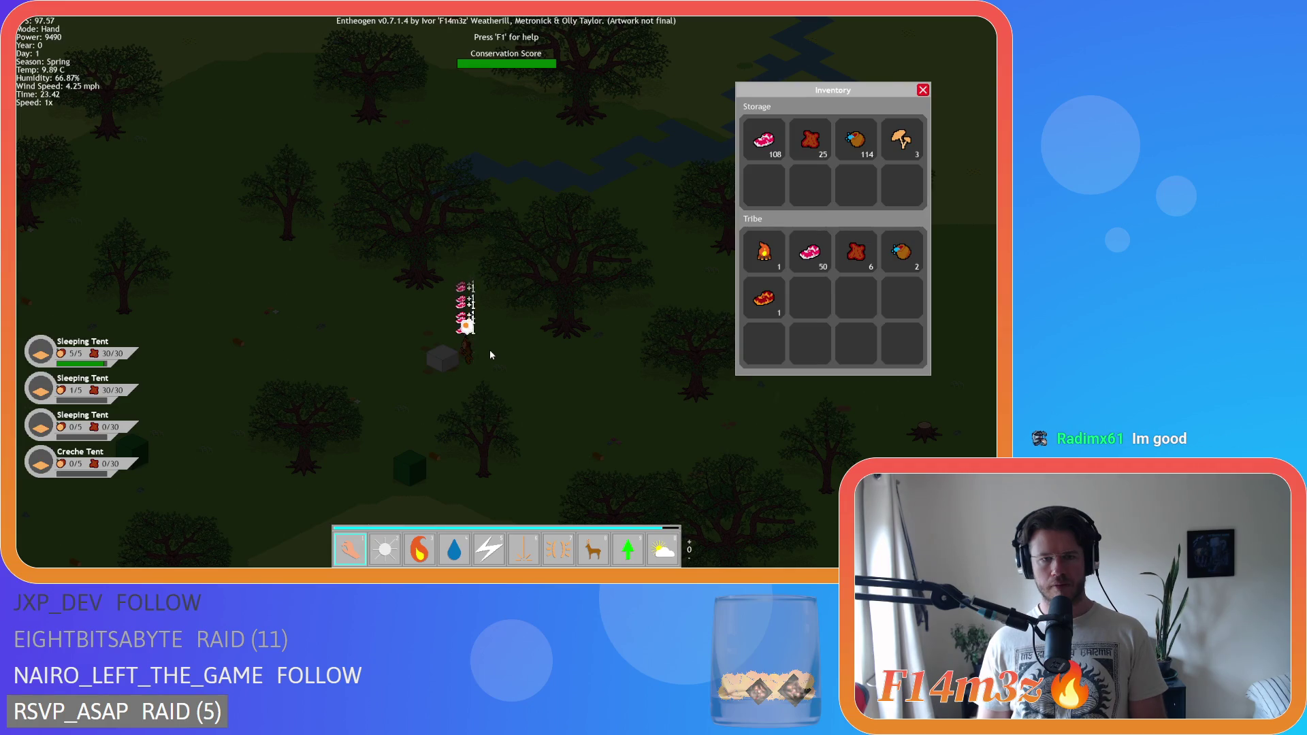
key(s)
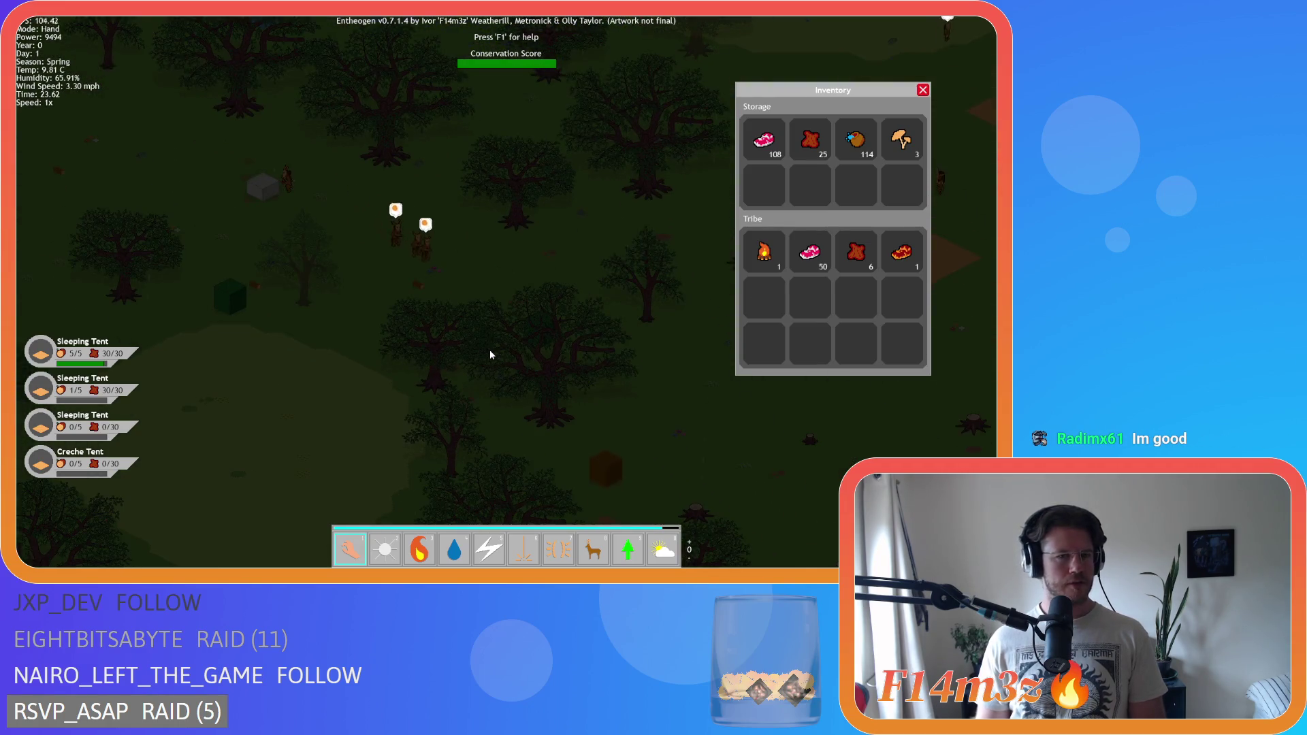
key(d)
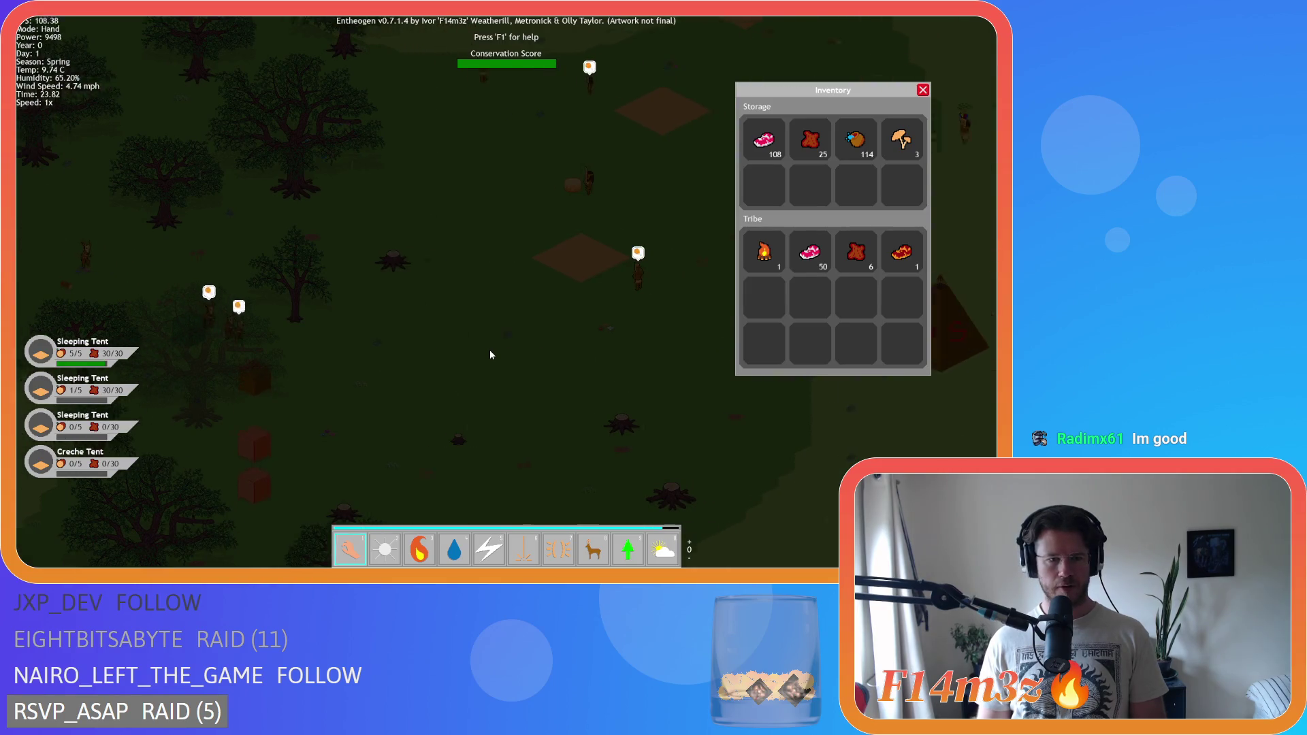
- Pan past the river and back, bringing the camp tents into the lit centre
key(d)
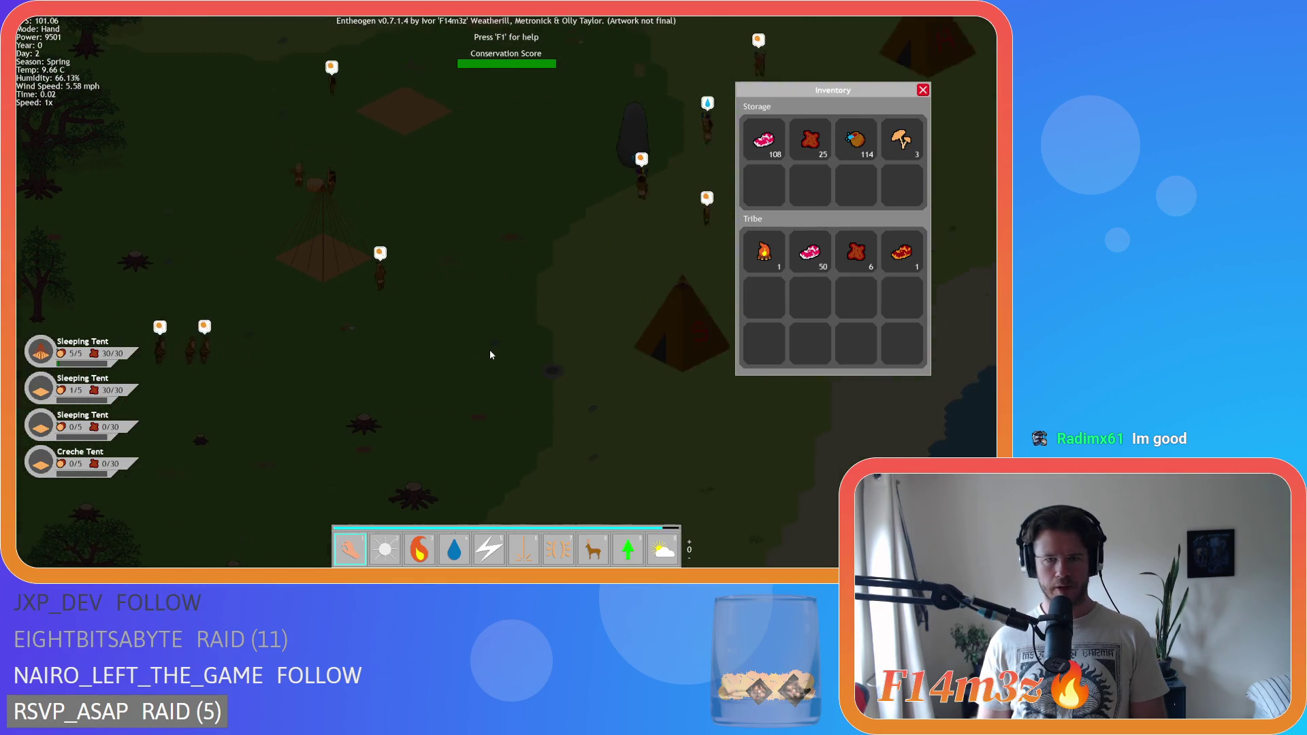
key(w)
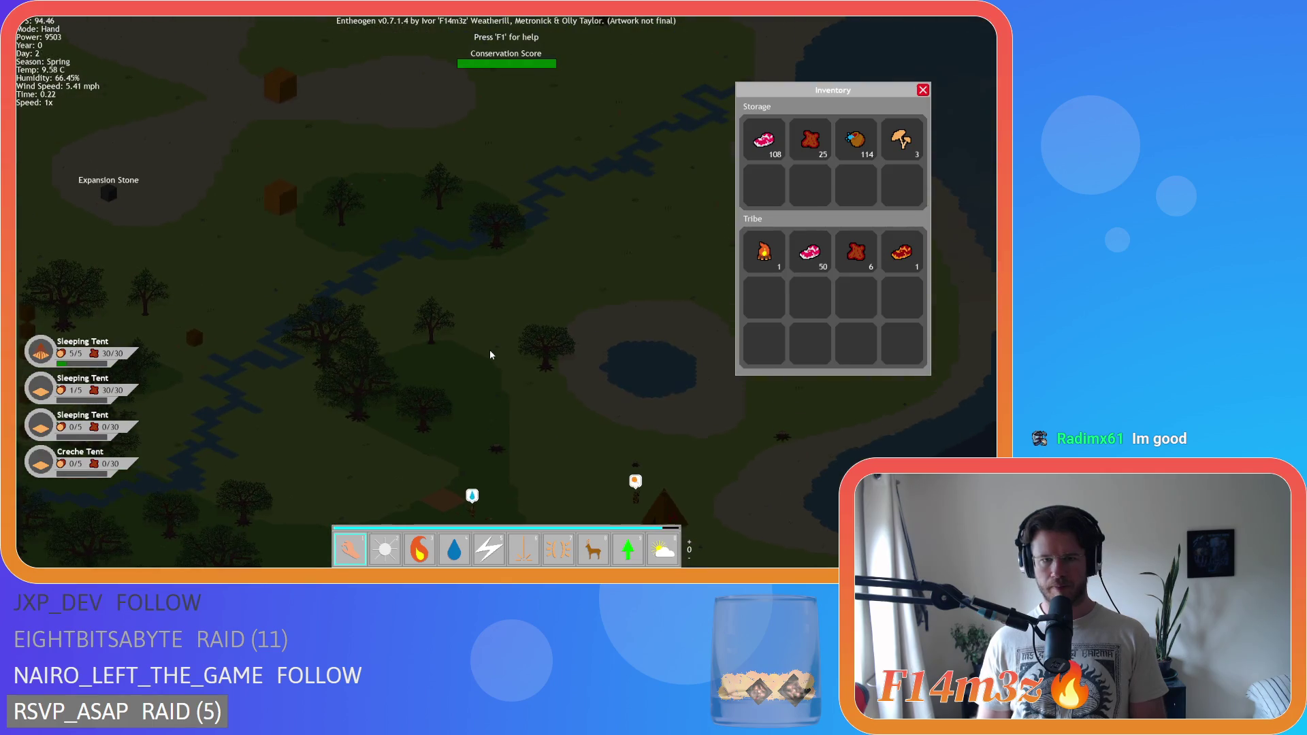
key(w)
key(s)
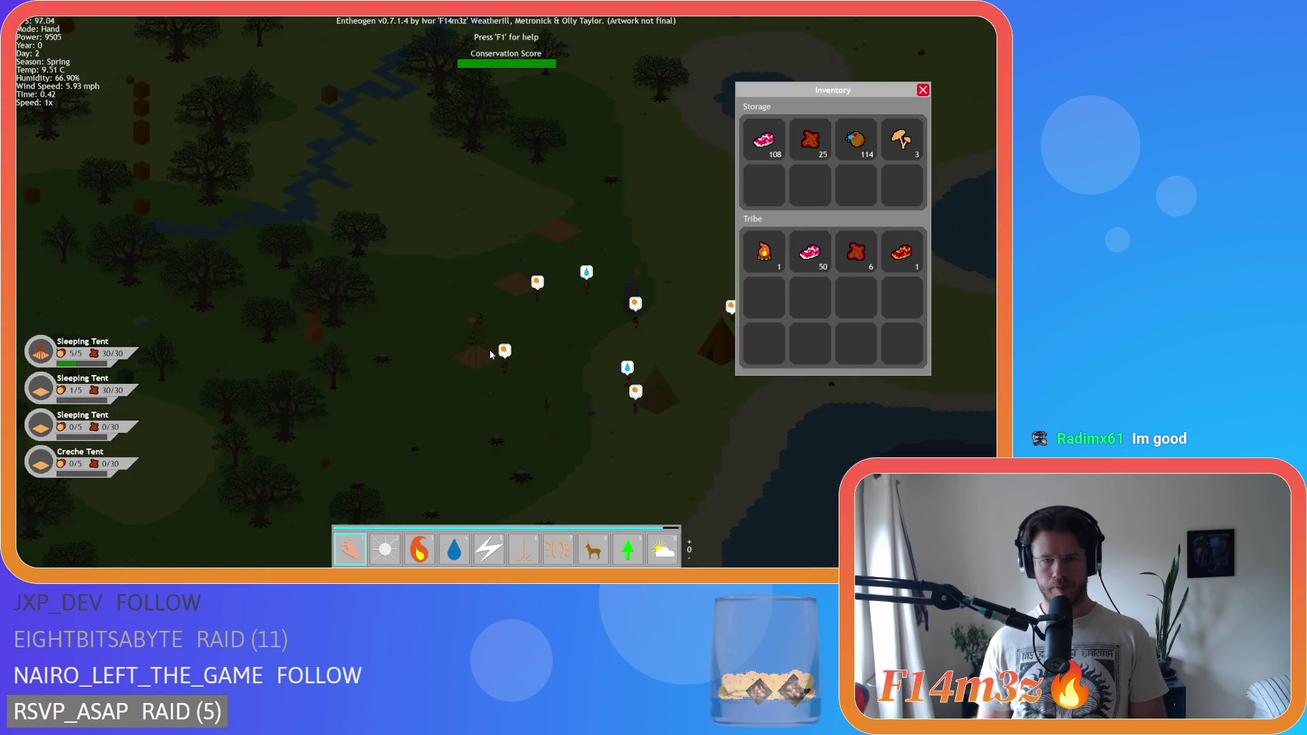
key(s)
key(d)
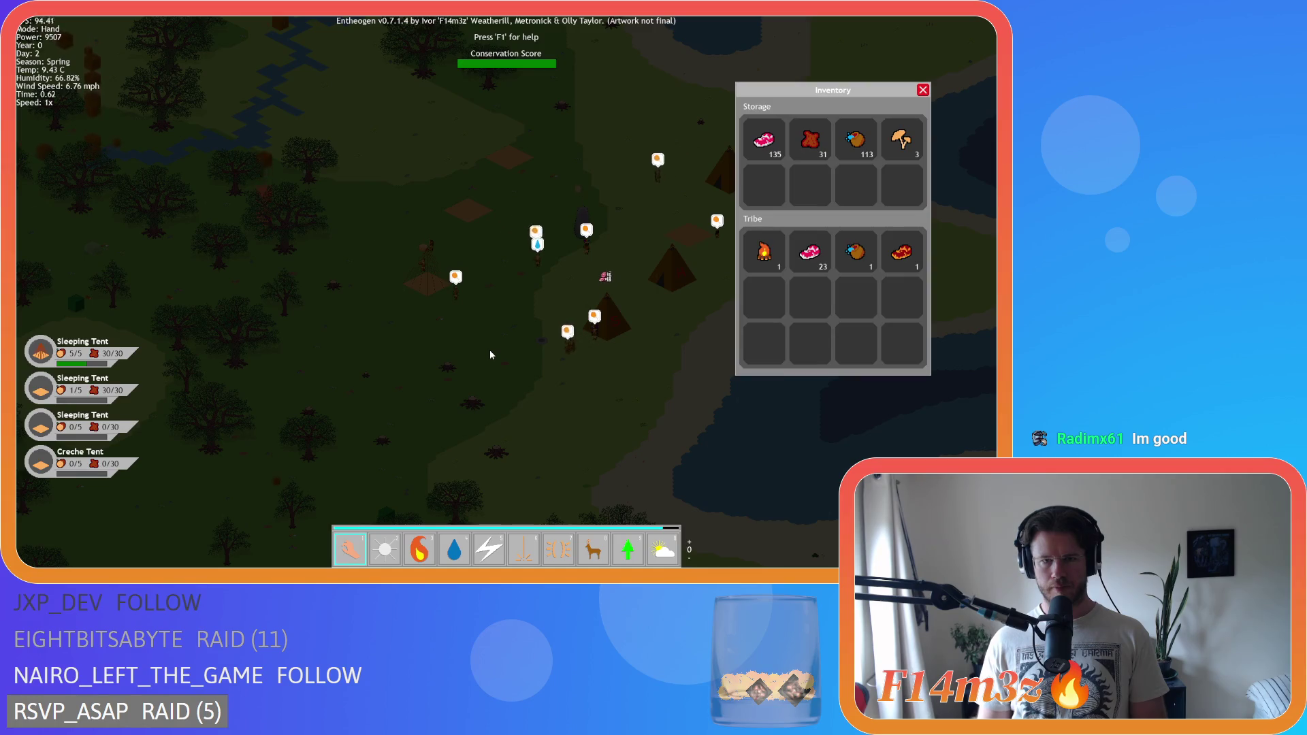
key(d)
key(w)
key(s)
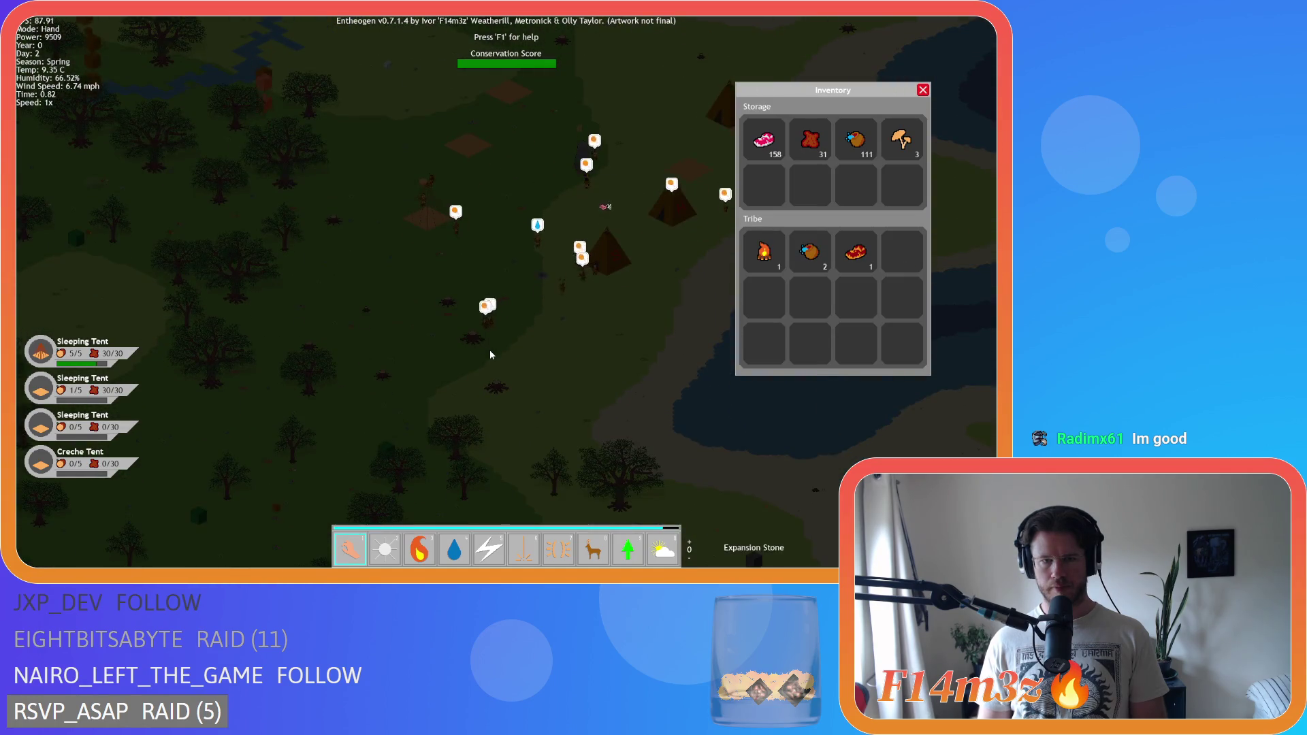
key(s)
key(w)
key(a)
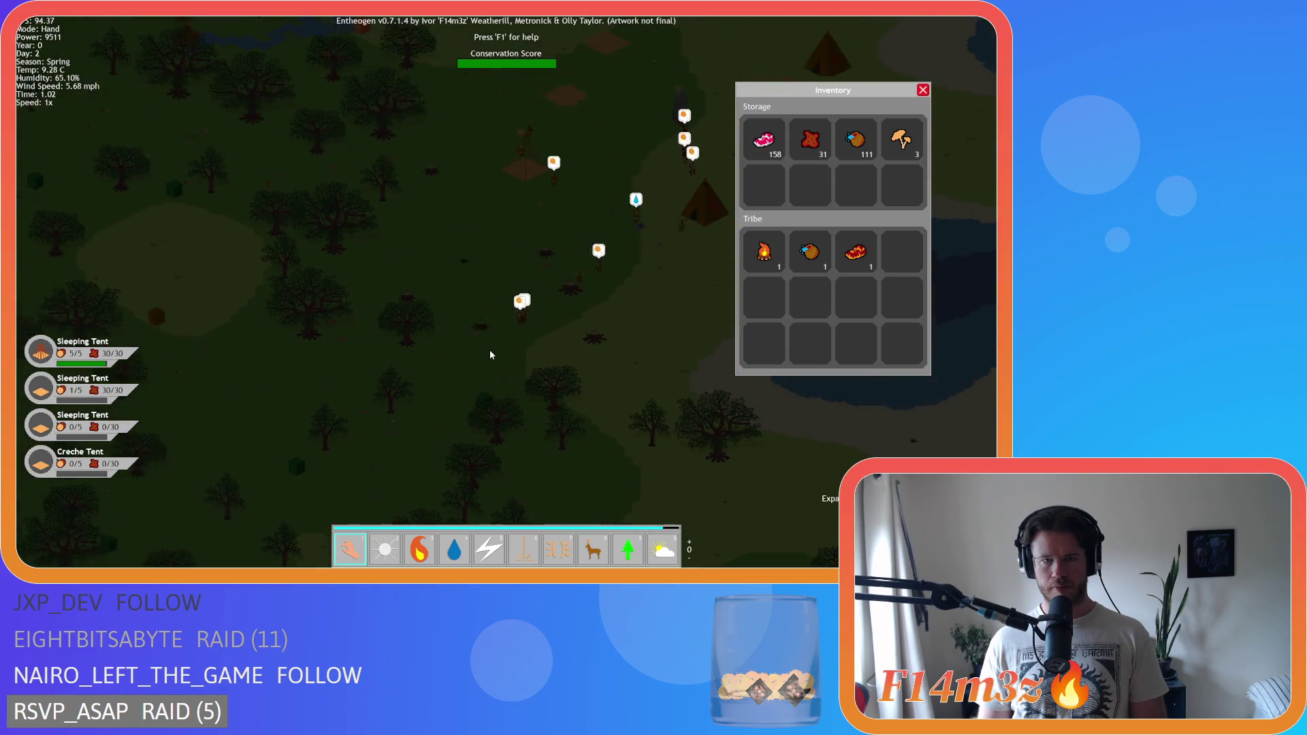
key(w)
key(d)
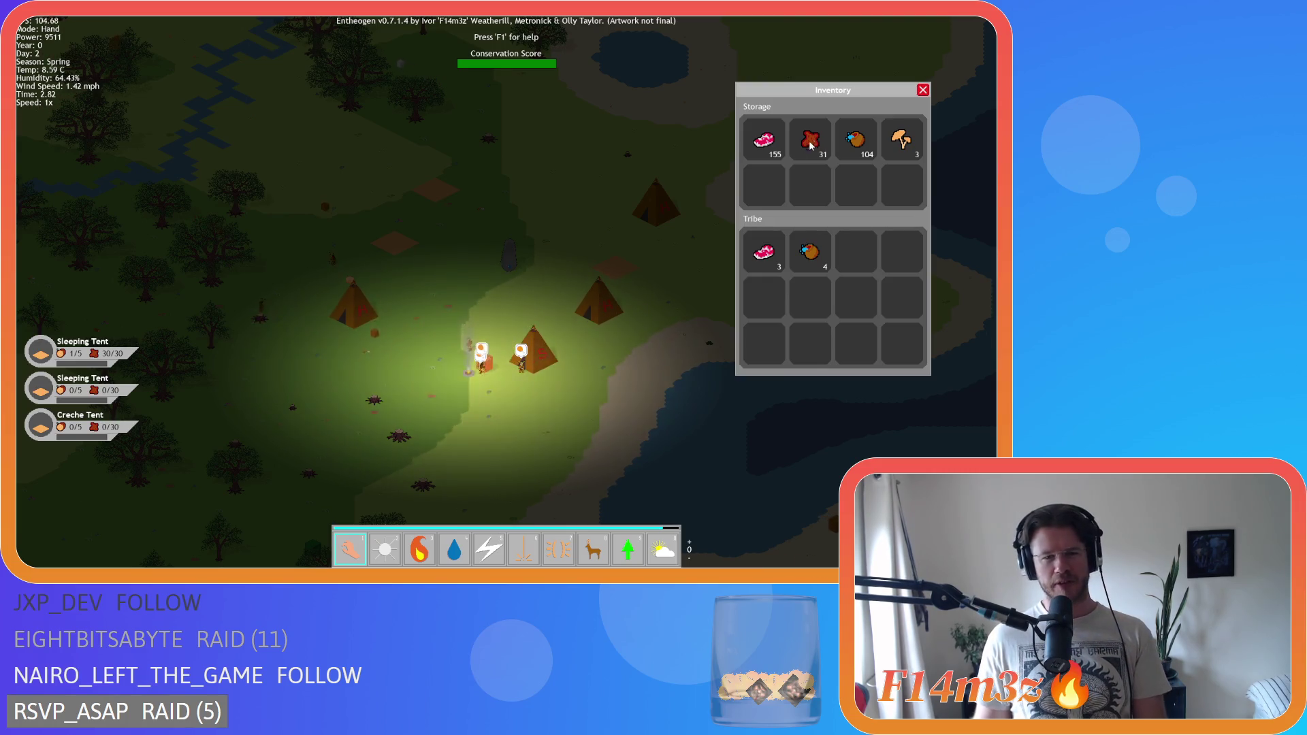
- Fine-tune the camp framing with the Left, Up and Right arrow keys
key(Left)
key(Left)
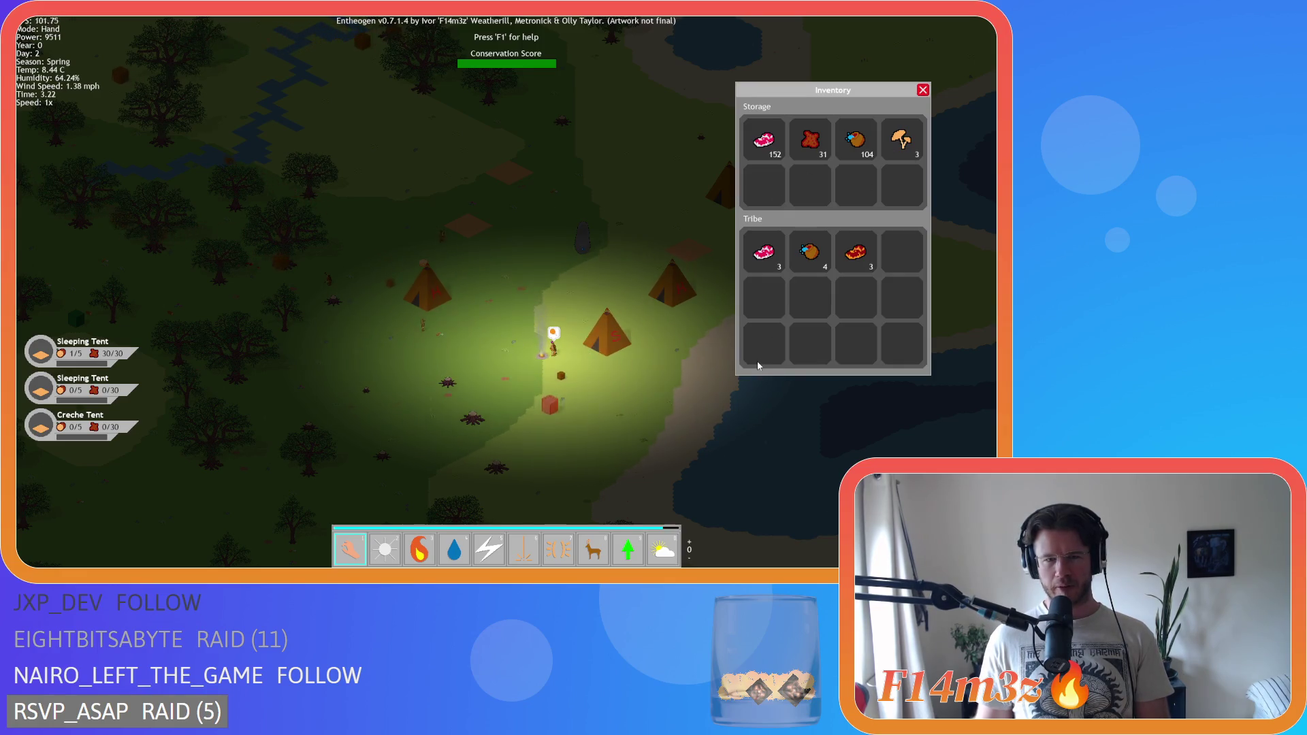
key(Up)
key(Up)
key(Left)
key(Left)
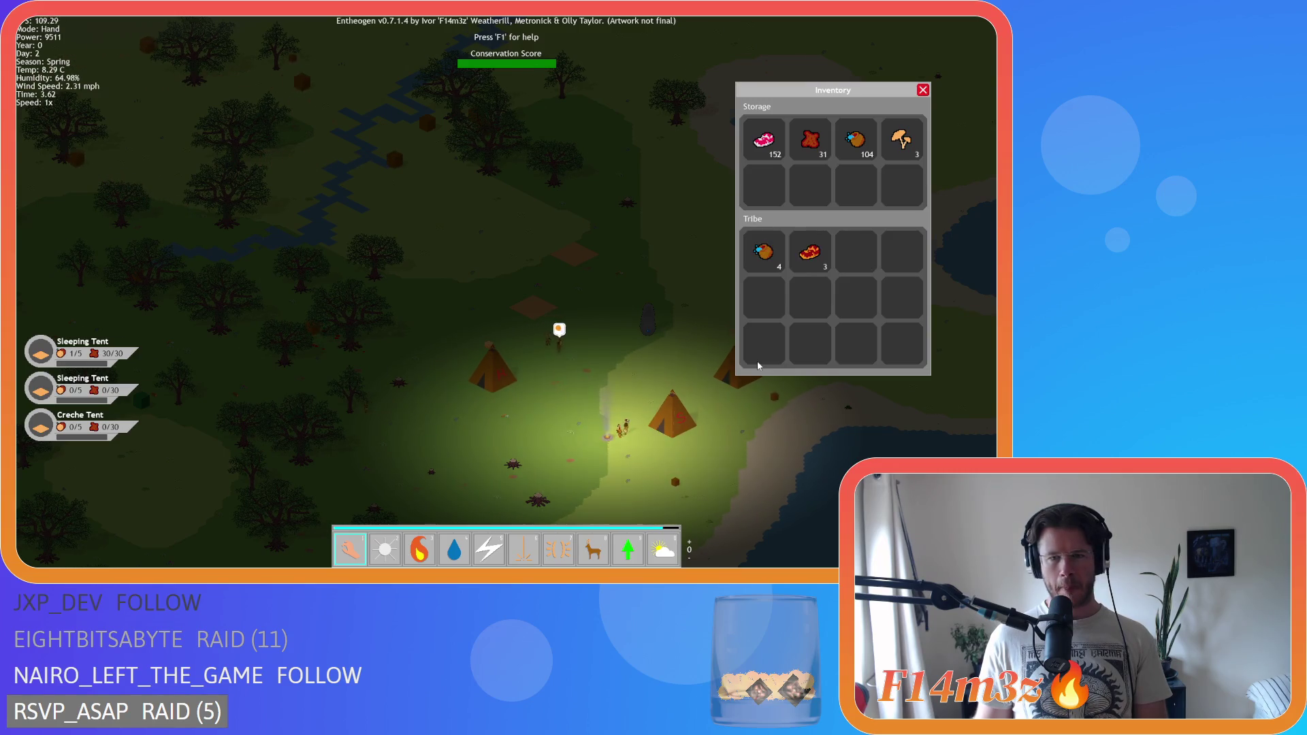
key(Right)
key(Right)
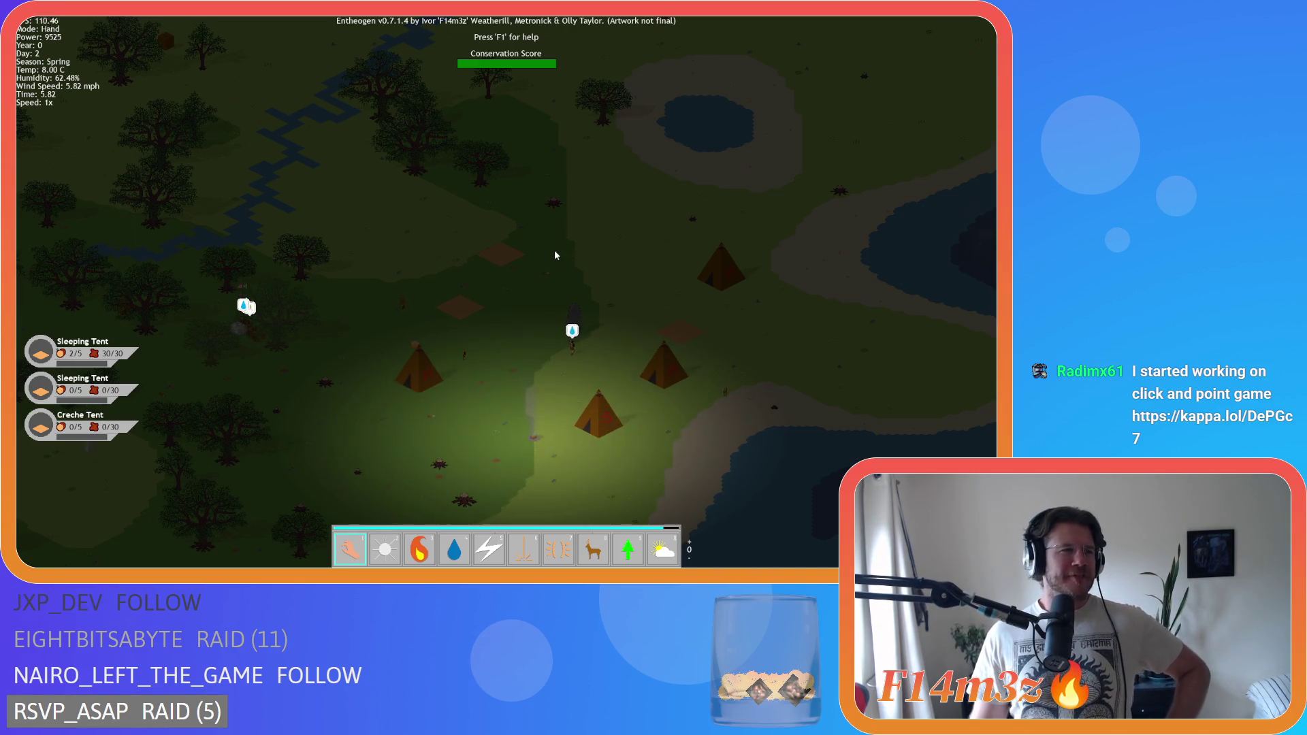
- Pause the game, nudge the view around the night camp, and toggle the heat-map overlay
key(space)
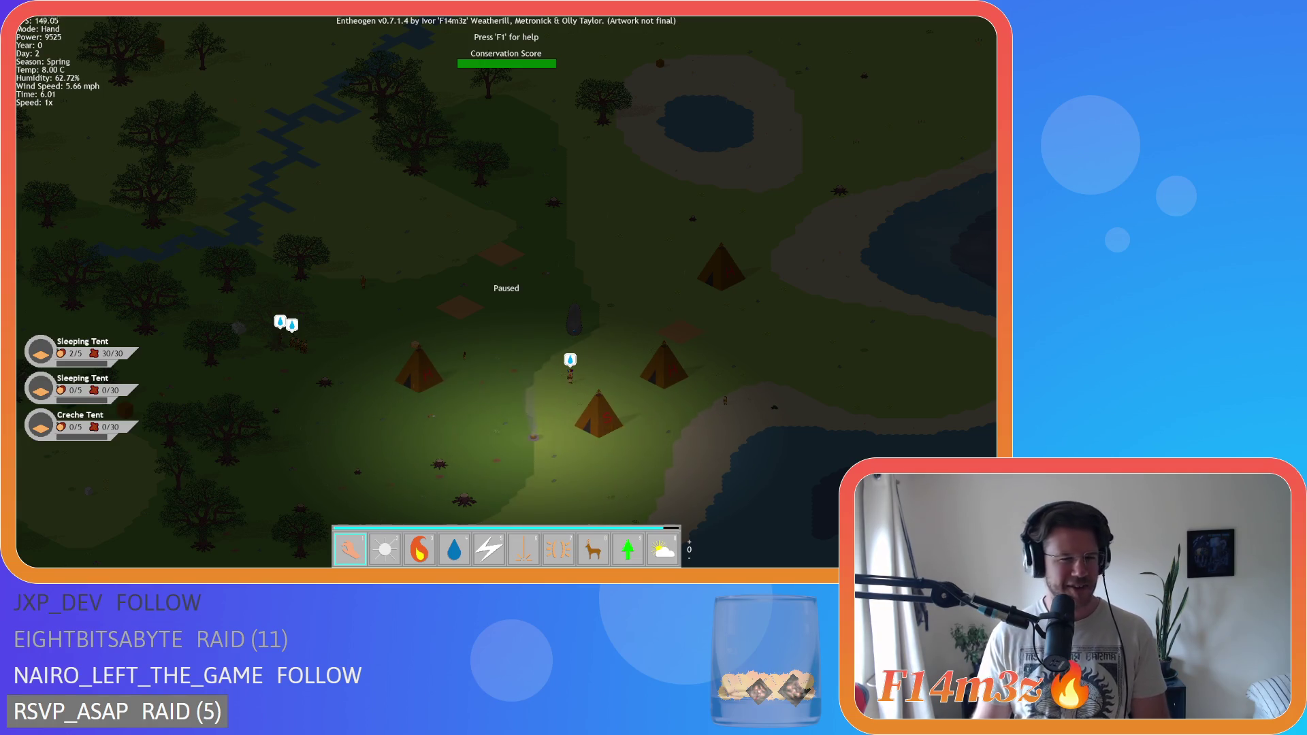
key(s)
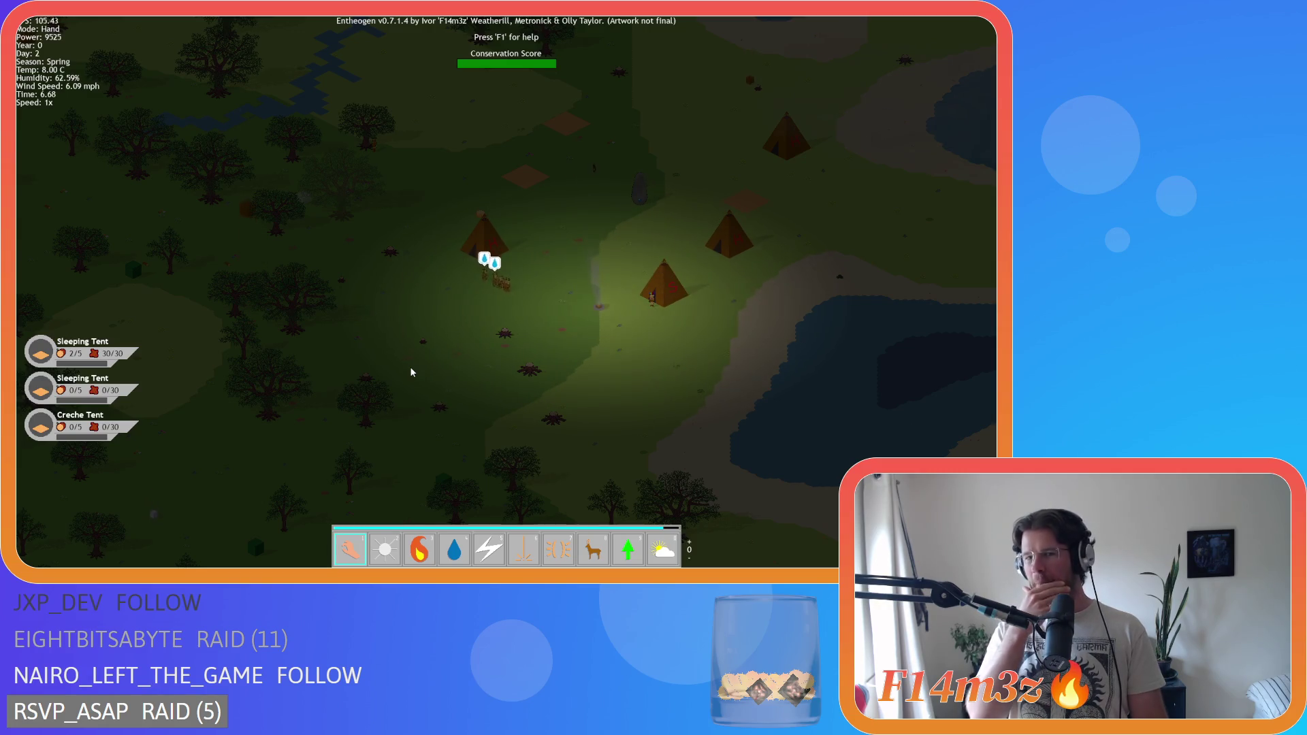
key(t)
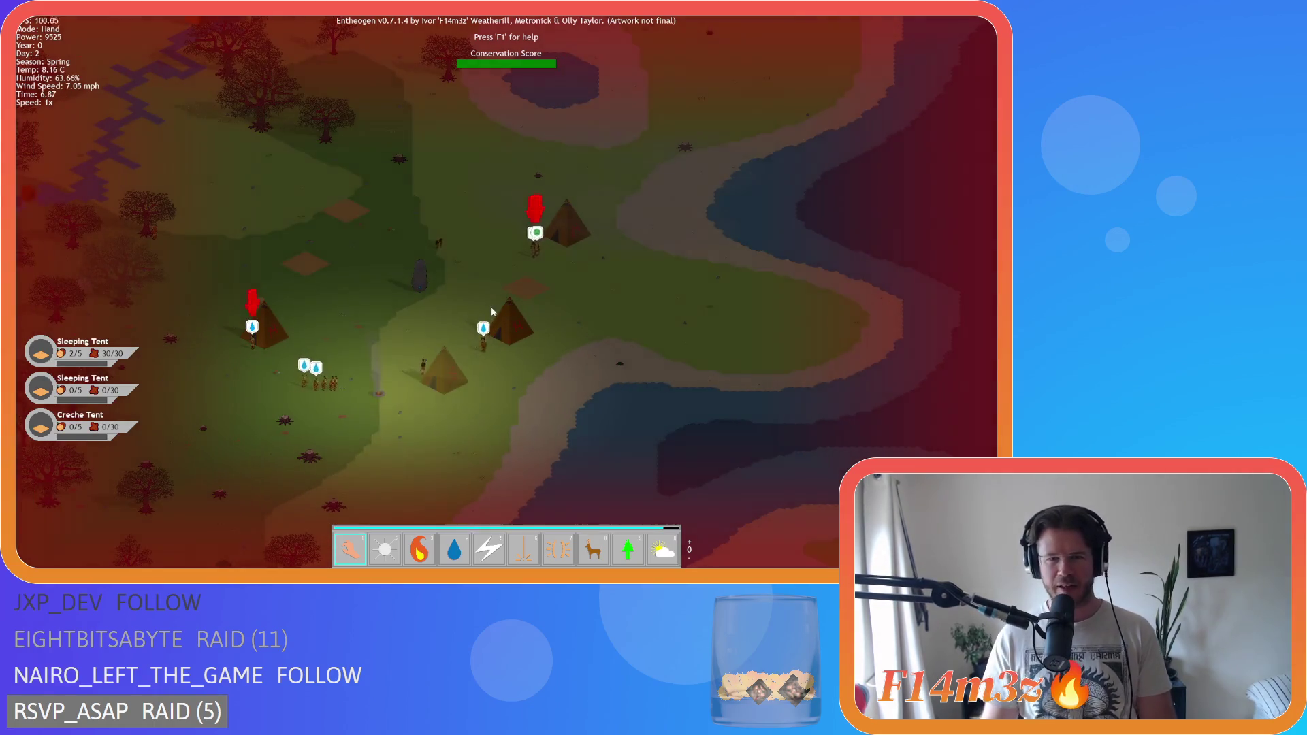
- Zoom in on the heat-mapped camp, panning down to the campfire and left to more tents
scroll(485, 305, up, 3)
key(a)
key(a)
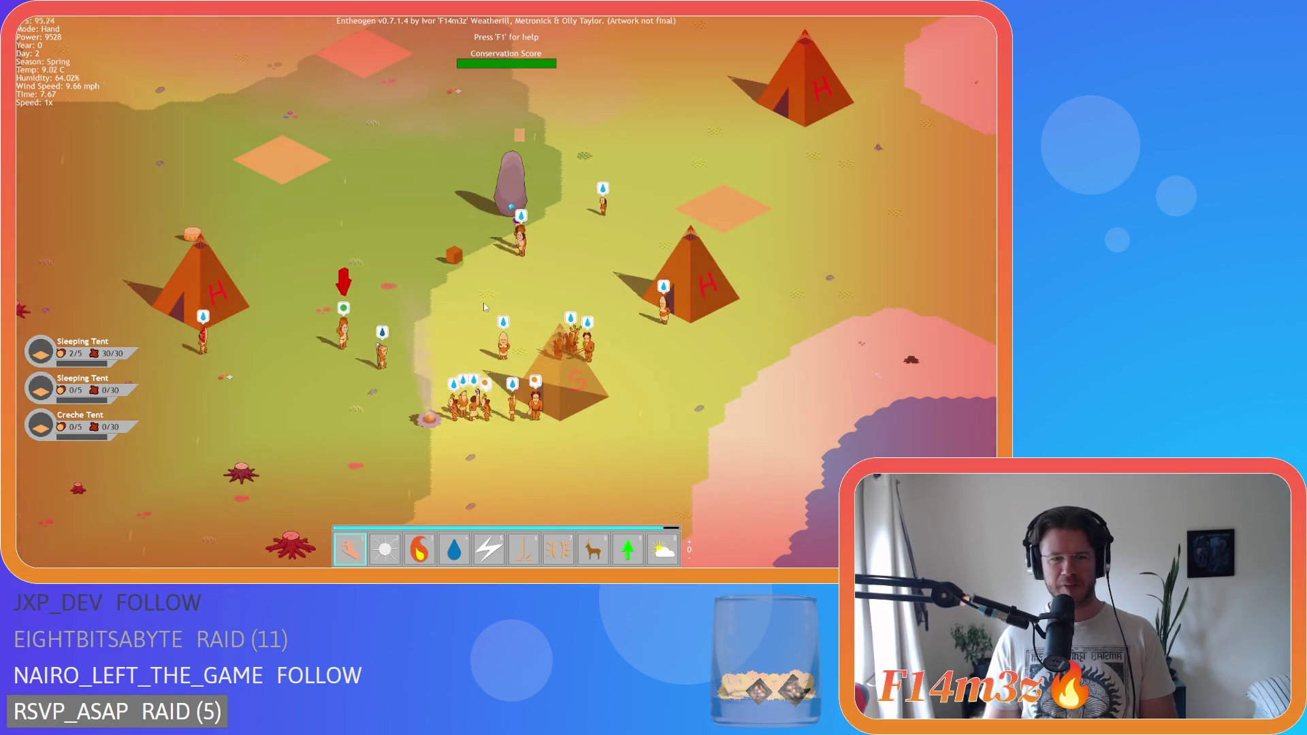
scroll(484, 307, up, 3)
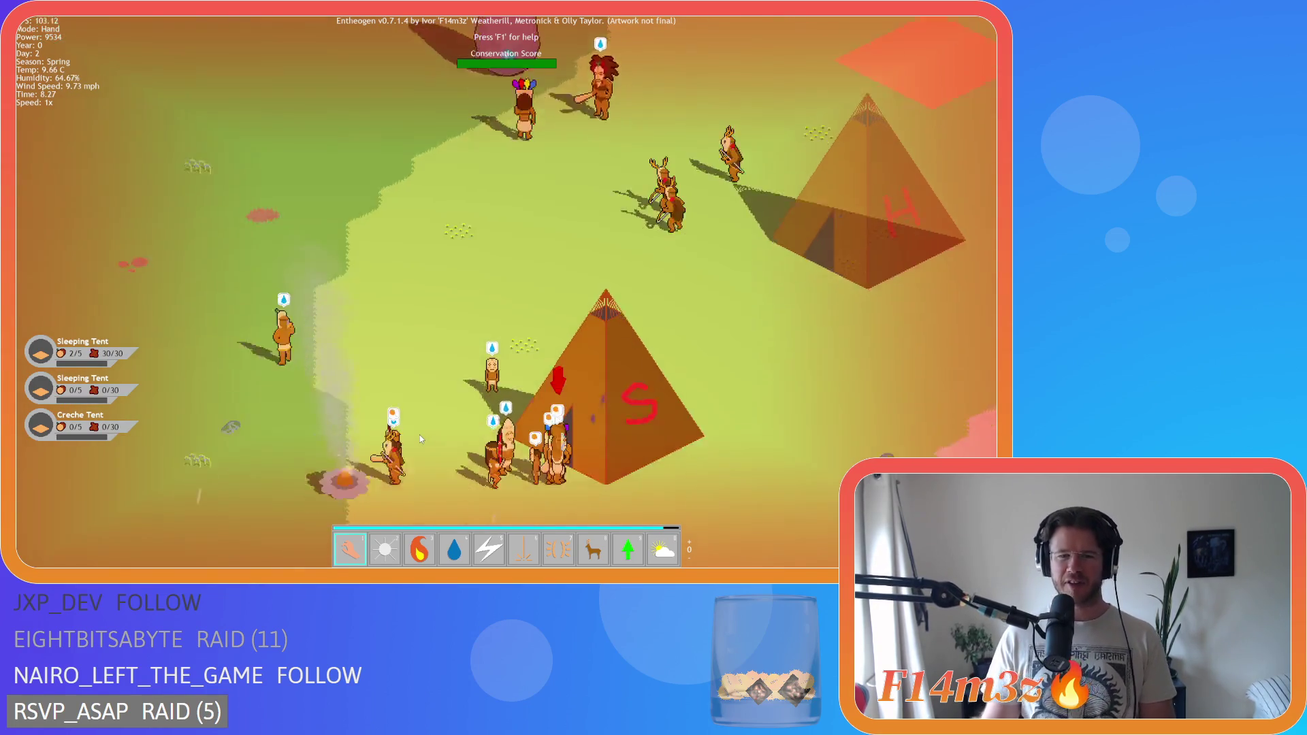
key(Down)
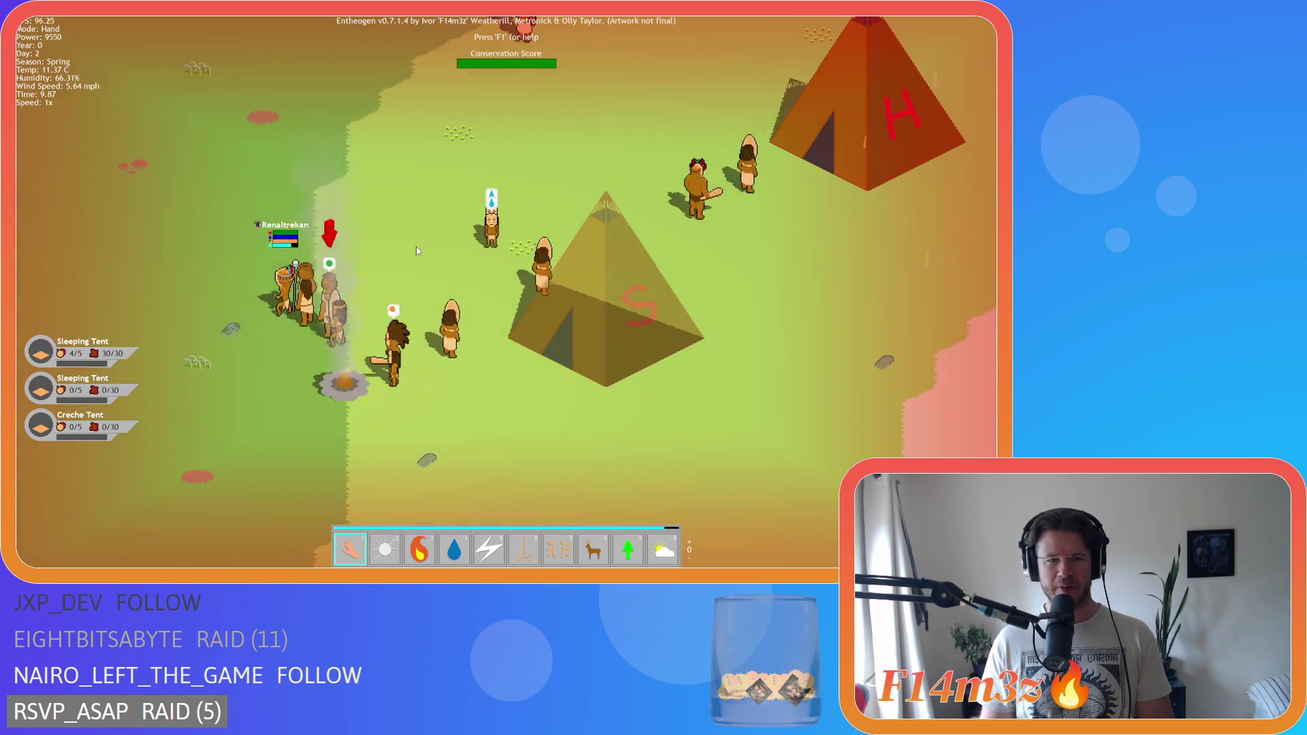
key(a)
scroll(417, 251, down, 2)
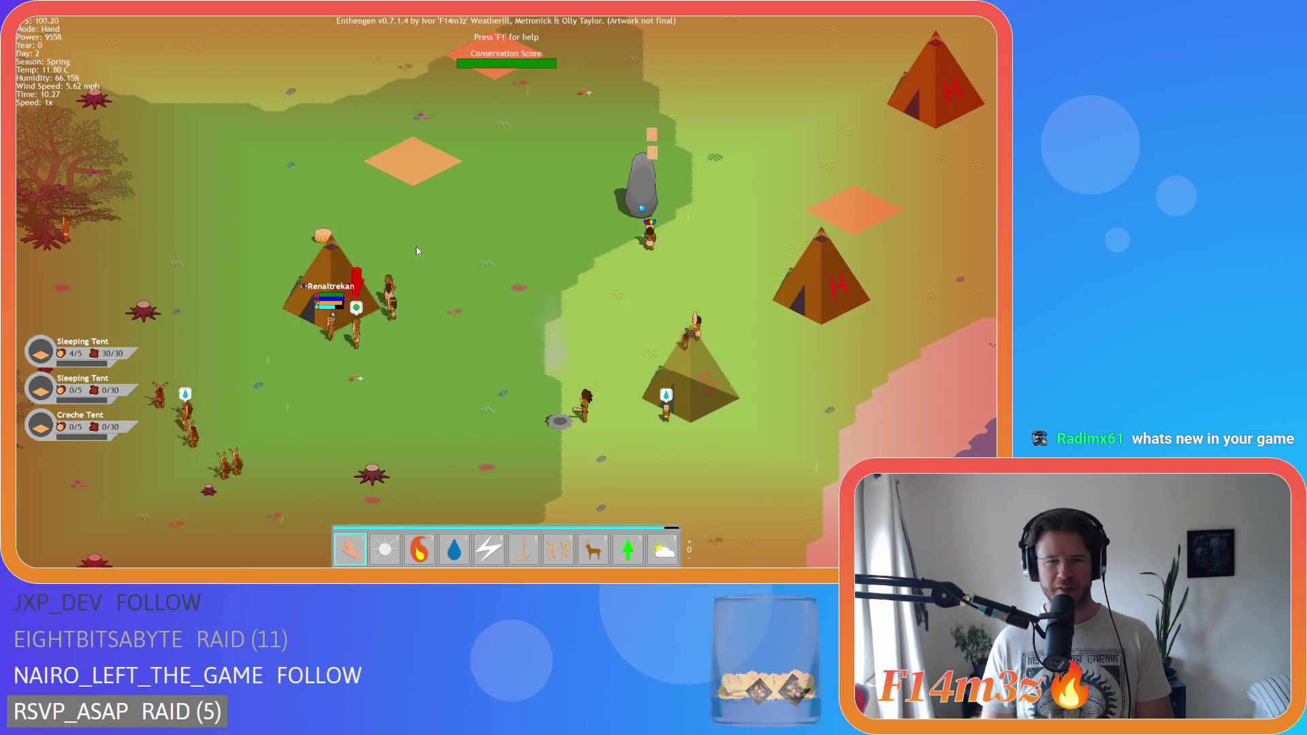
- Inspect the marked villager's tribe details and centre the view on them near a tent
key(a)
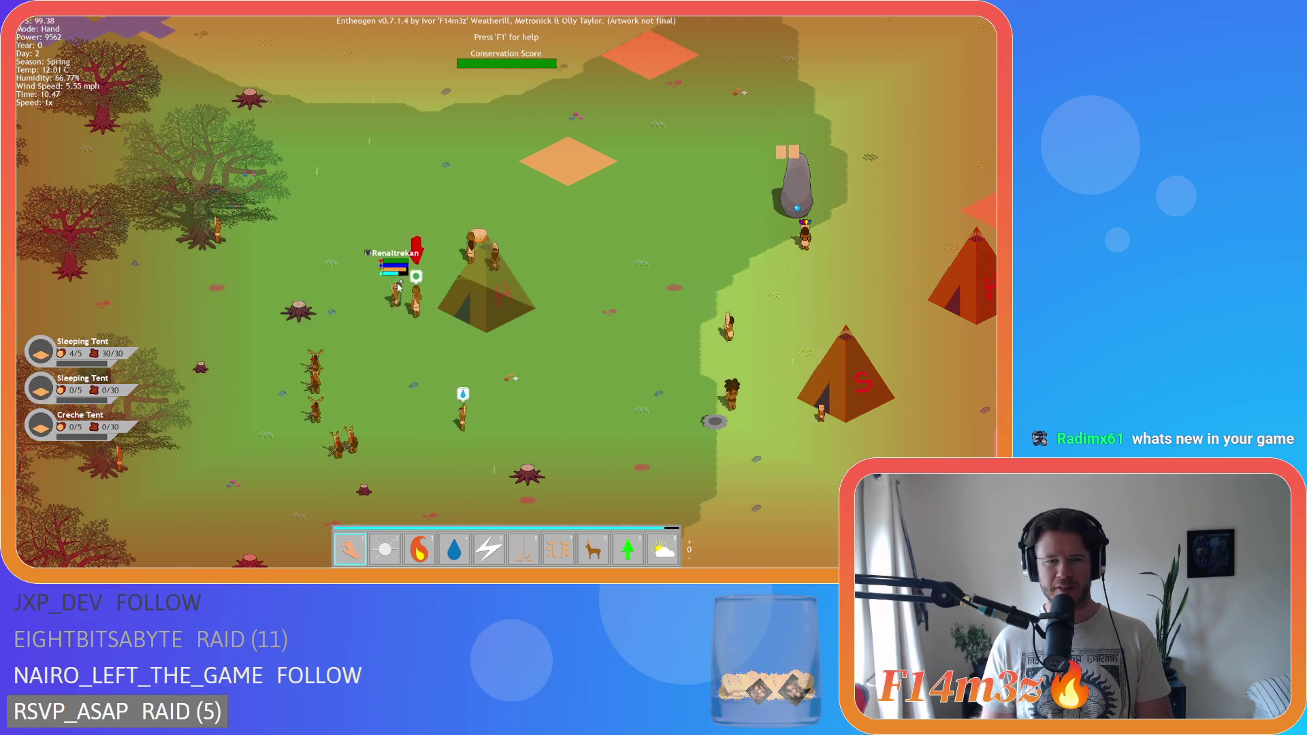
click(368, 283)
click(370, 289)
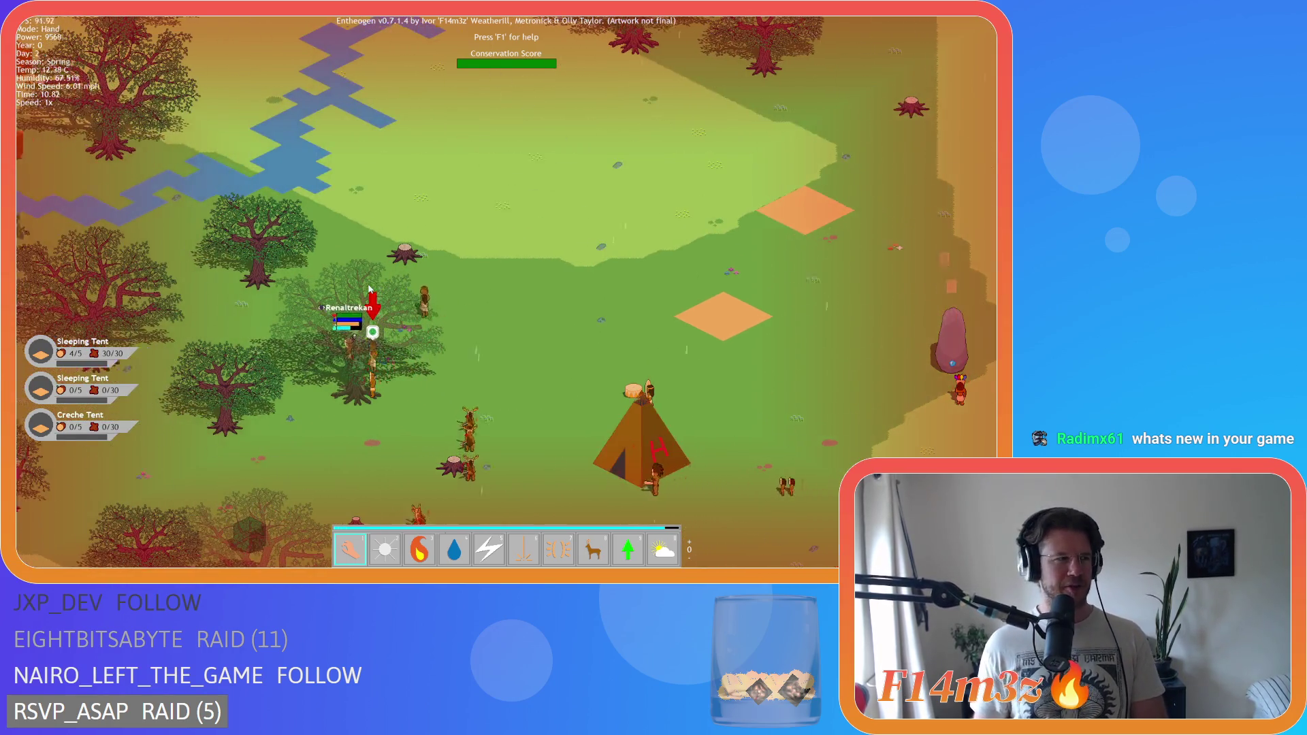
key(a)
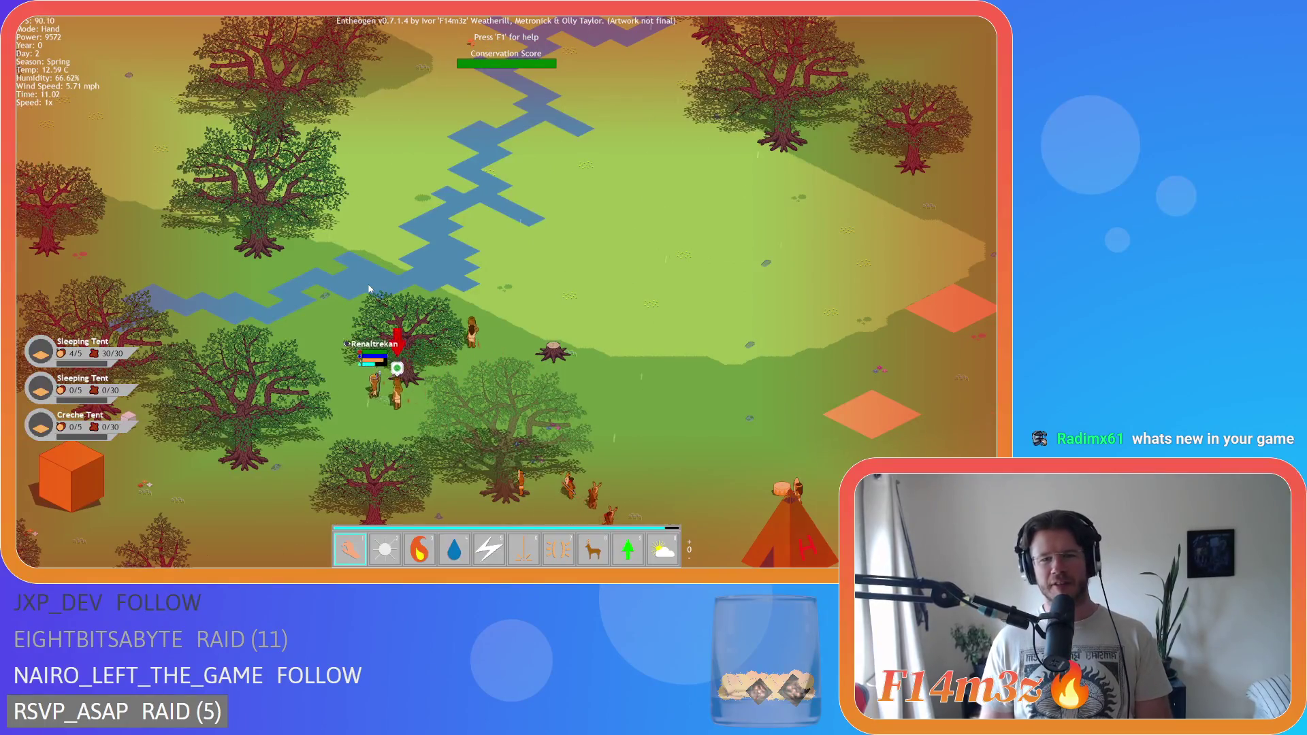
key(s)
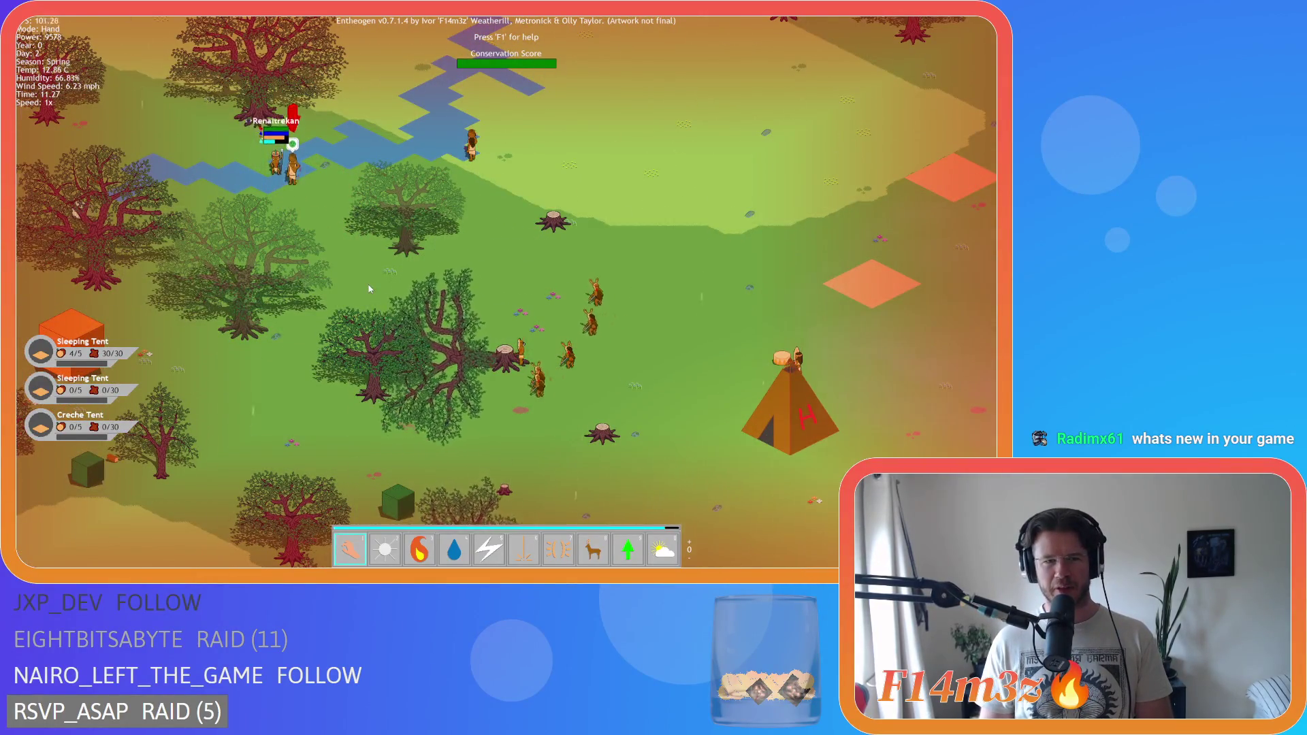
- Pan from the river across to the tents to centre the camp, then zoom in
key(w)
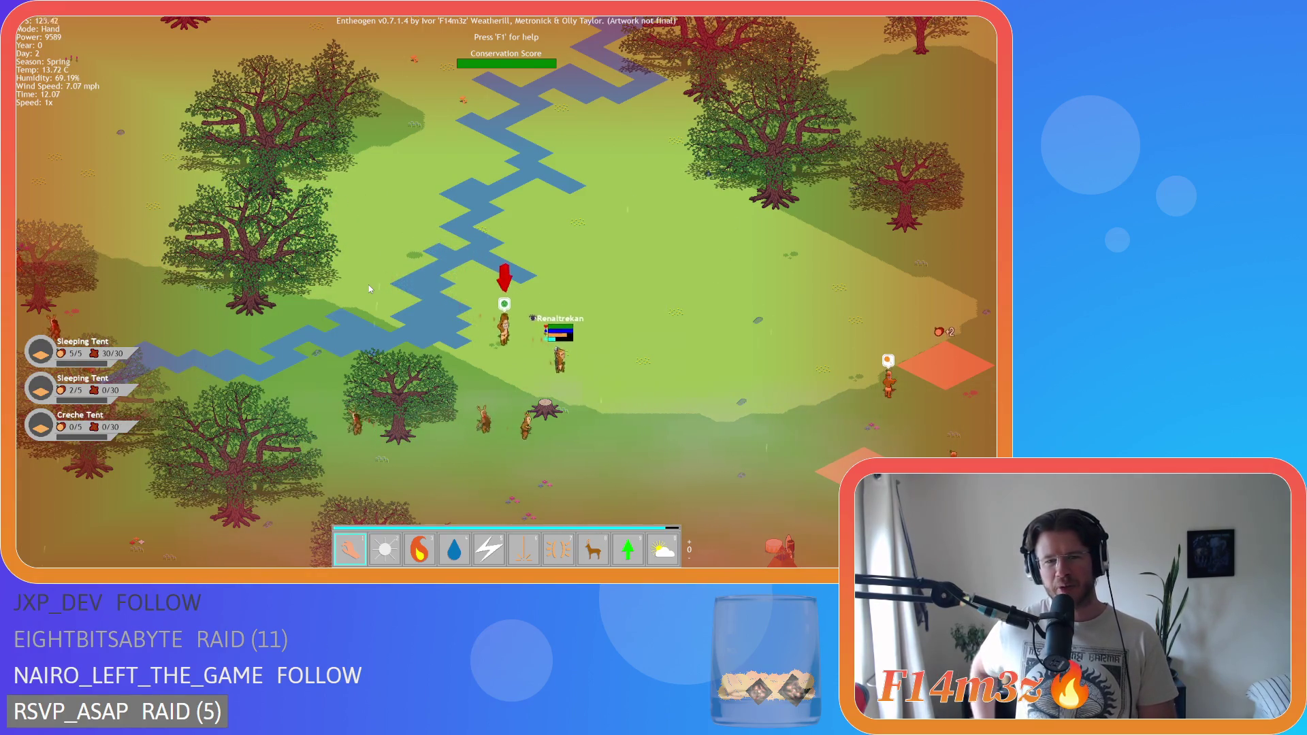
key(d)
key(s)
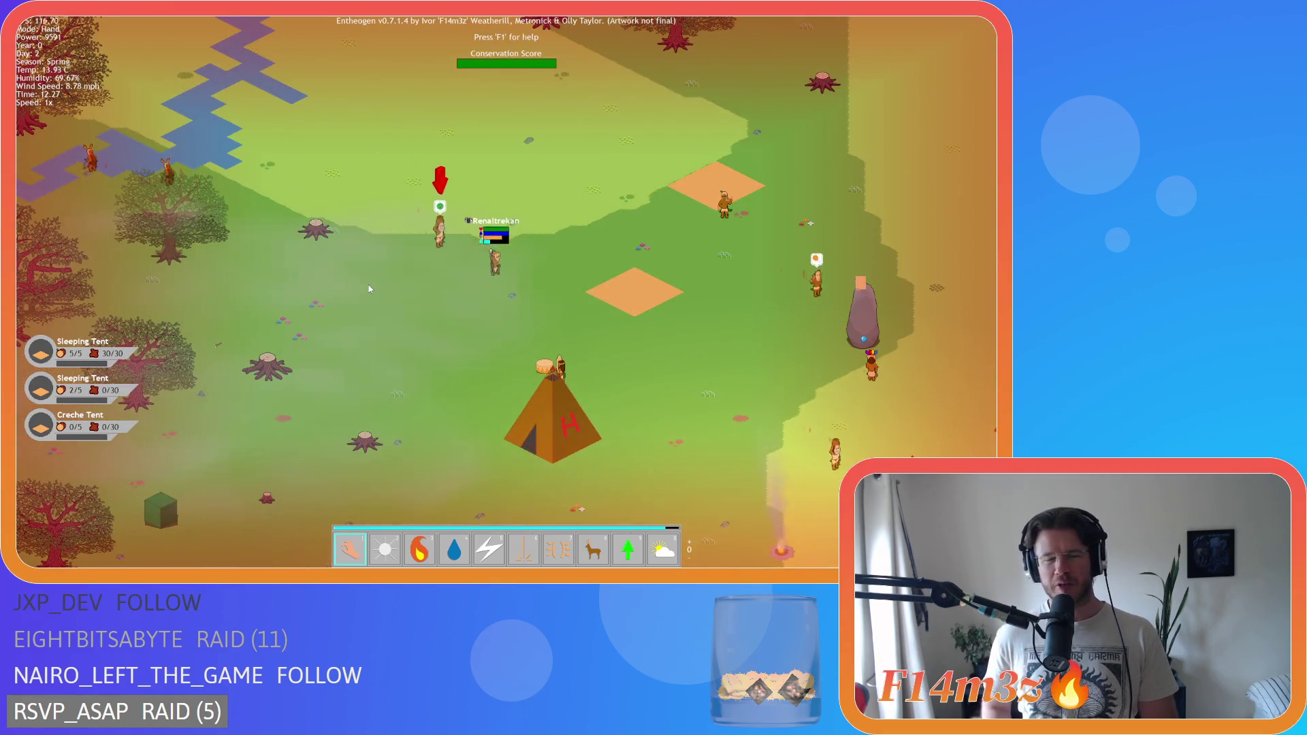
key(s)
key(d)
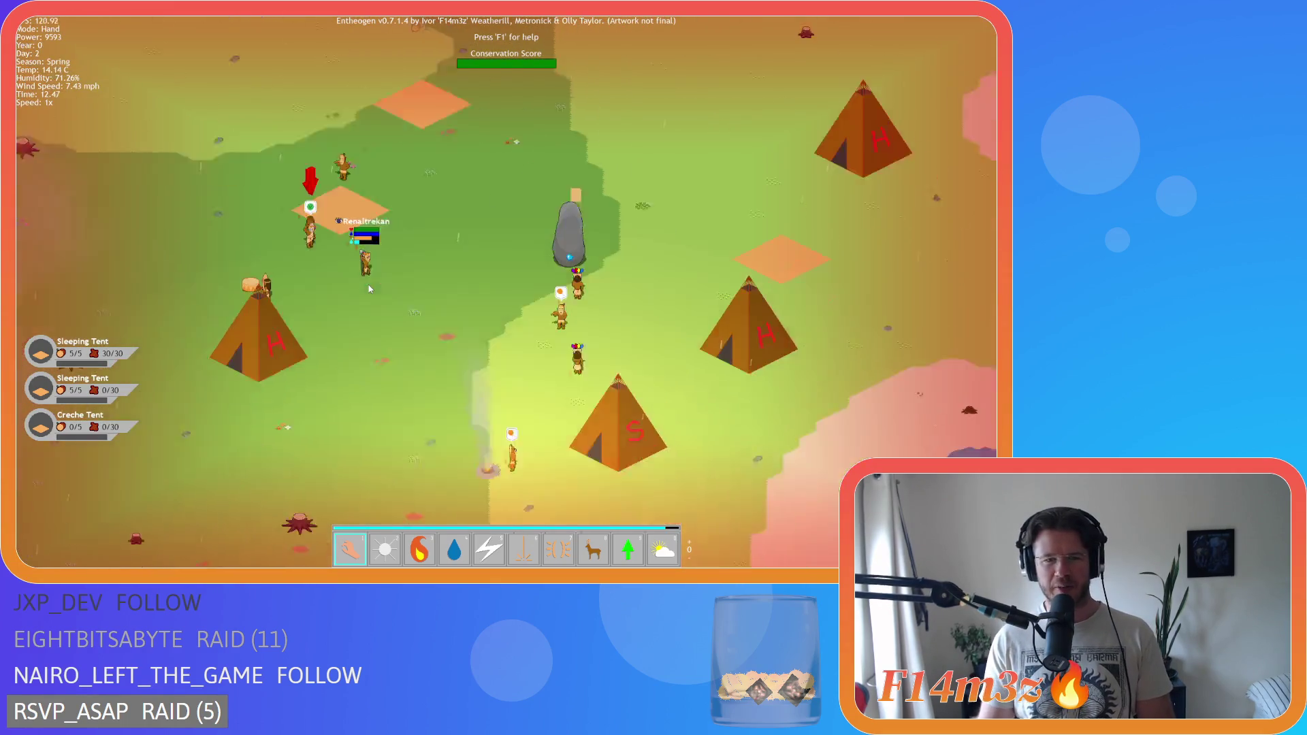
key(w)
key(s)
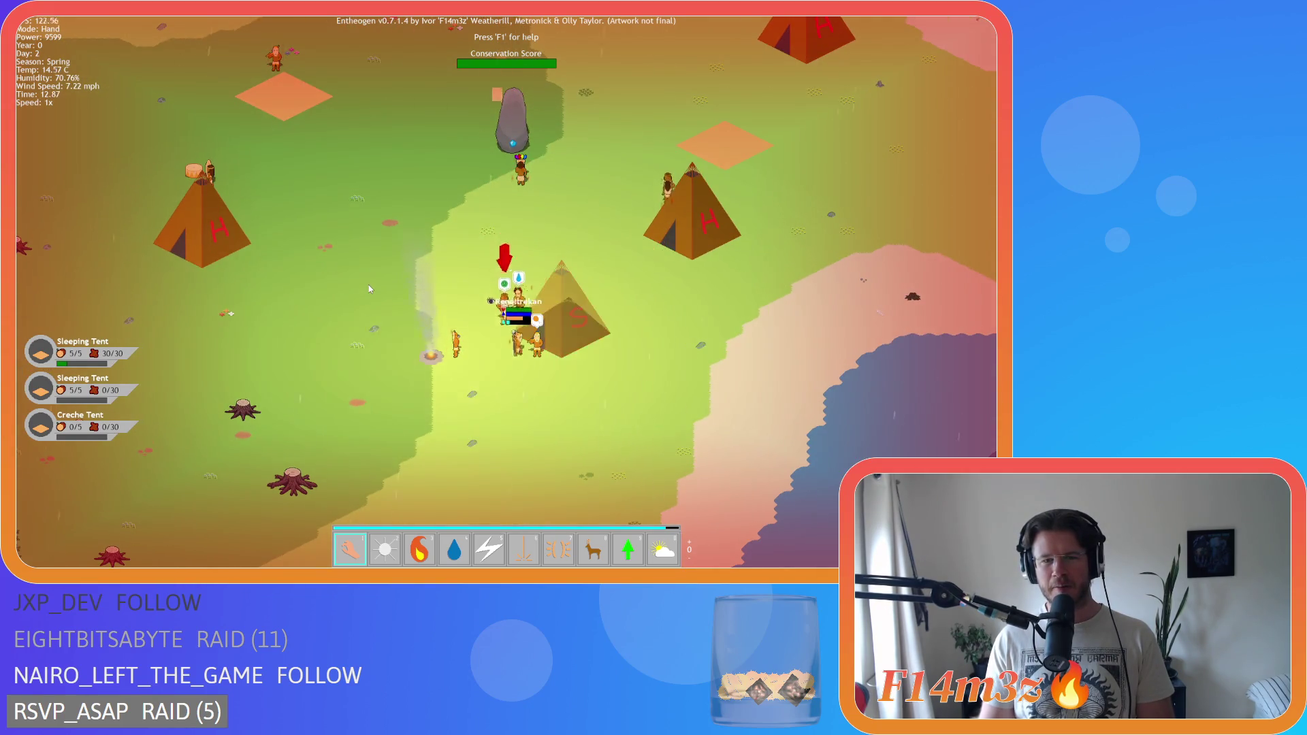
scroll(492, 335, up, 3)
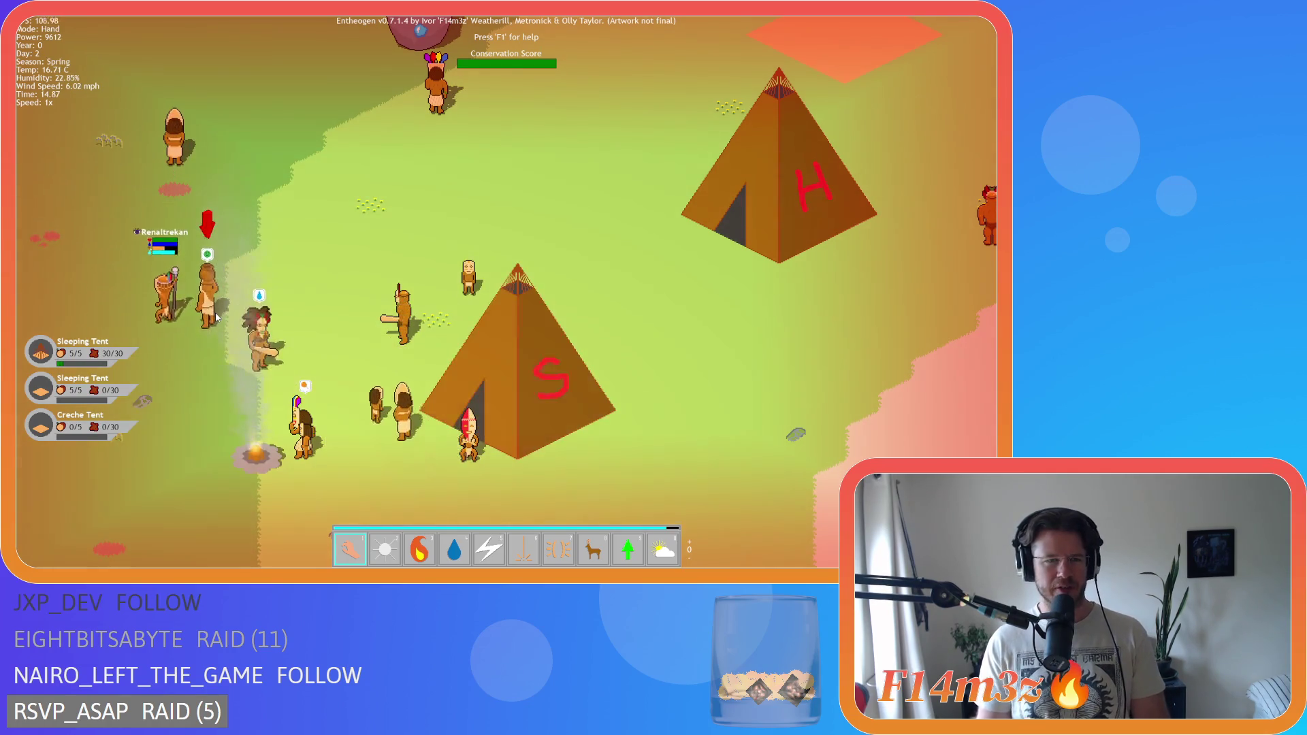
- Pan and zoom around the camp, then quicksave with F5 and quickload with F9
key(a)
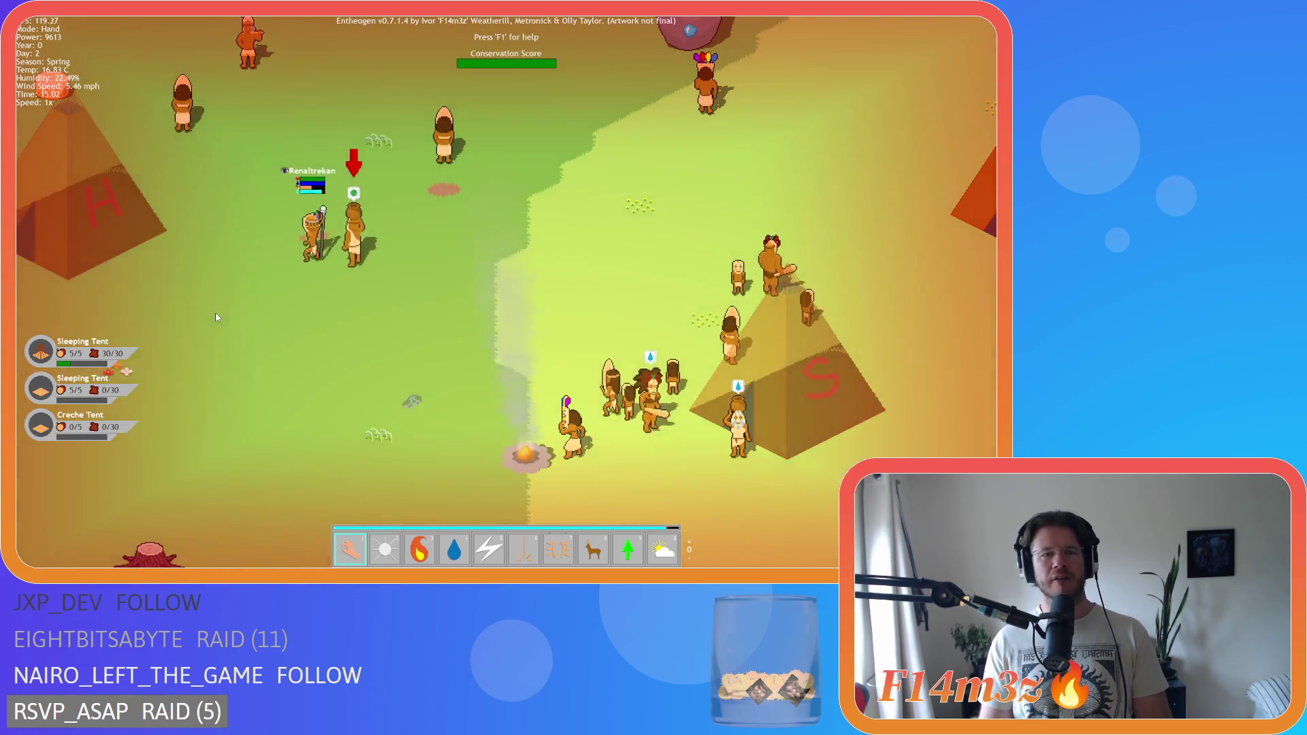
key(w)
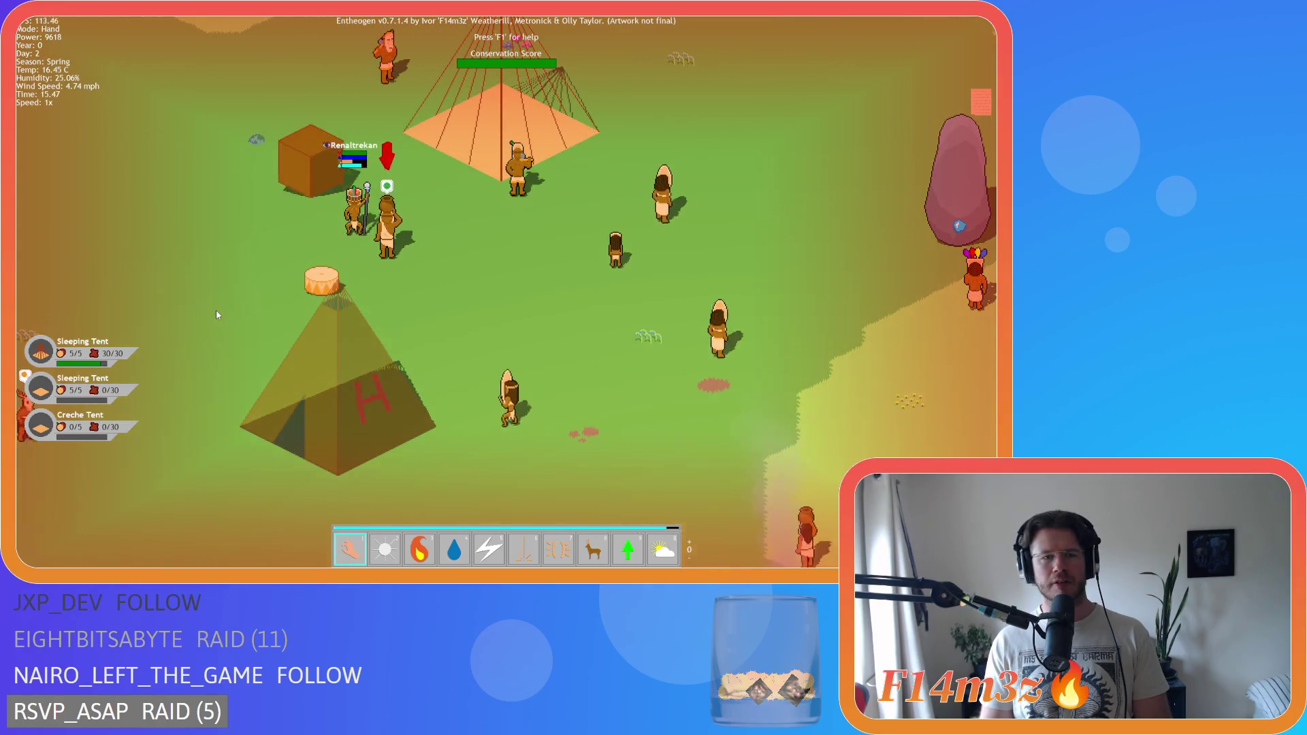
key(d)
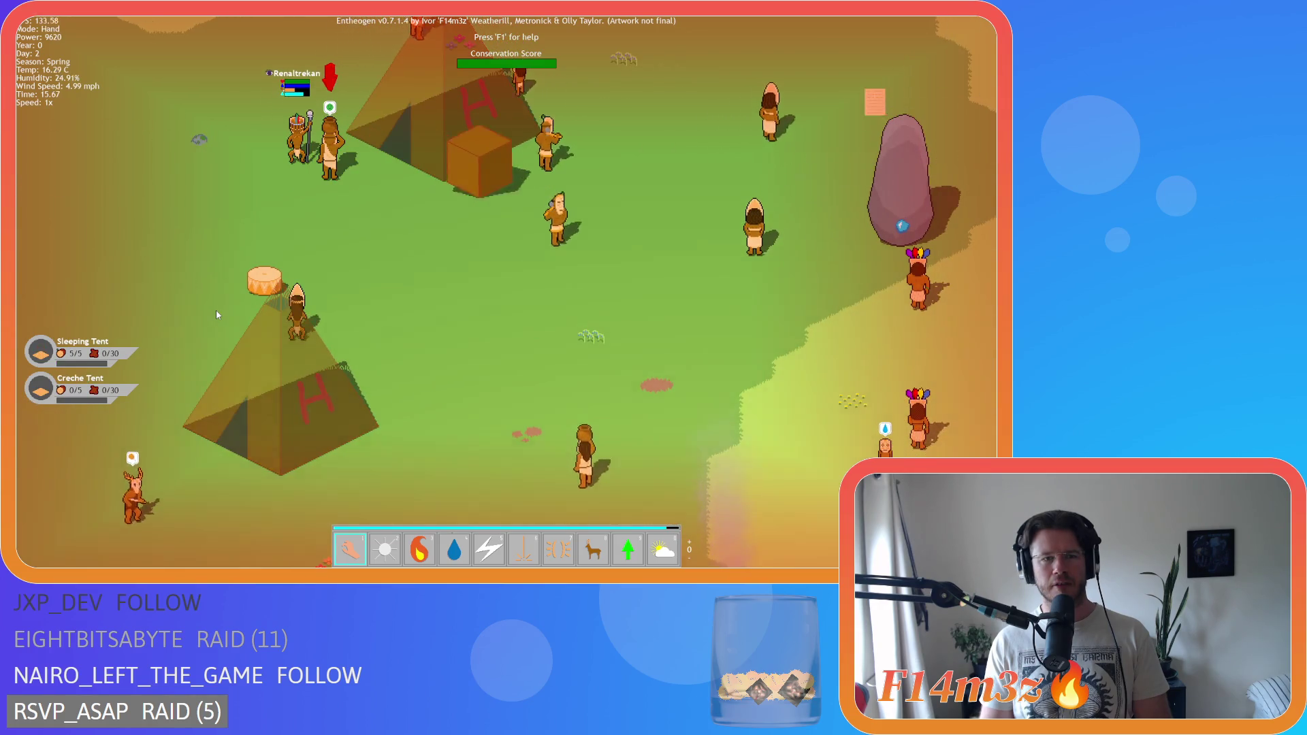
scroll(229, 304, down, 3)
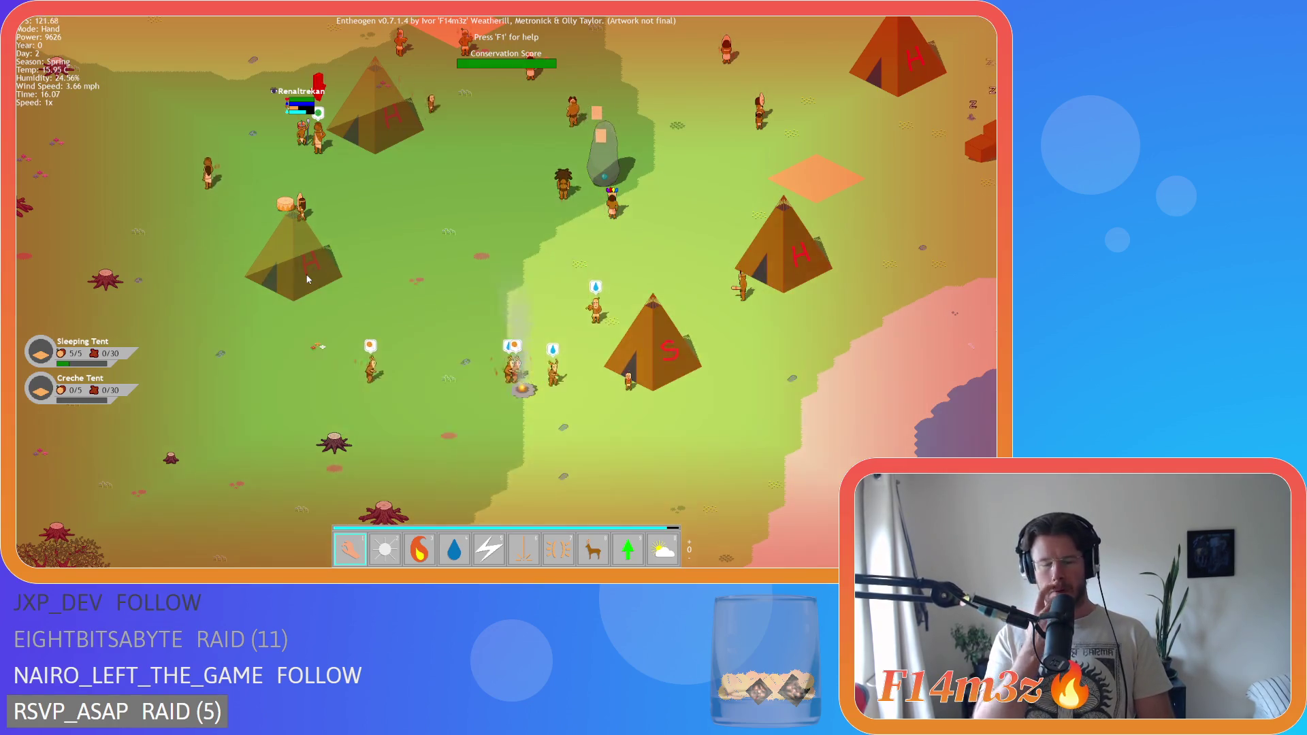
key(w)
key(d)
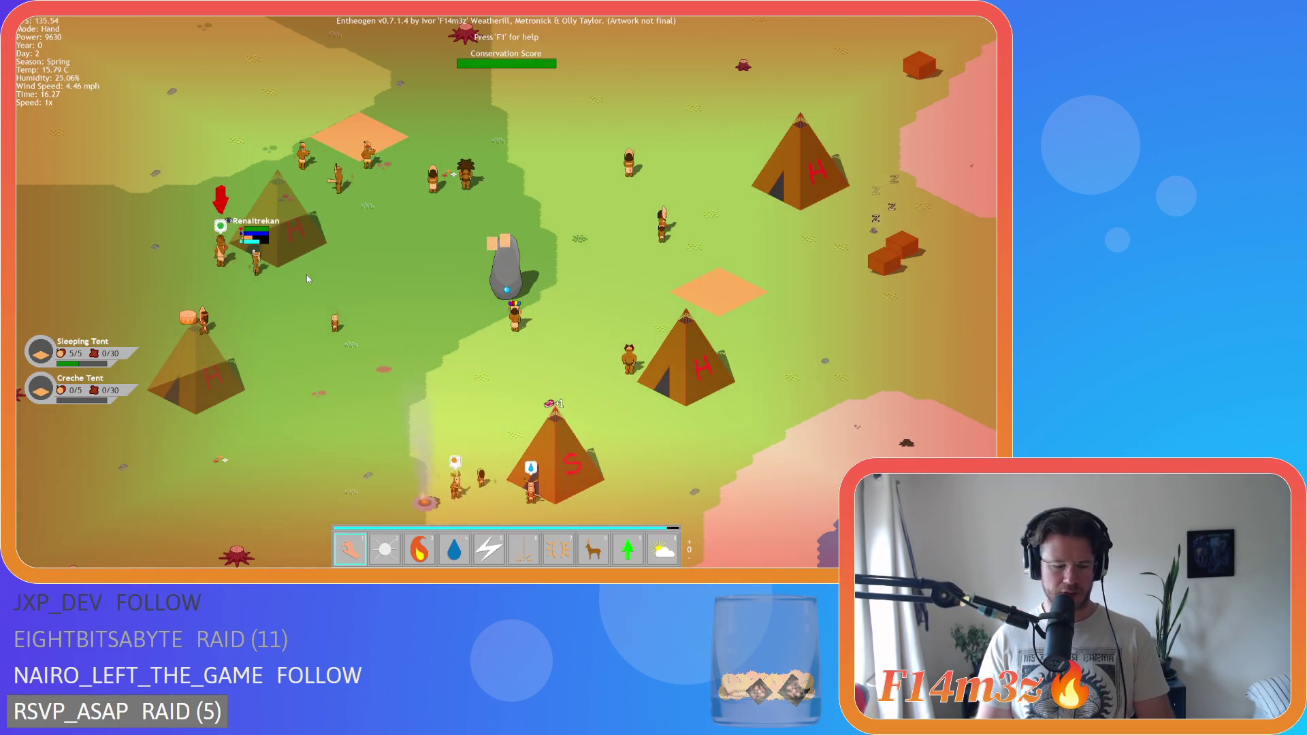
key(F5)
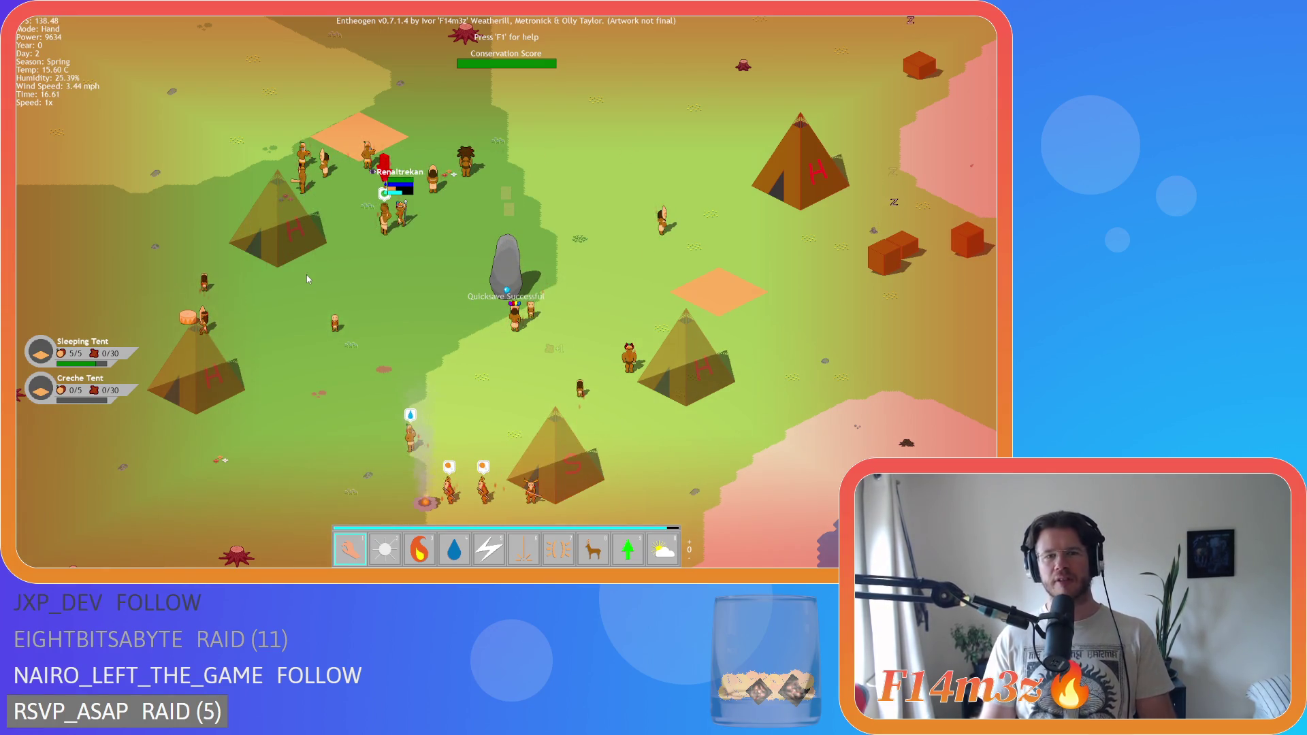
key(F9)
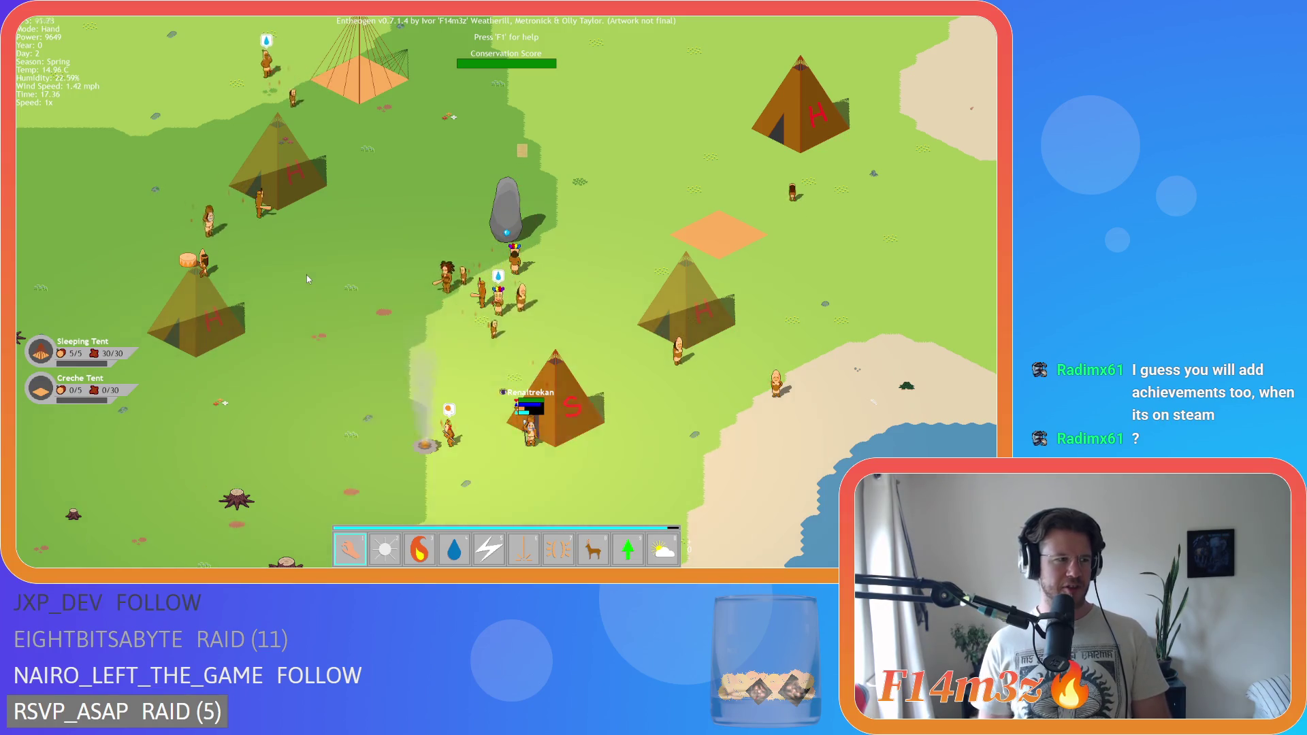
- Pan the map view over the camp and bring up the quit prompt with Escape
key(Down)
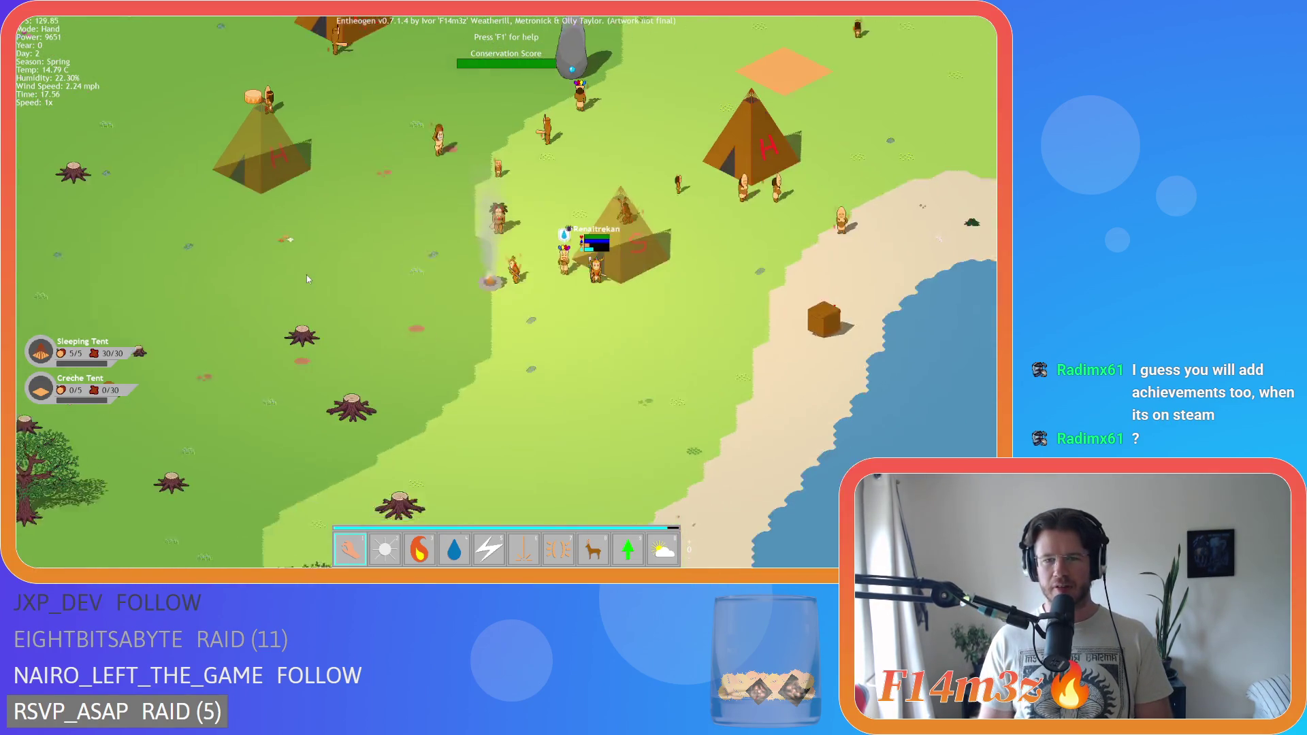
key(Left)
key(Up)
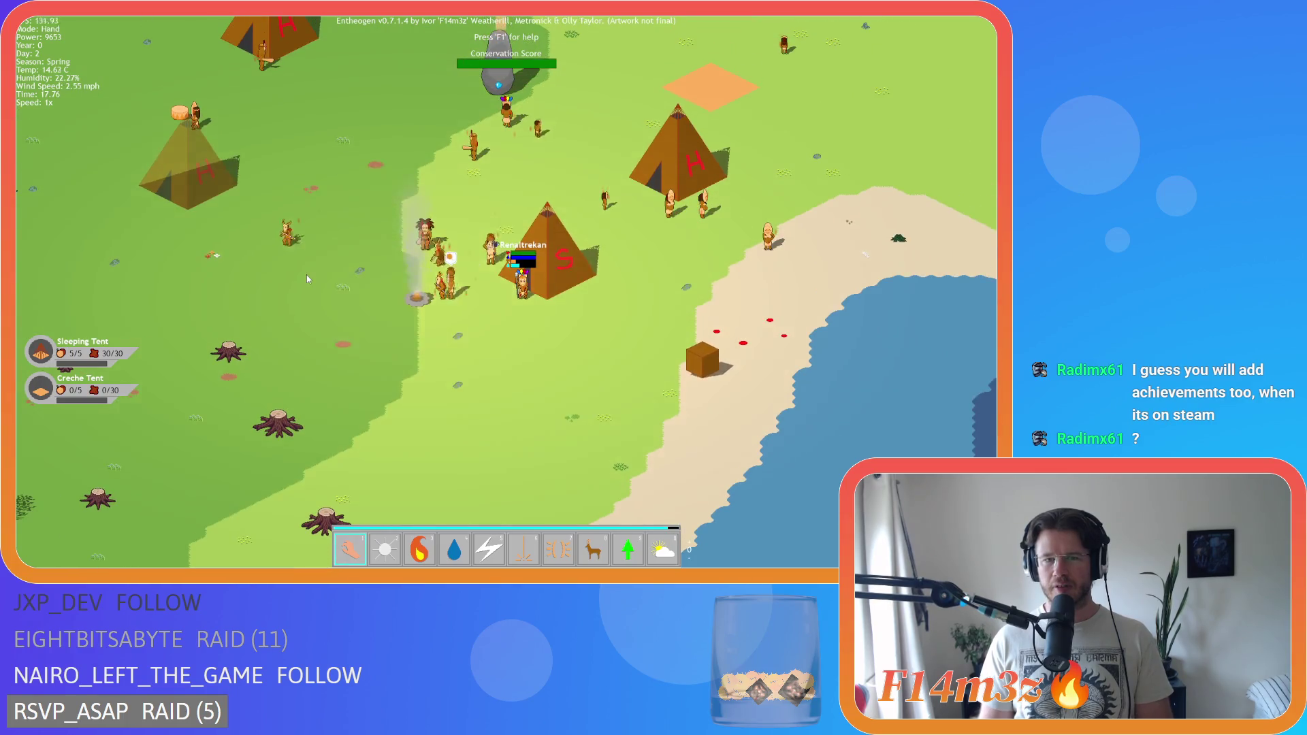
key(Down)
key(Up)
key(Left)
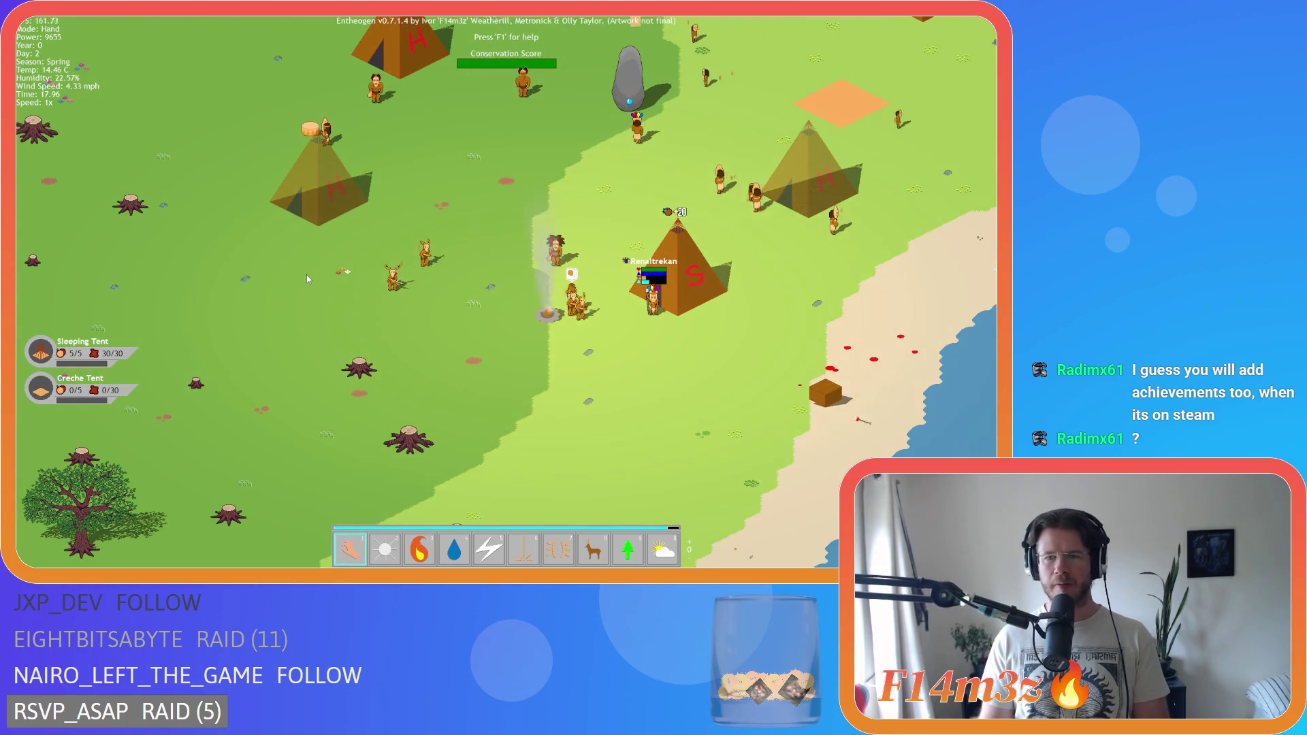
key(Escape)
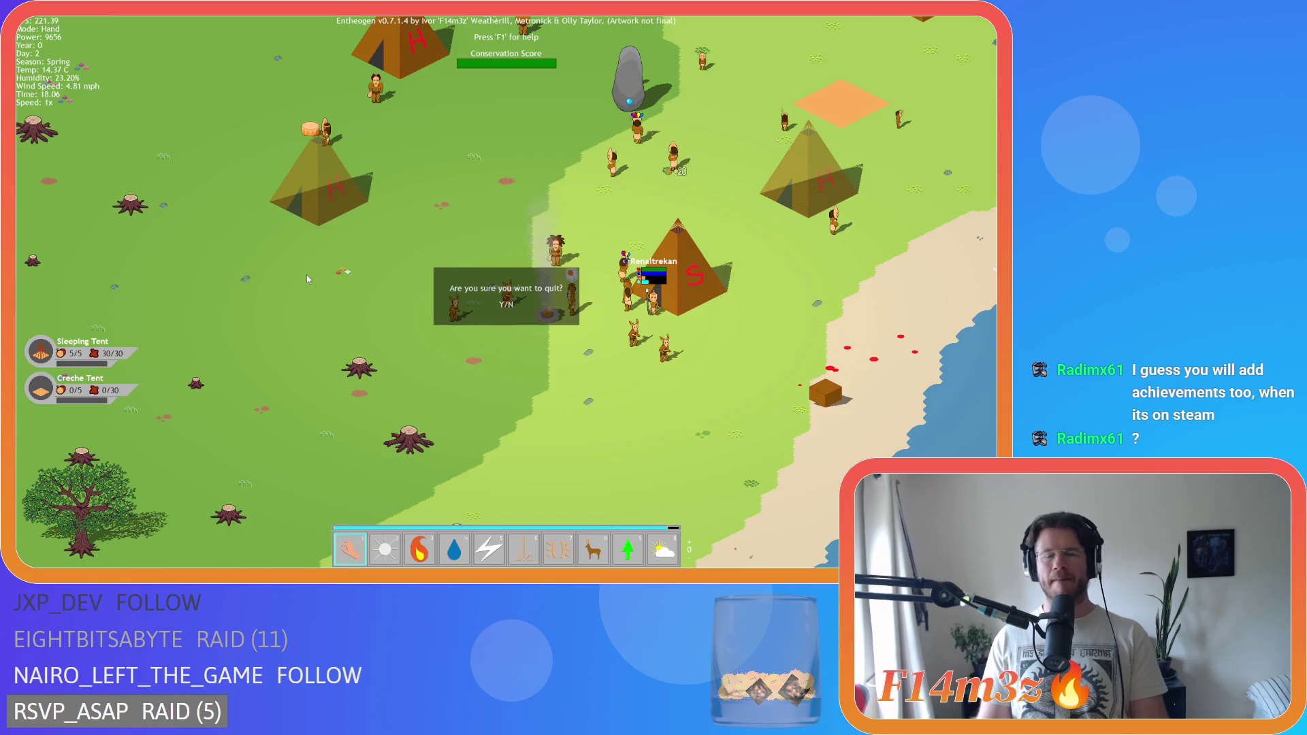
- Confirm quitting the game, returning to GameMaker's Asset Browser
key(Return)
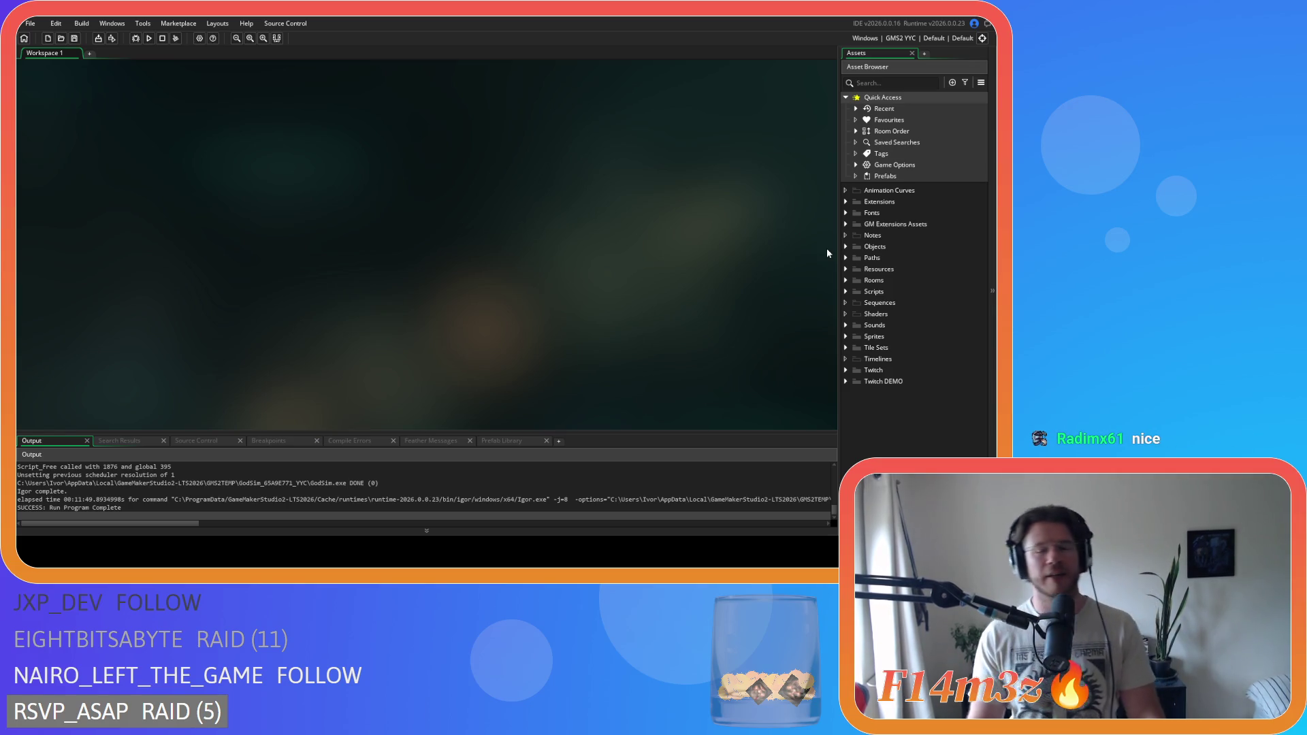
click(846, 291)
click(847, 292)
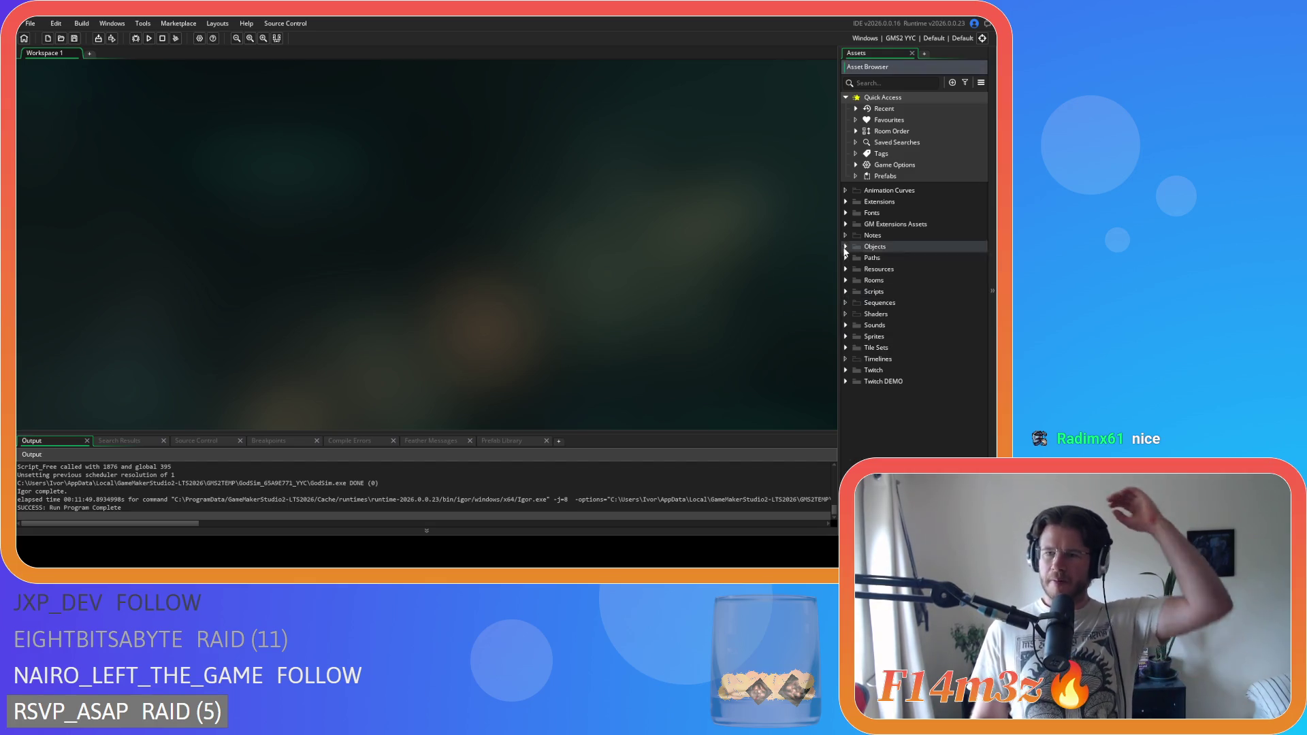
- Open ob_human from Objects > Animal > Human in the Asset Browser
click(846, 247)
click(855, 258)
click(867, 270)
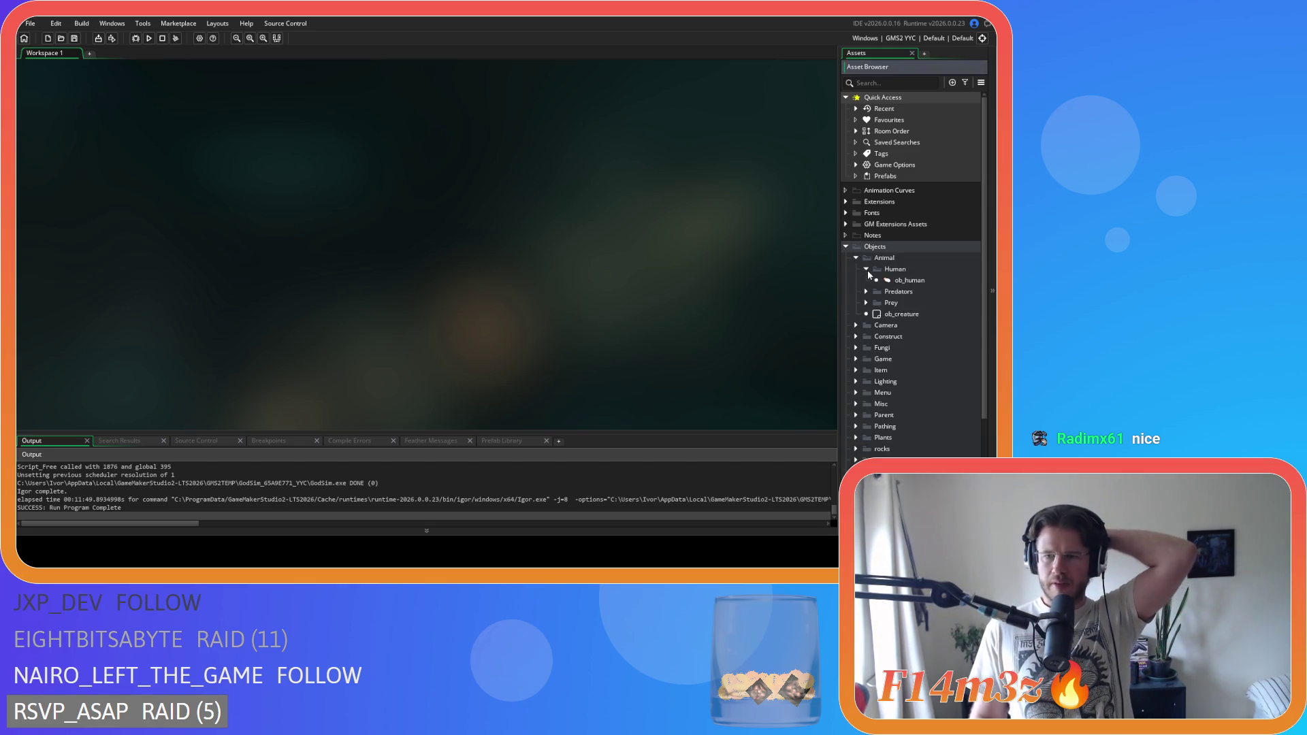
click(892, 281)
double_click(887, 284)
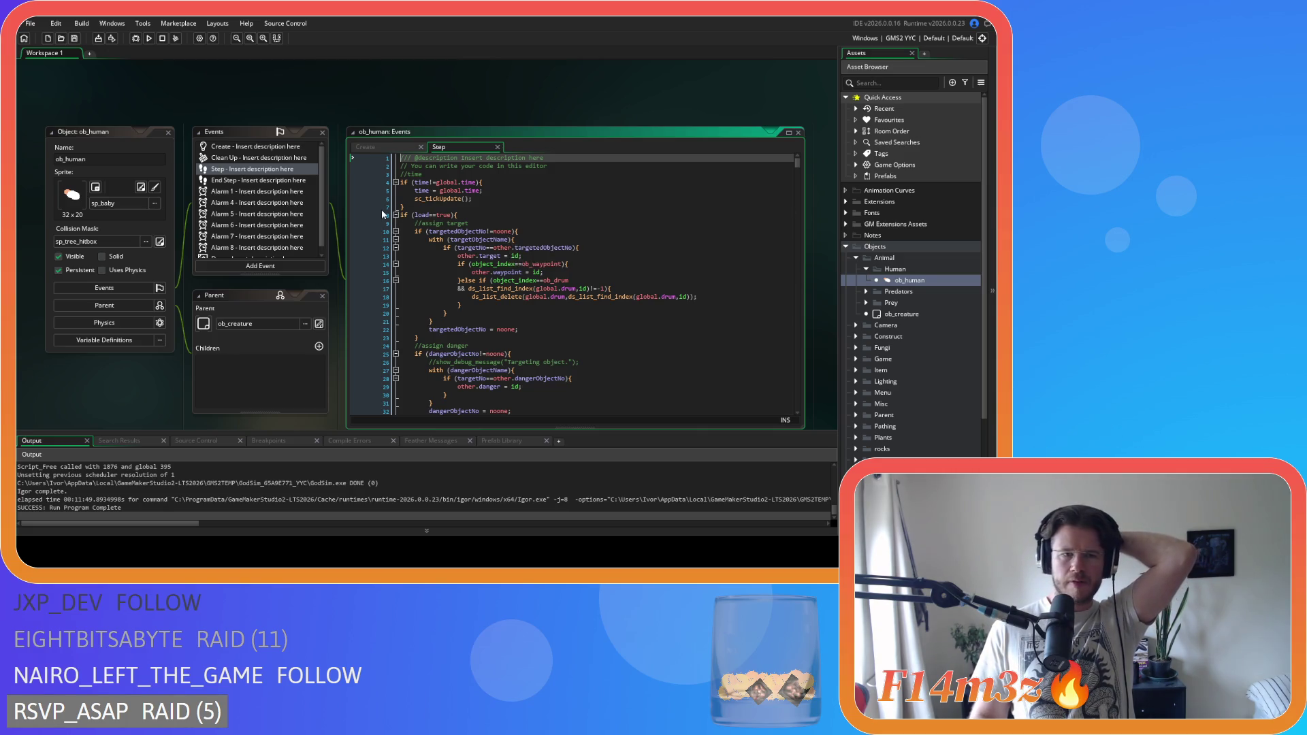
- Search the Step code for 'lowest' and review the injured-human health check around lines 743–760
click(540, 216)
key(ctrl+f)
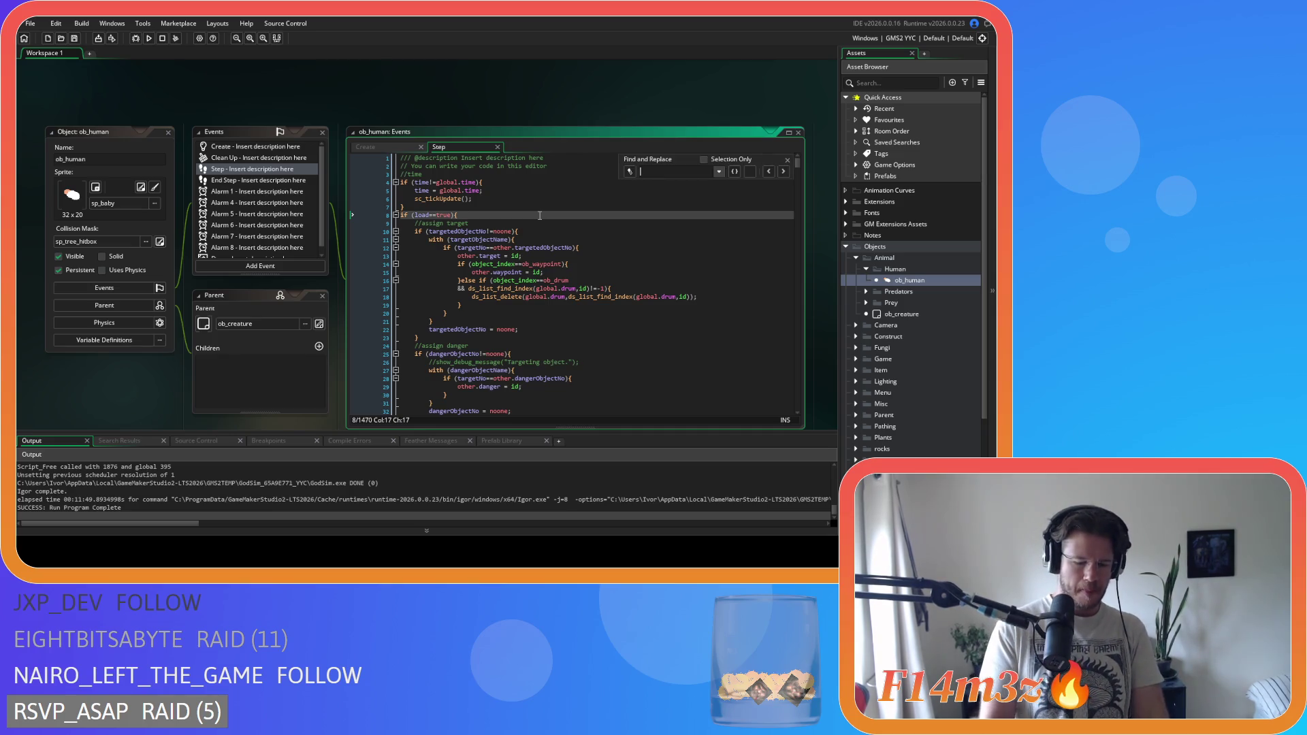
key(Return)
scroll(539, 217, down, 3)
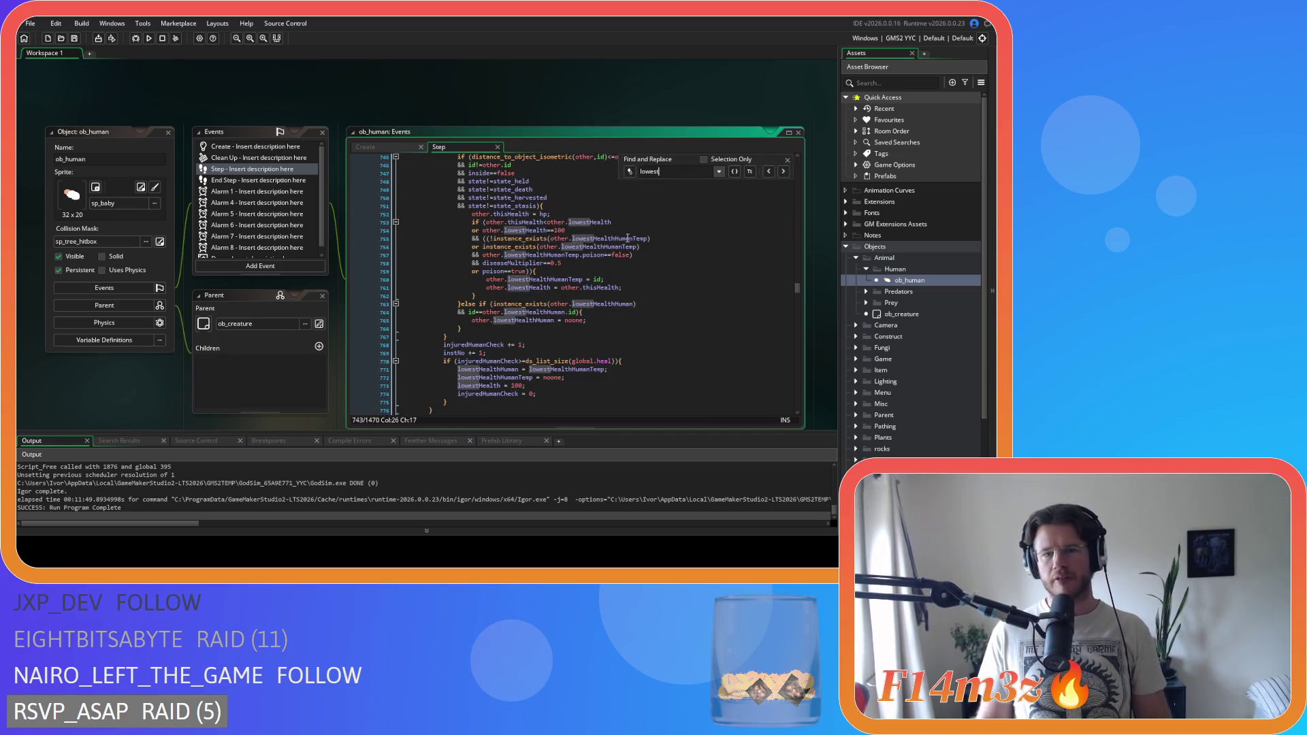
drag(501, 222, 510, 252)
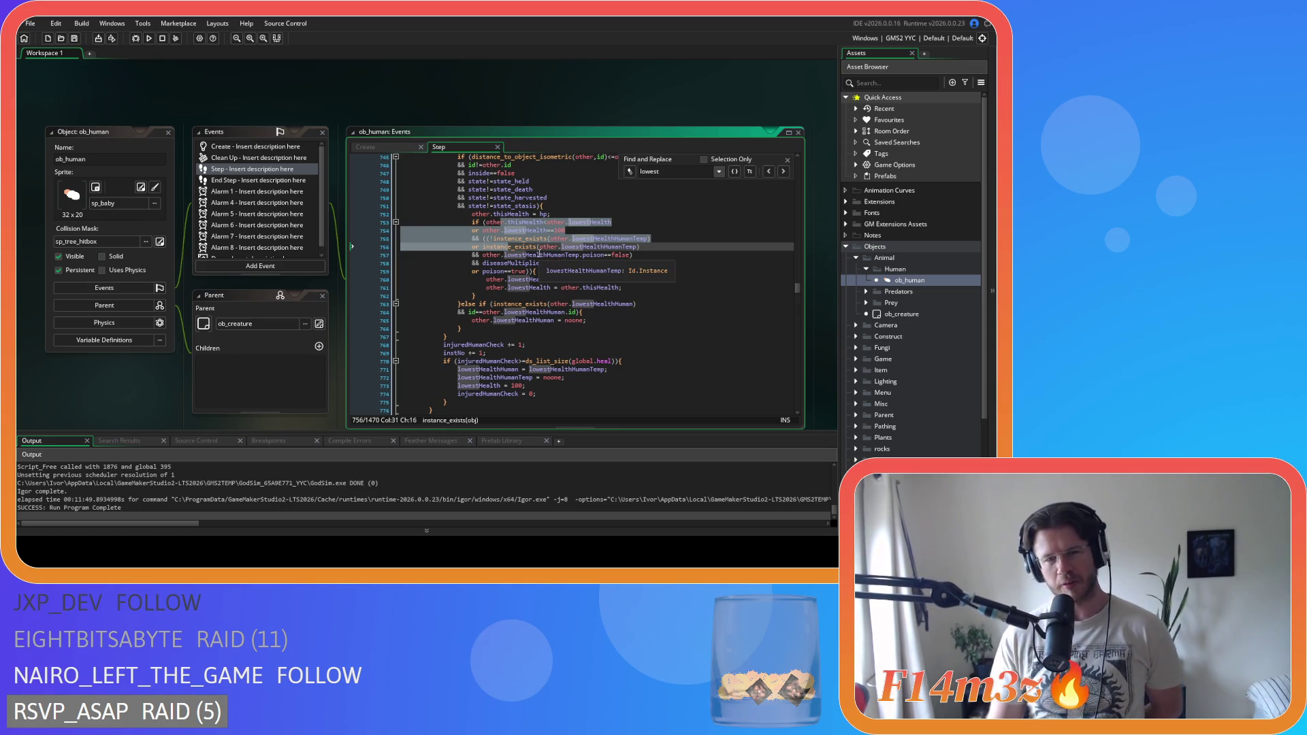
click(681, 275)
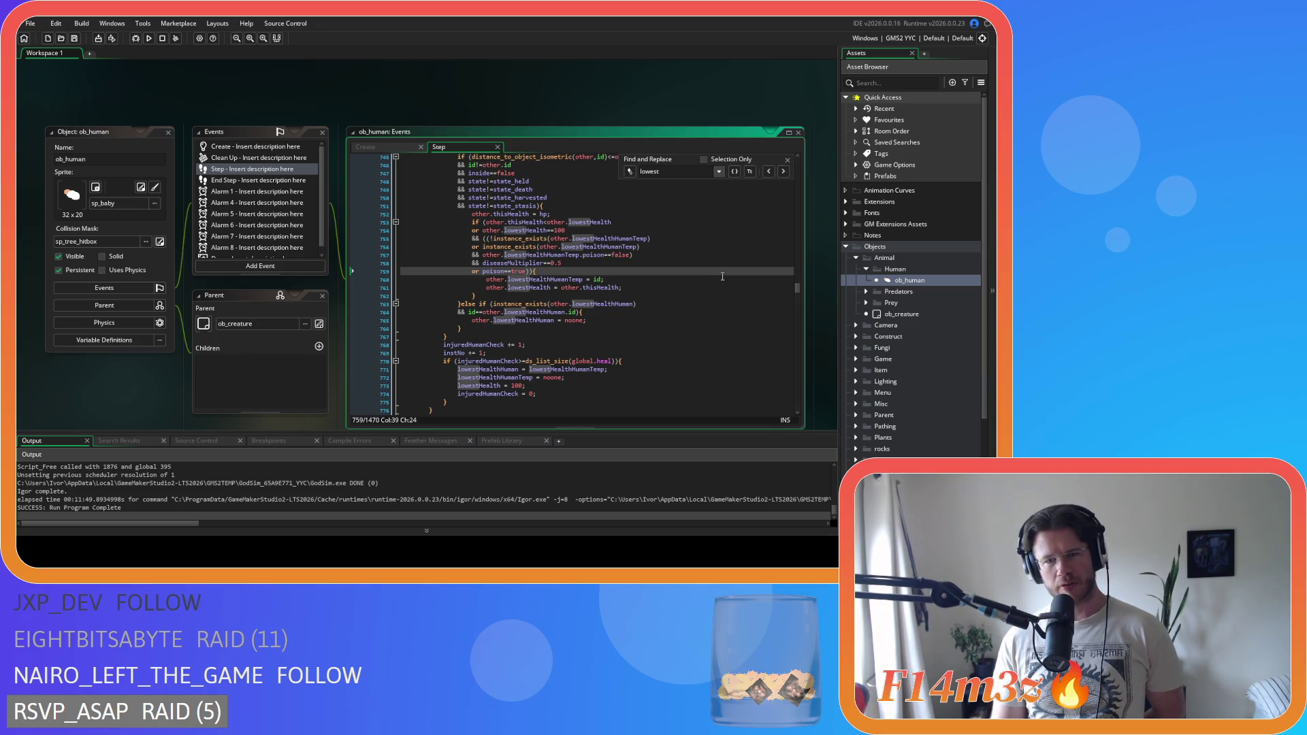
click(788, 159)
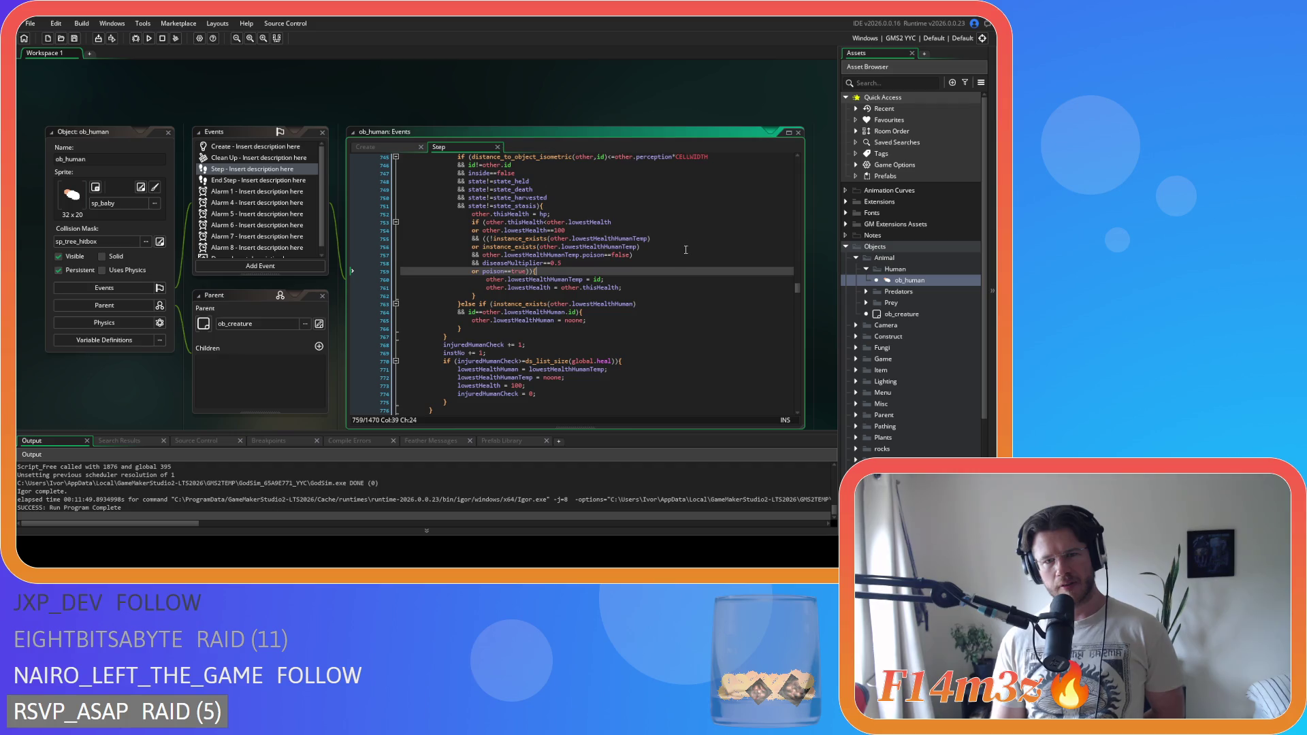
click(685, 249)
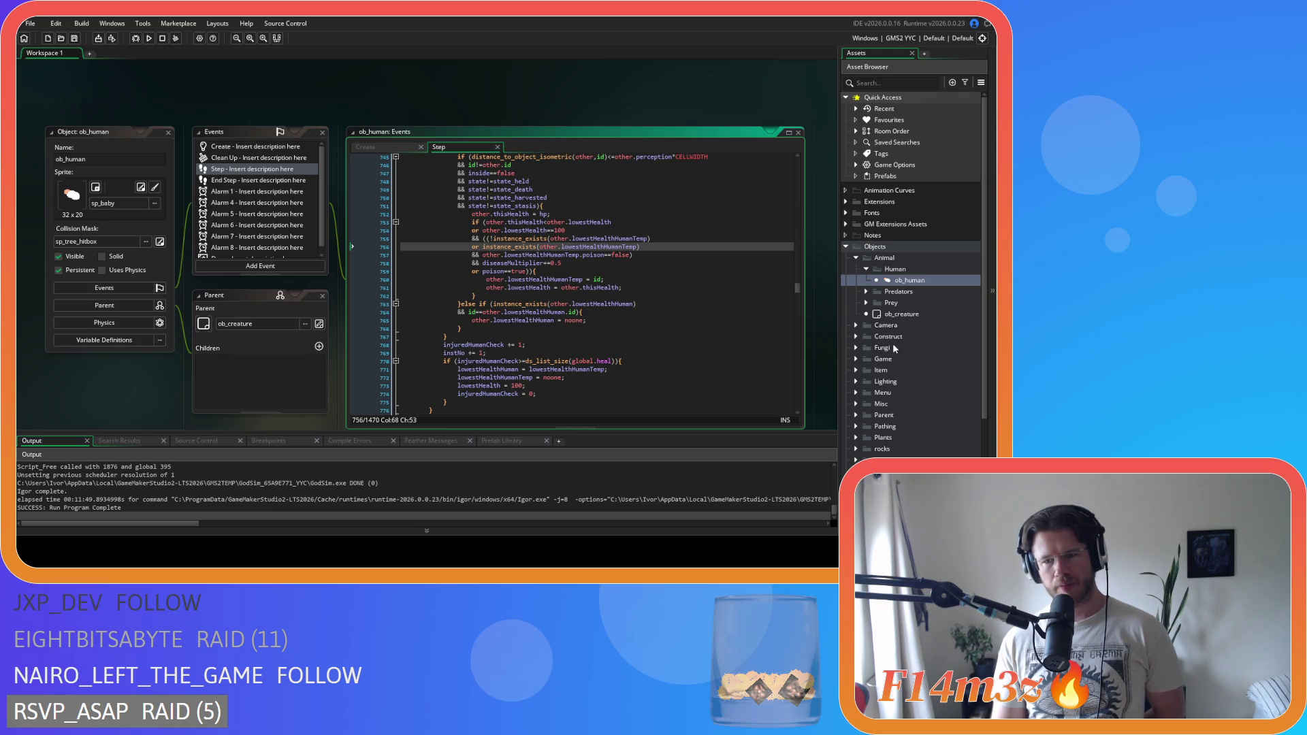
- Expand the Scripts folder from Build to Twitch, then scroll the code up to the shaman healing loop
scroll(893, 348, down, 4)
click(847, 418)
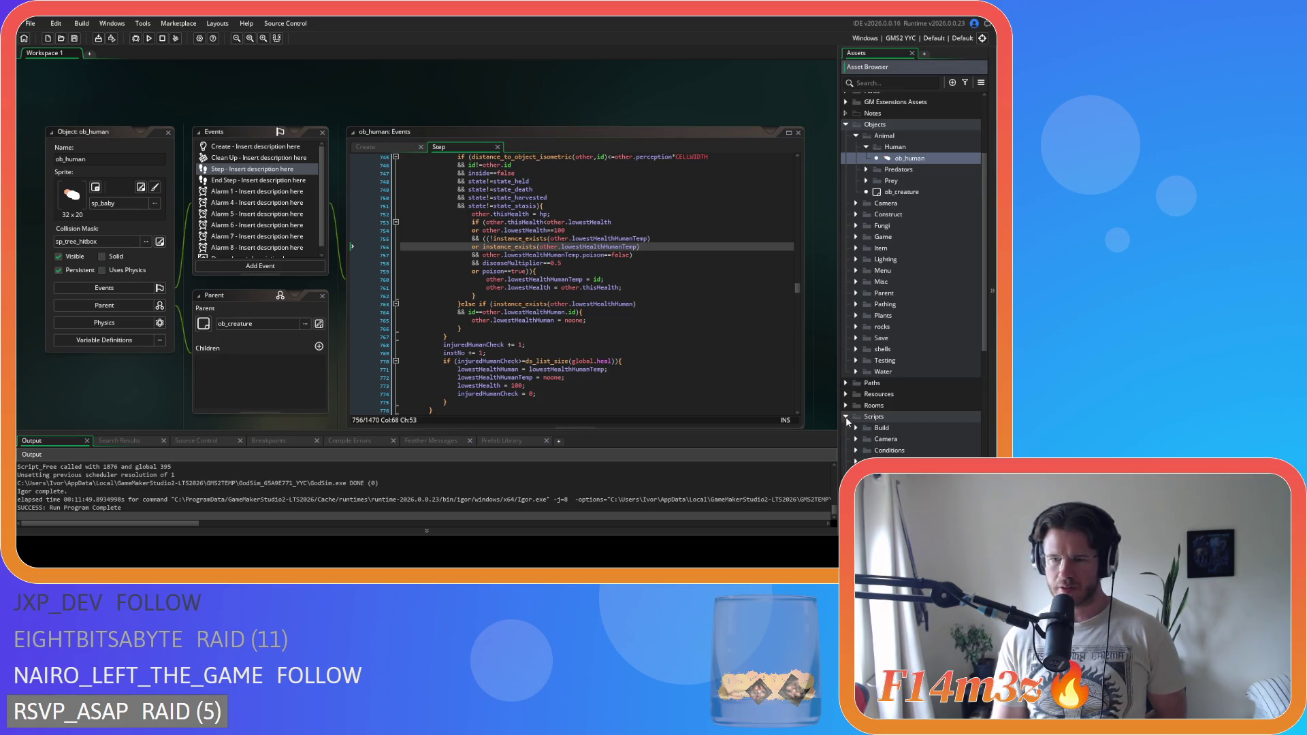
scroll(851, 422, down, 8)
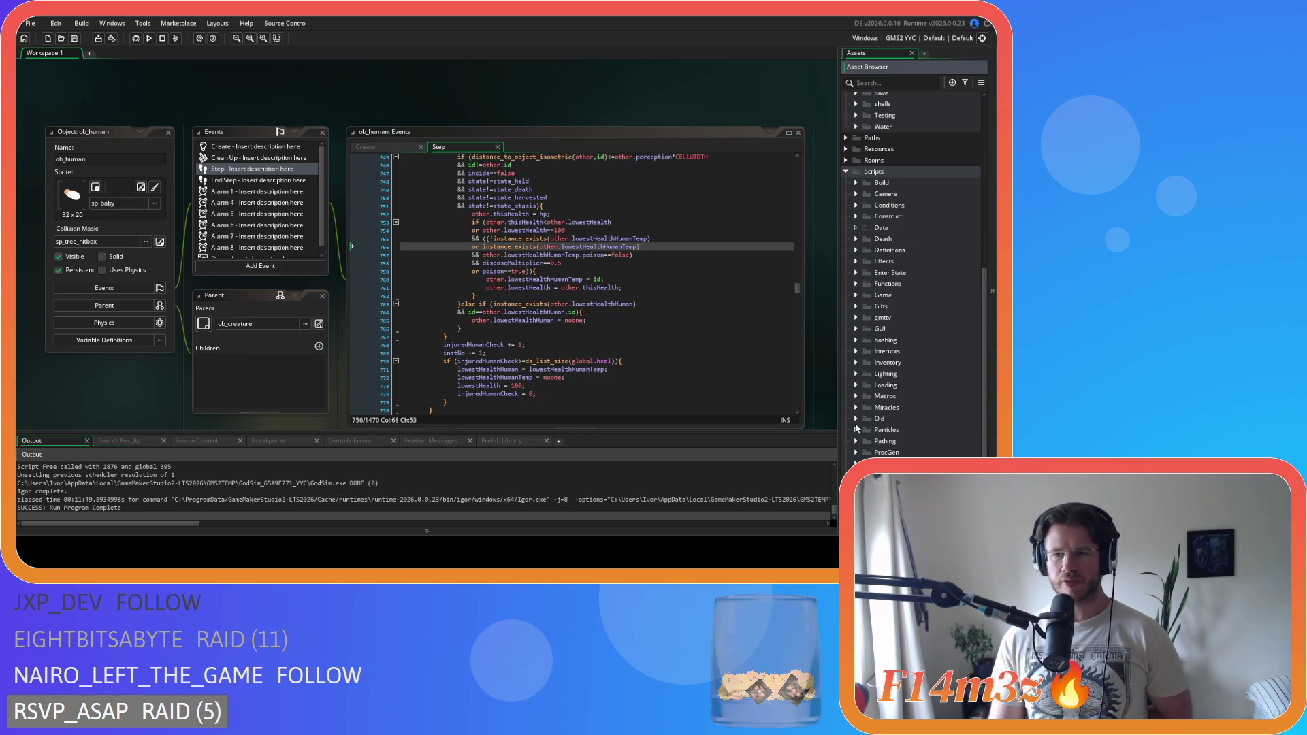
scroll(885, 371, down, 3)
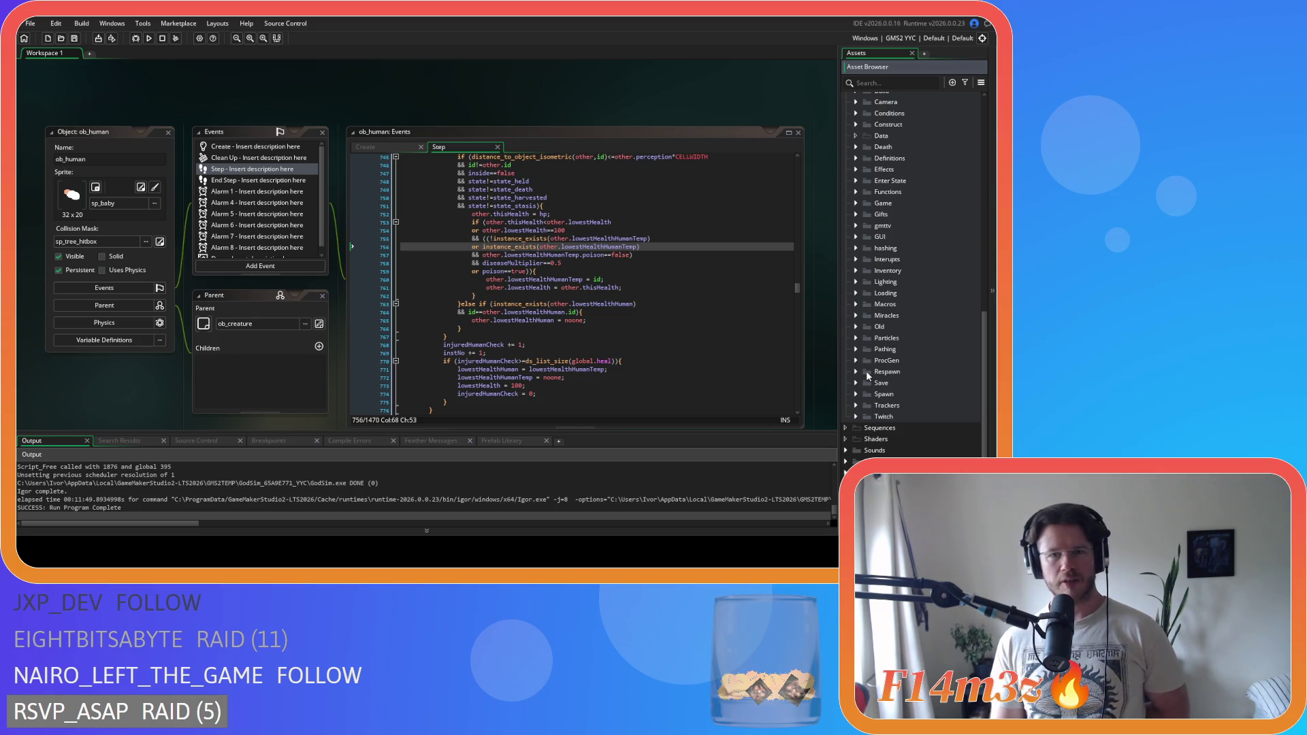
scroll(521, 267, up, 3)
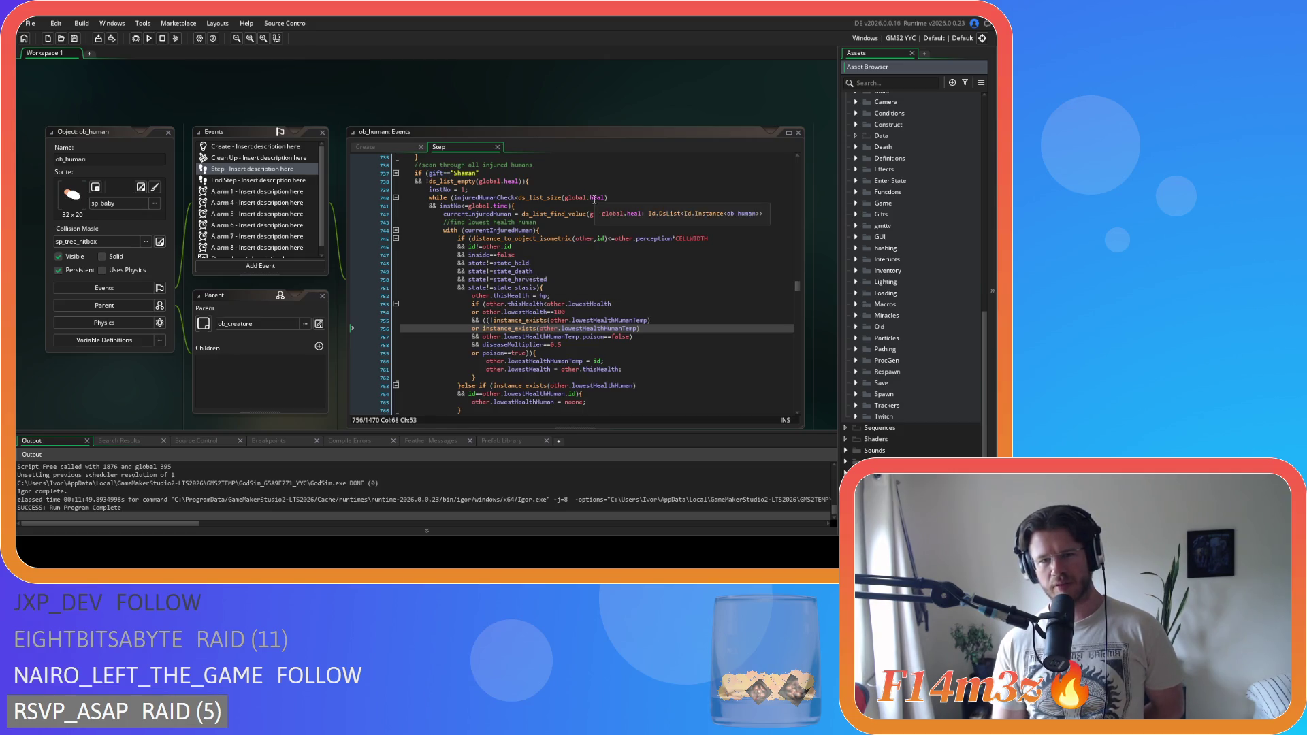
drag(559, 197, 608, 198)
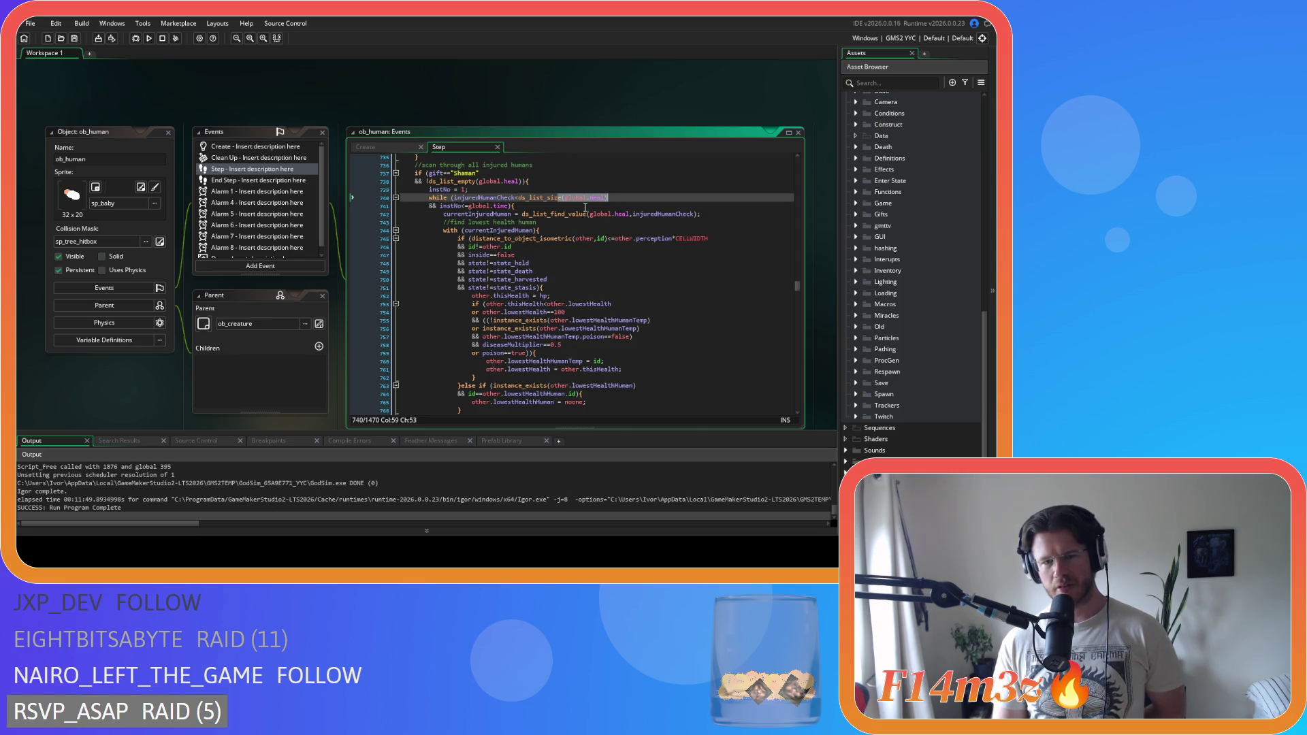
scroll(585, 207, down, 4)
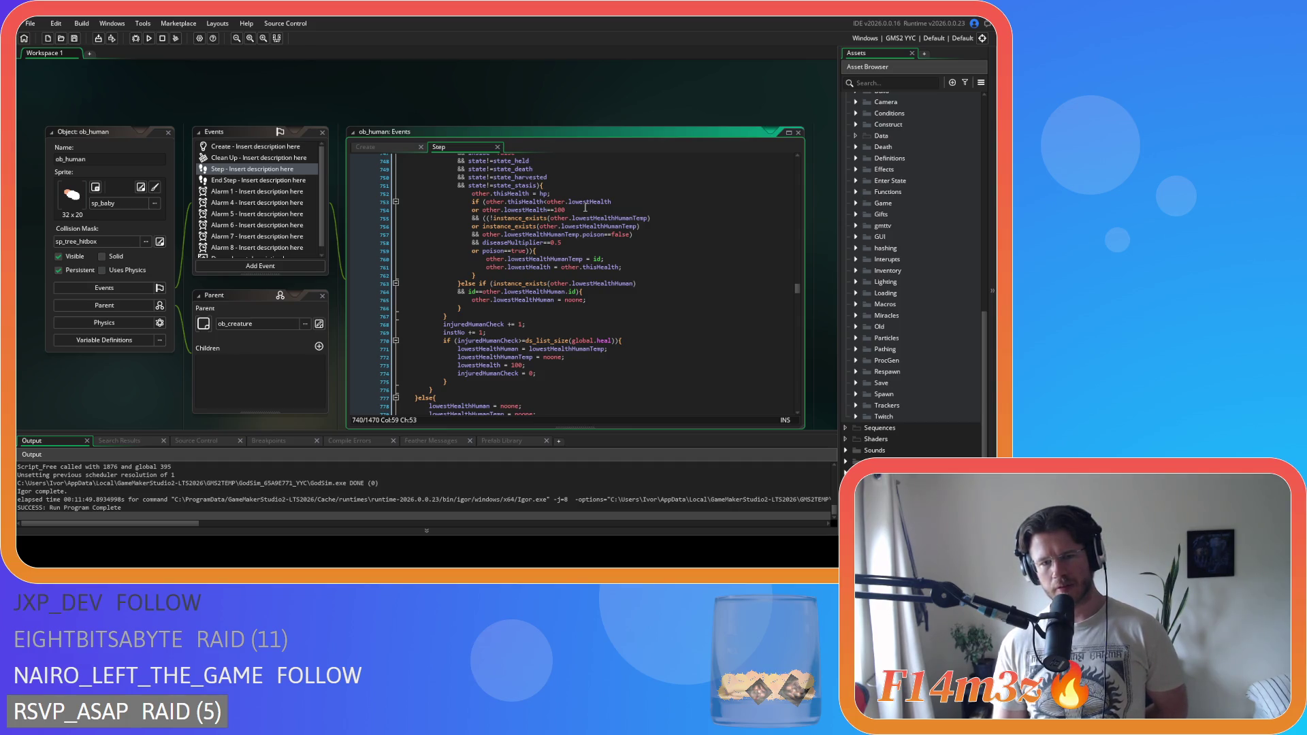
scroll(585, 207, up, 3)
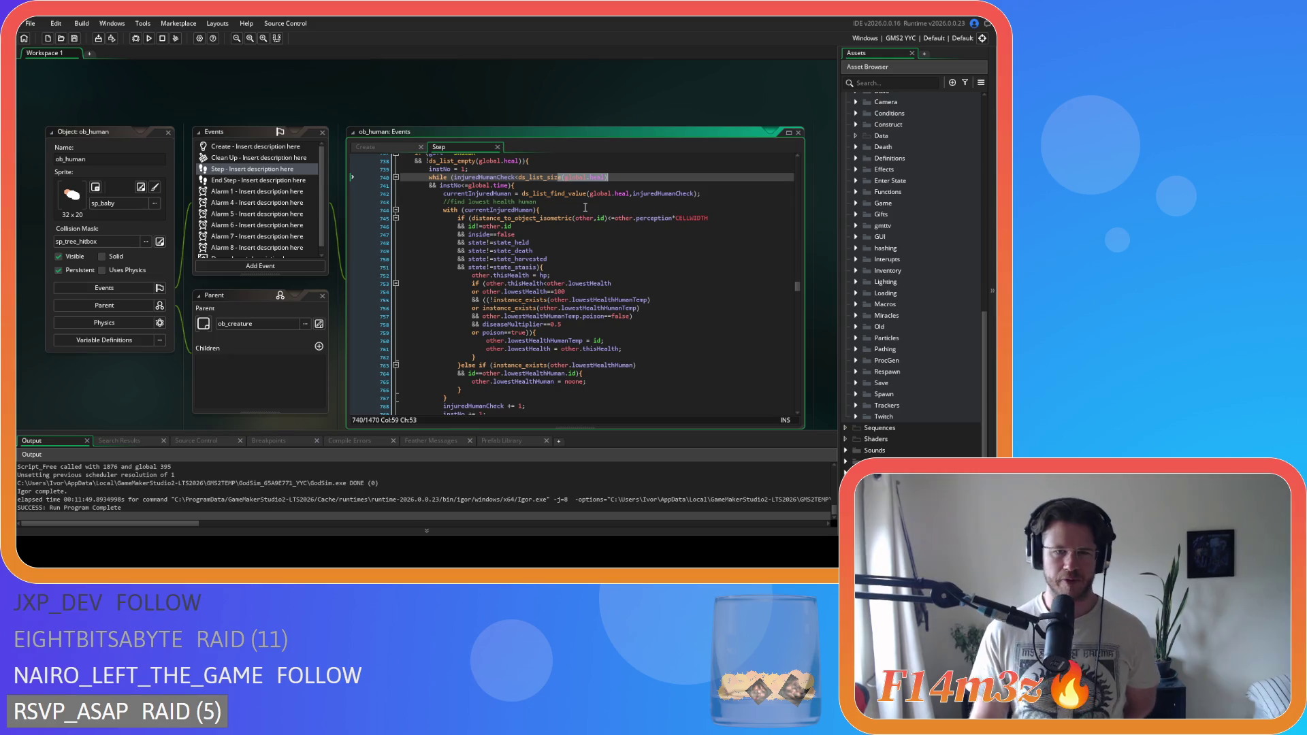
click(610, 177)
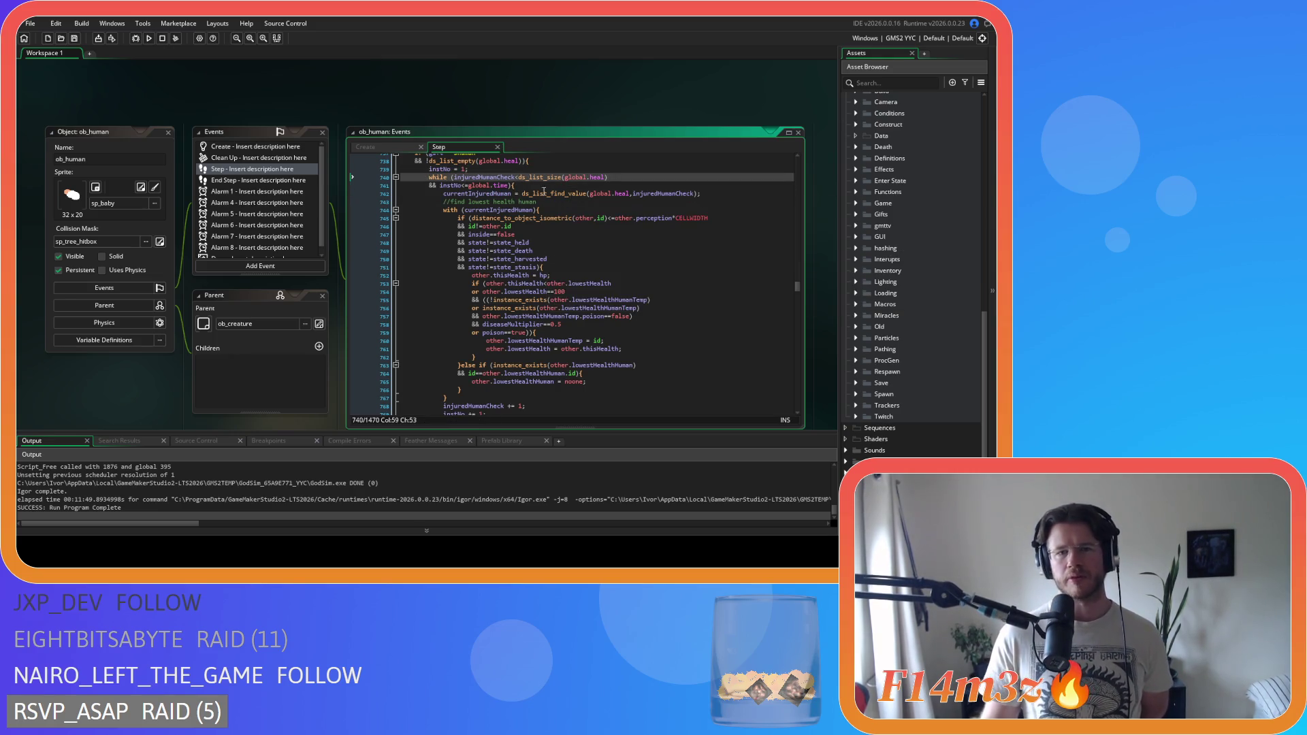
click(515, 185)
drag(515, 185, 426, 181)
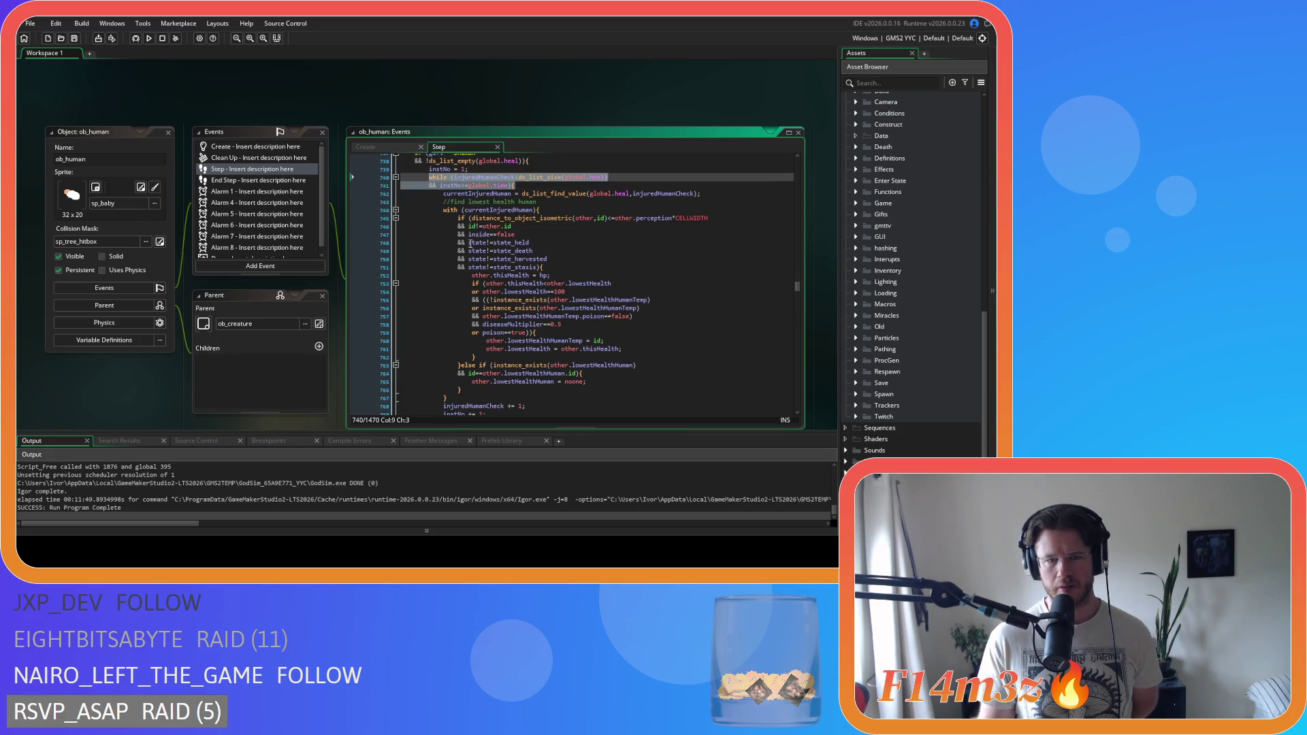
click(528, 185)
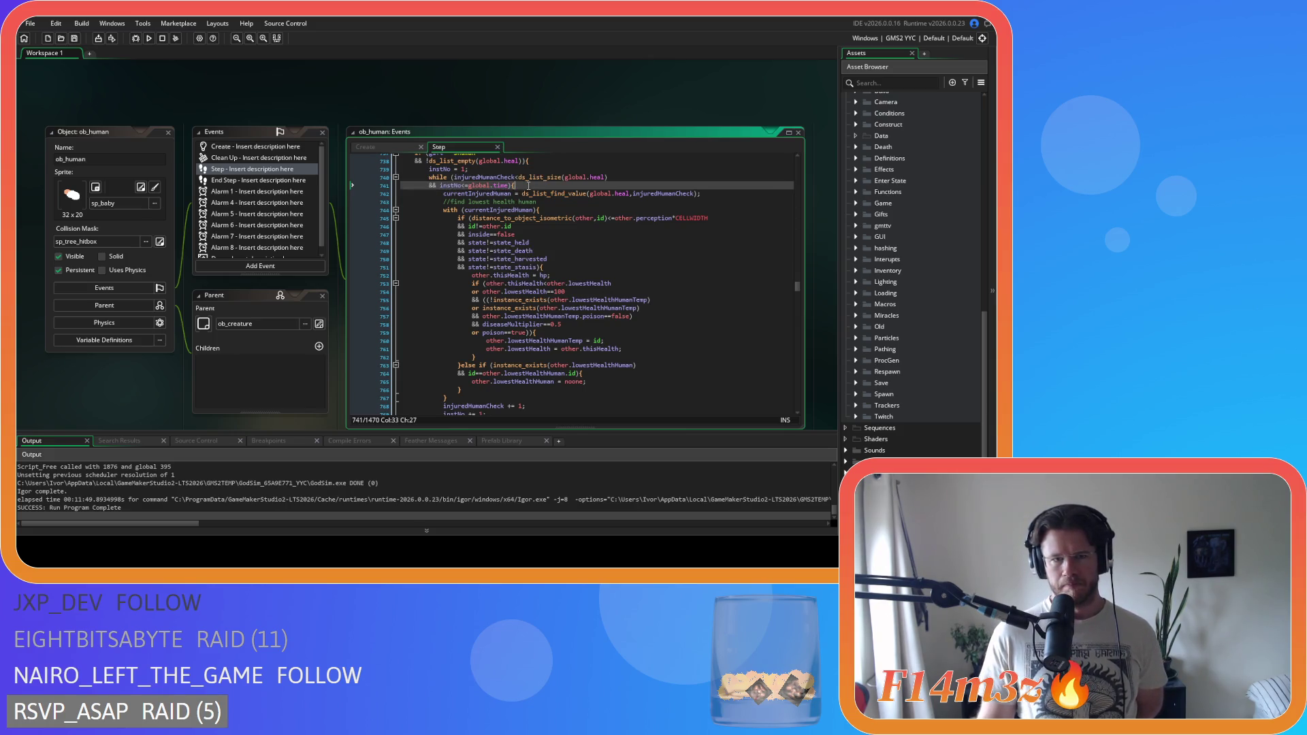
scroll(529, 191, down, 2)
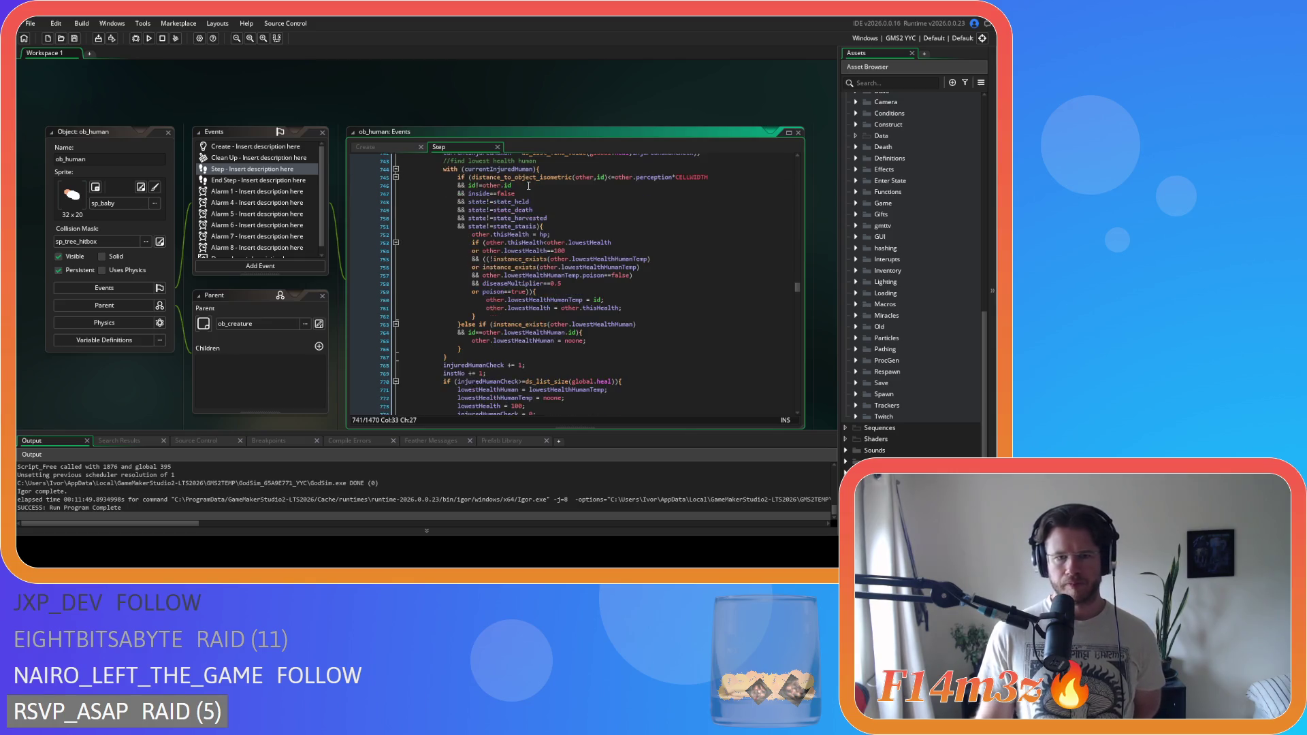
scroll(531, 204, down, 2)
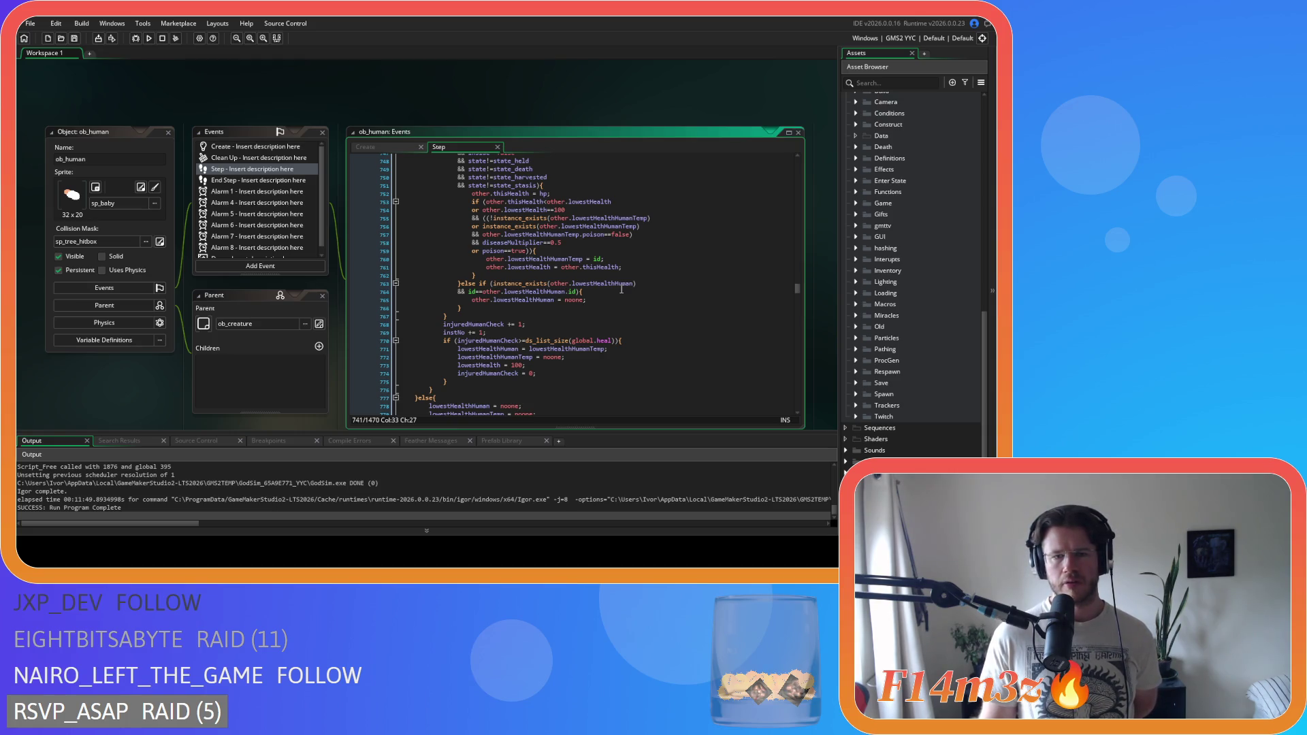
scroll(621, 289, down, 1)
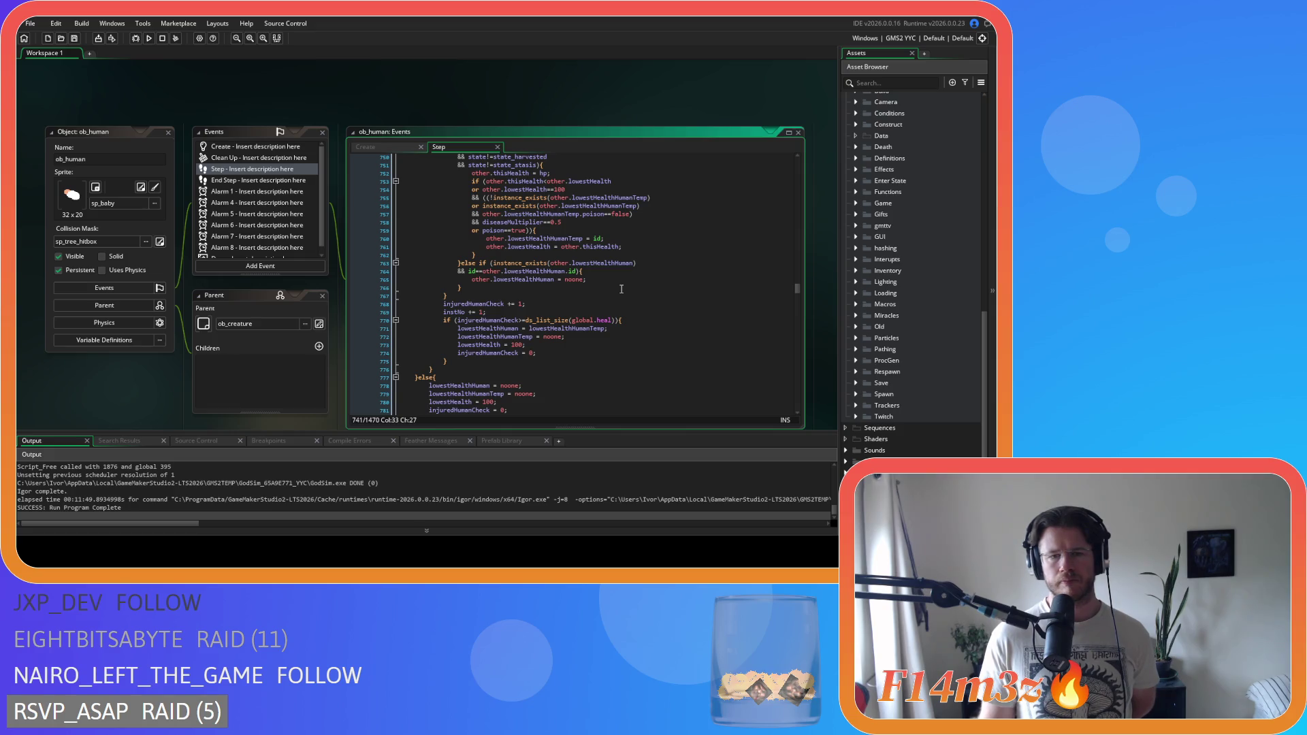
scroll(622, 289, up, 4)
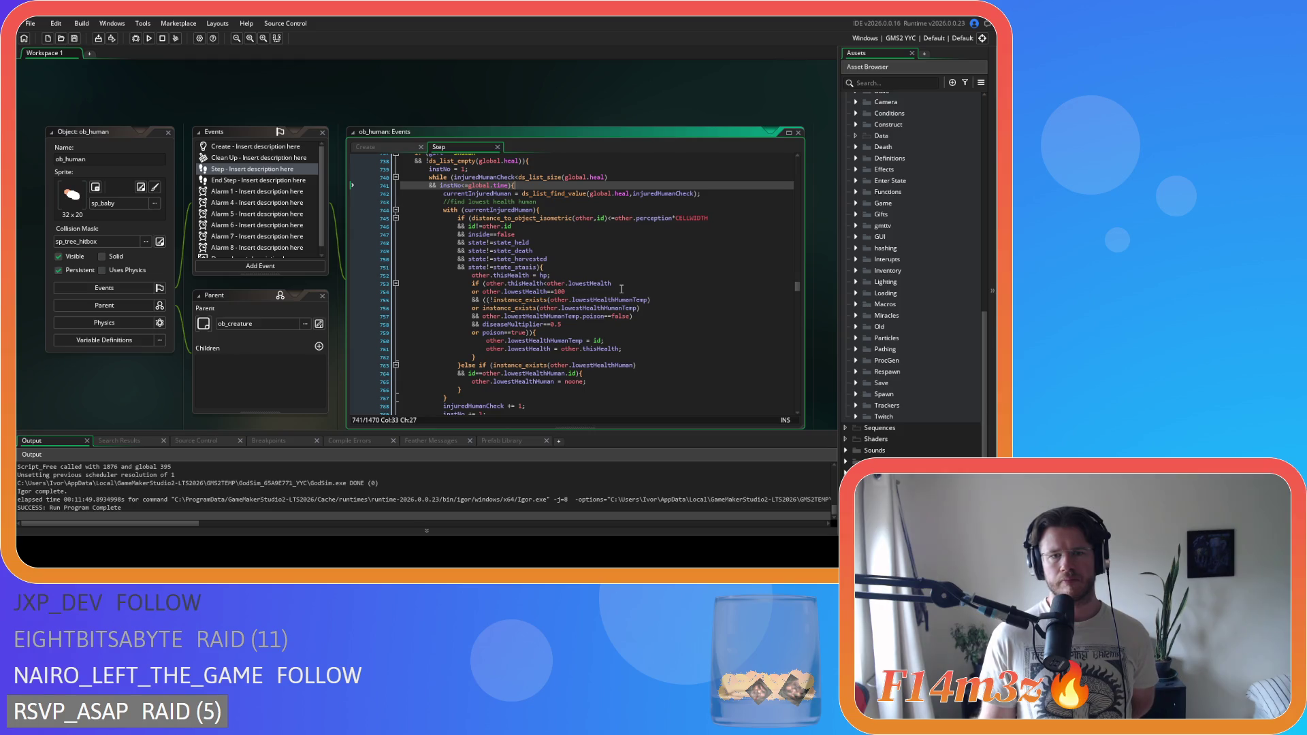
mouse_move(529, 178)
mouse_down()
mouse_move(608, 177)
mouse_move(520, 181)
mouse_up()
scroll(520, 182, down, 1)
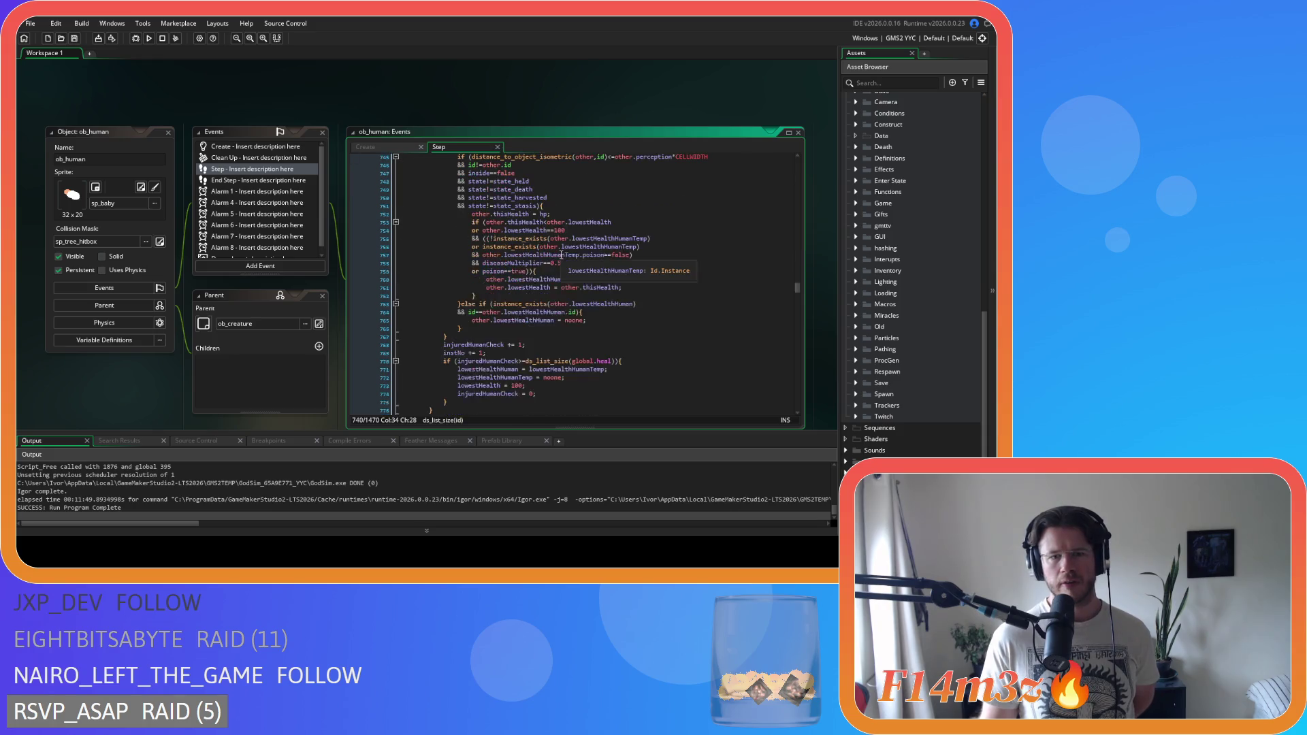
scroll(545, 185, up, 1)
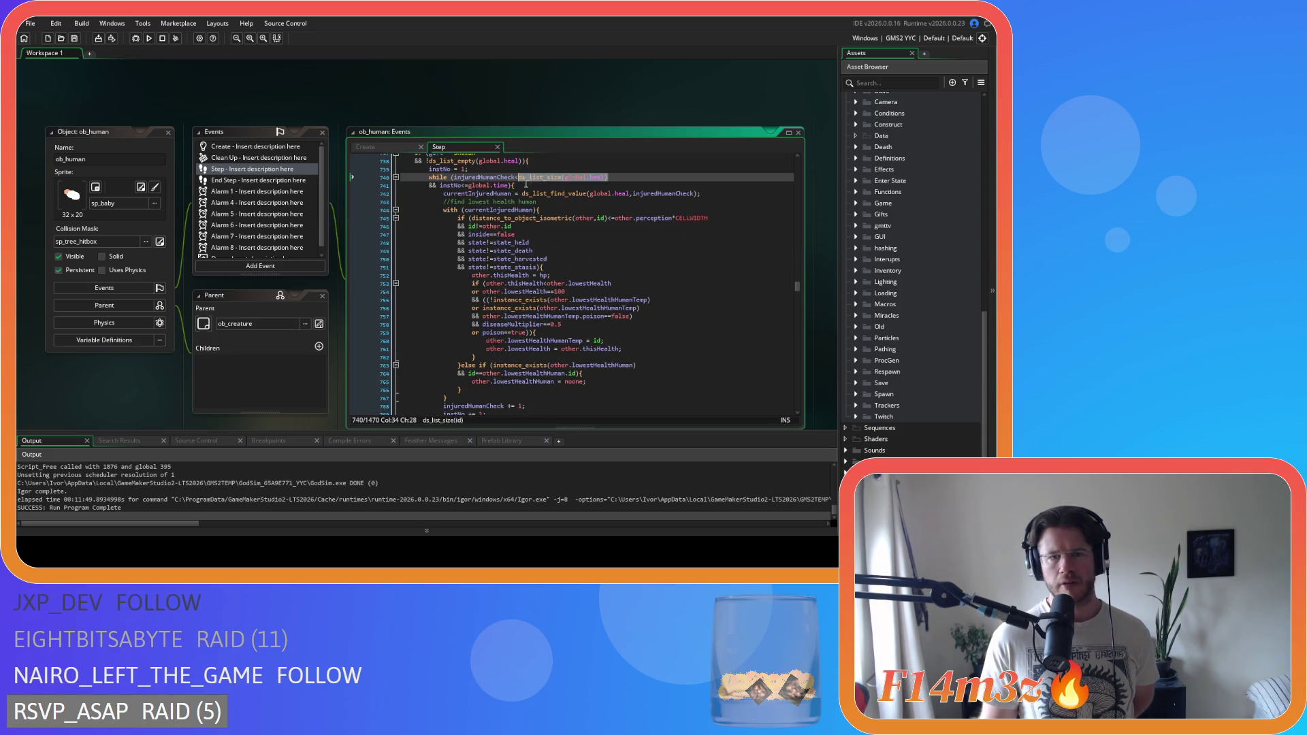
click(512, 185)
scroll(517, 204, down, 2)
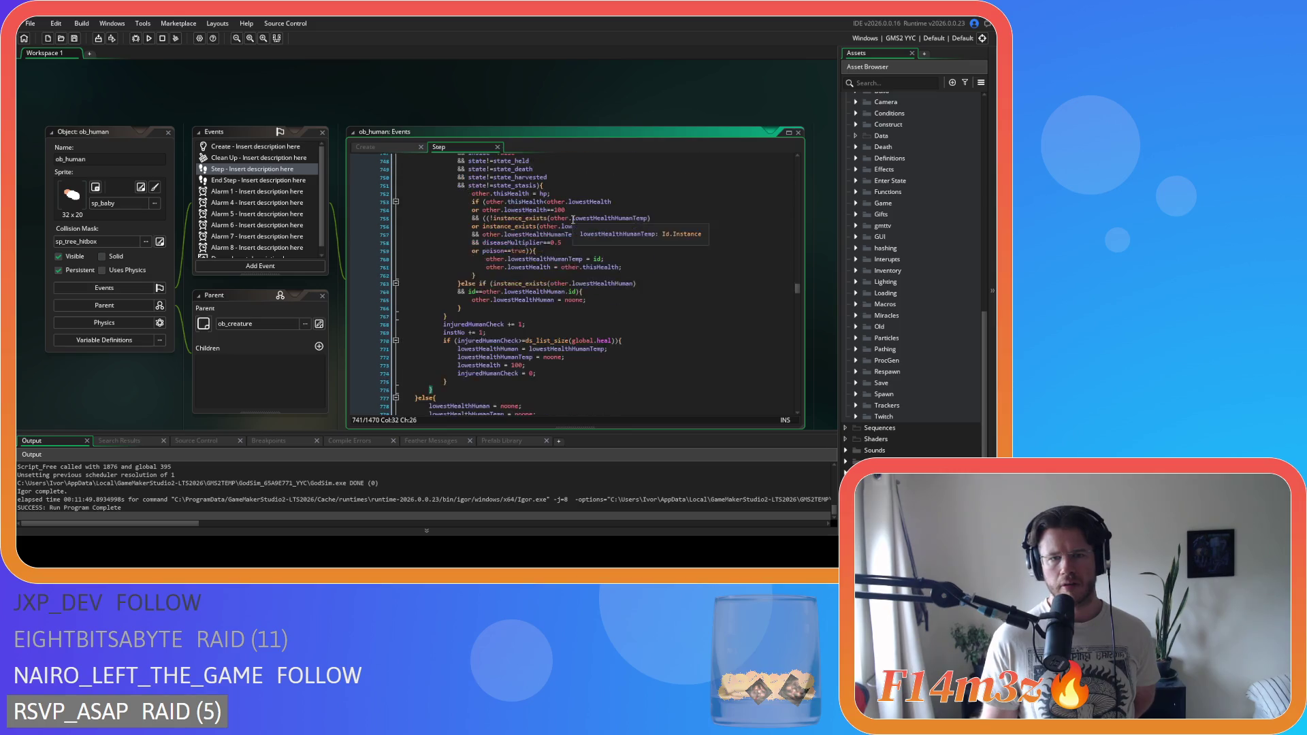
scroll(577, 224, up, 4)
mouse_move(583, 229)
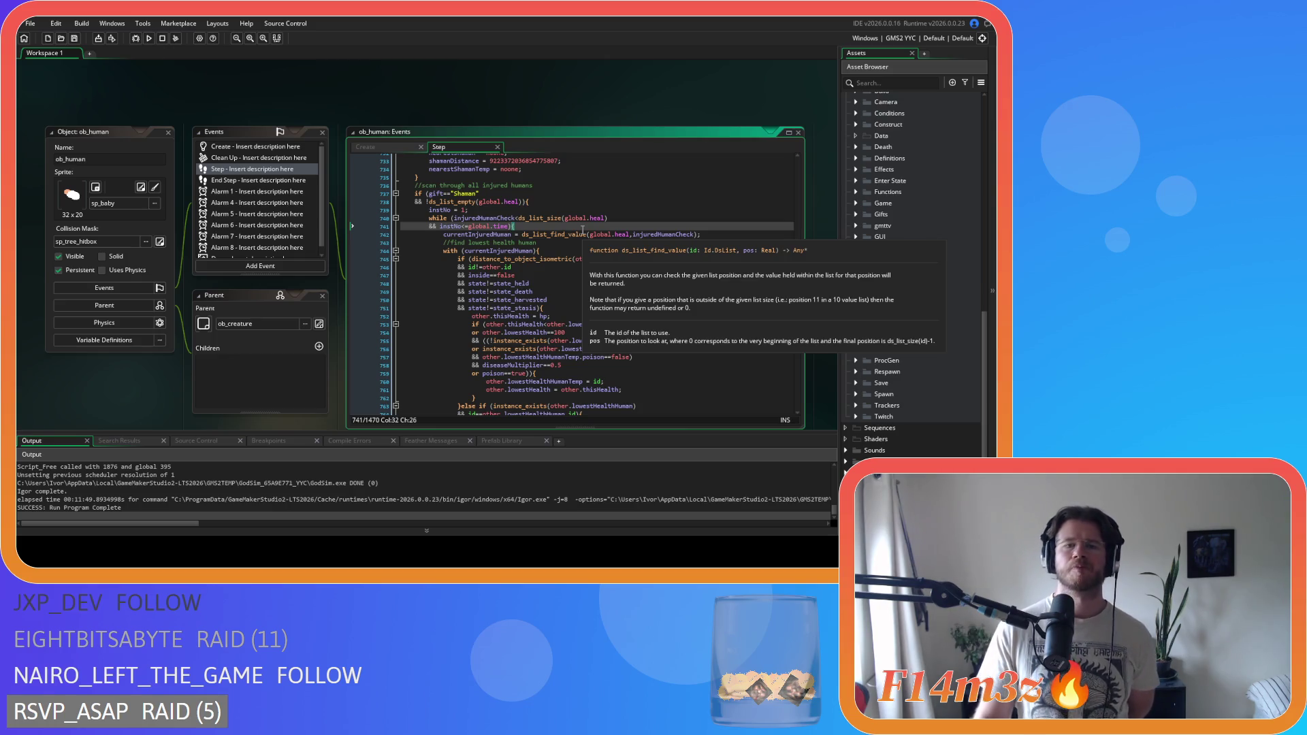
scroll(583, 229, down, 3)
scroll(582, 230, up, 3)
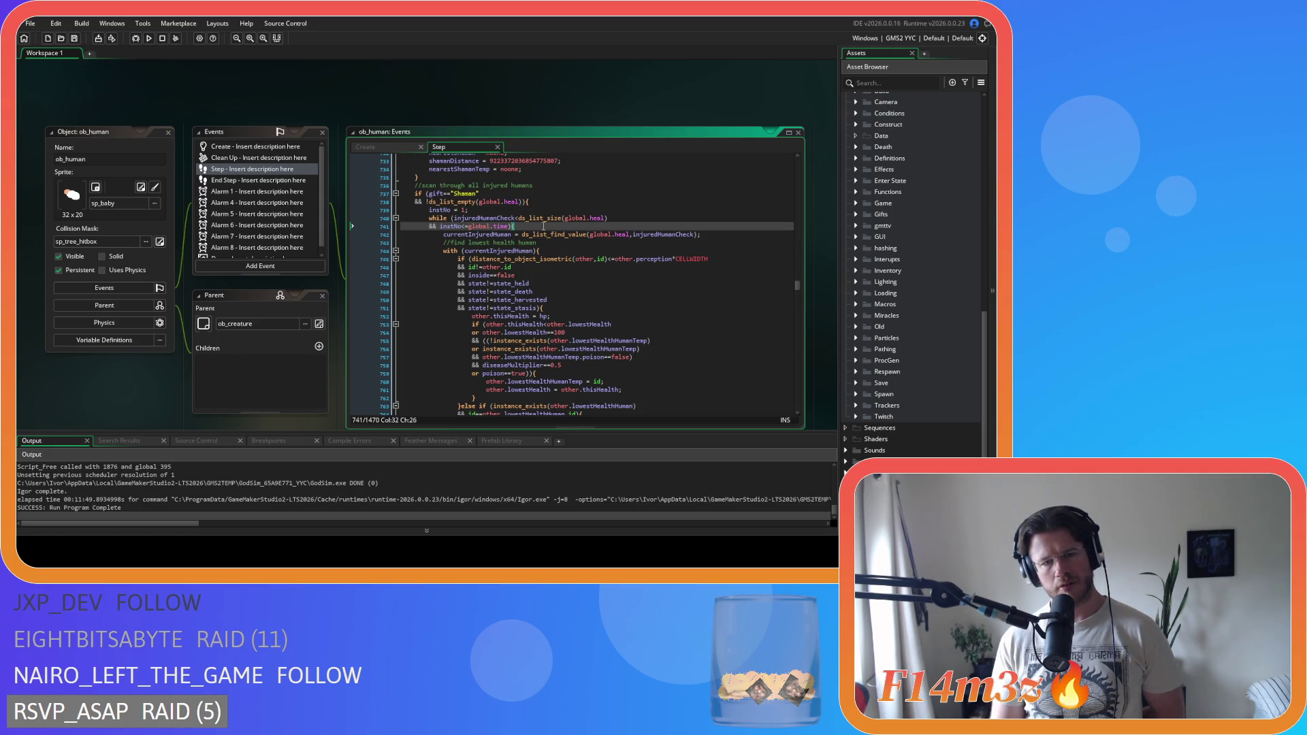
scroll(548, 230, down, 1)
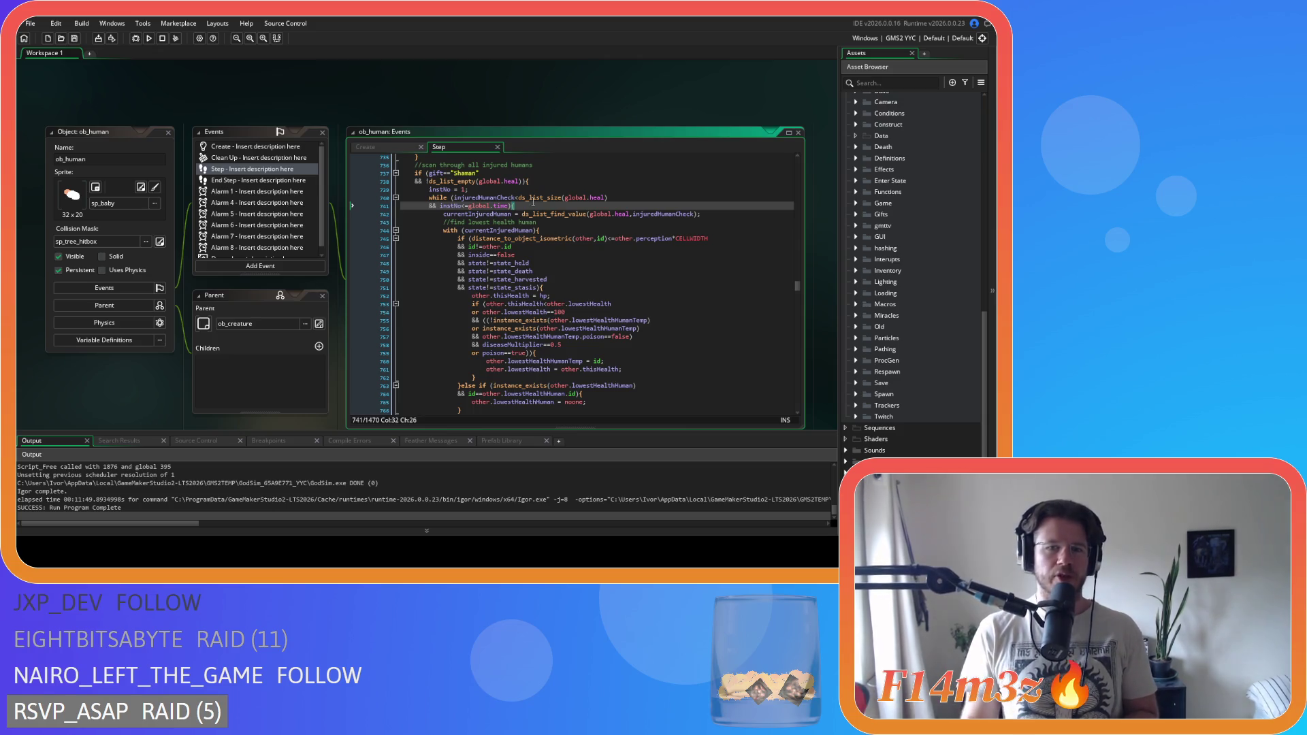
click(601, 198)
key(Left)
key(Left)
key(Left)
mouse_move(457, 198)
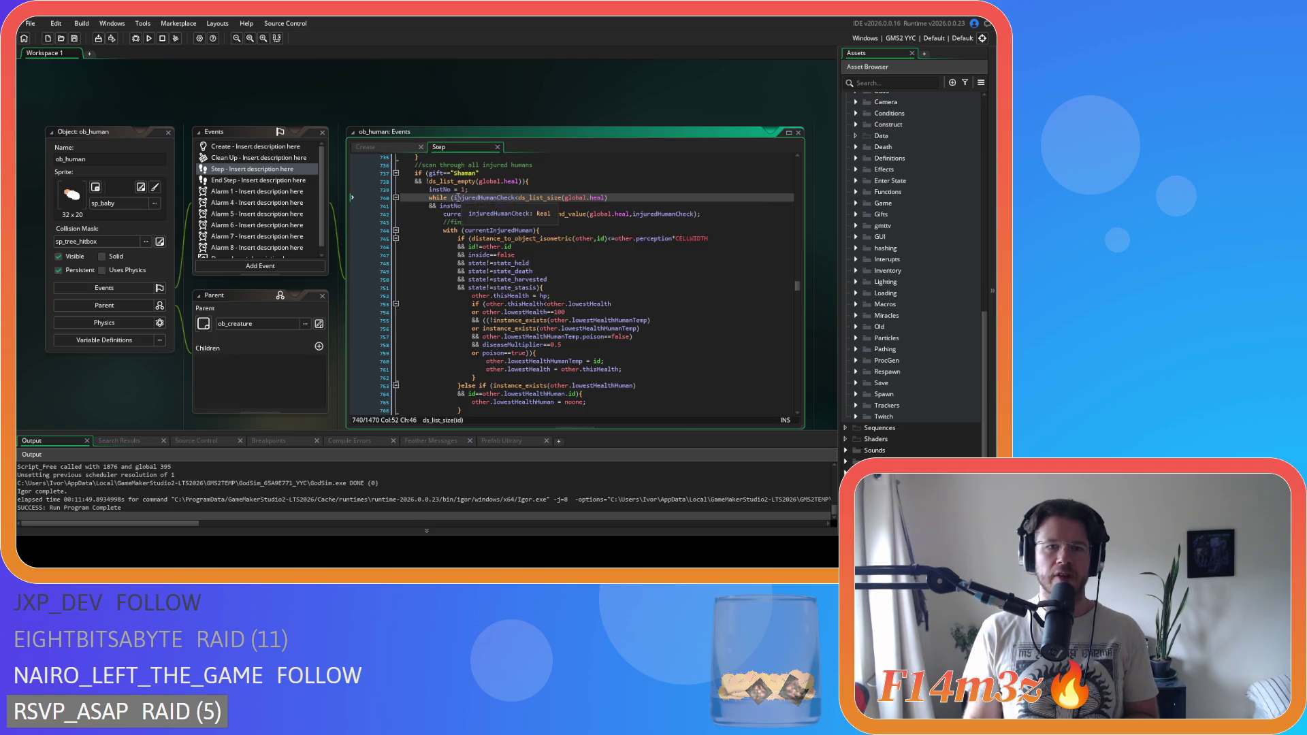
click(513, 197)
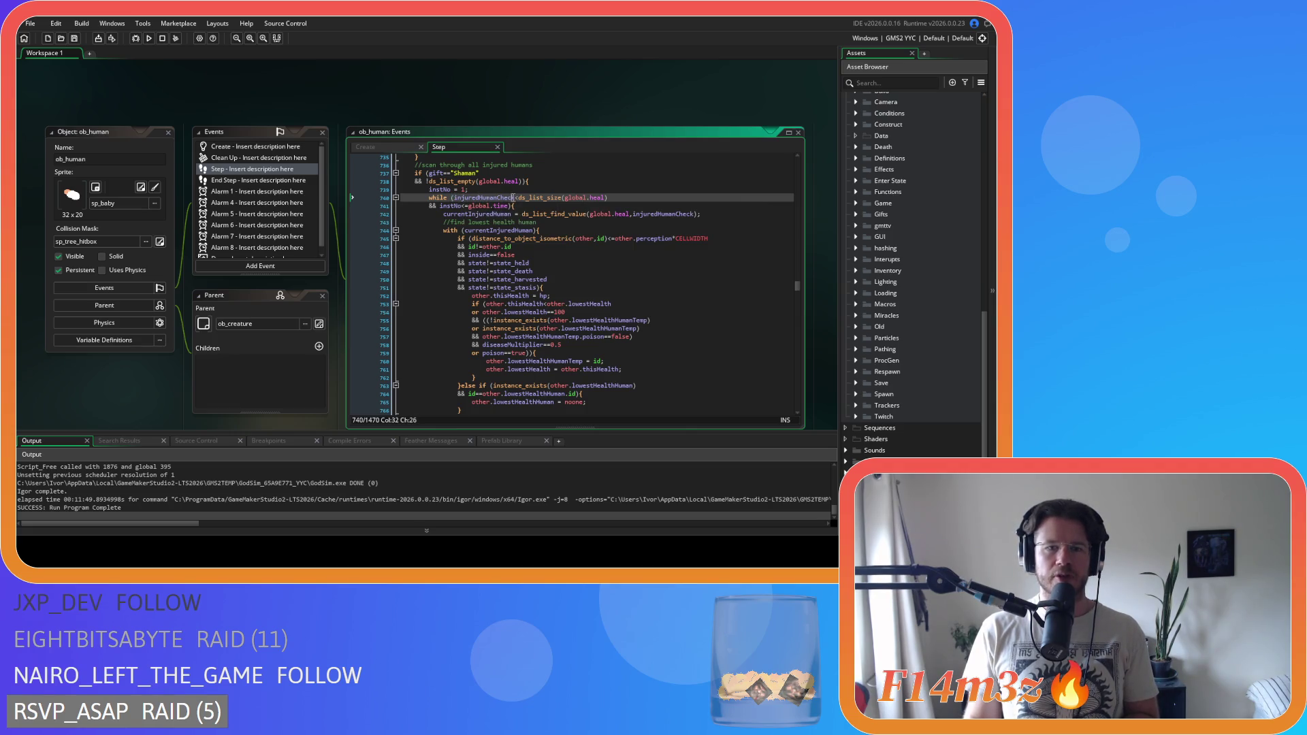
drag(513, 198, 455, 198)
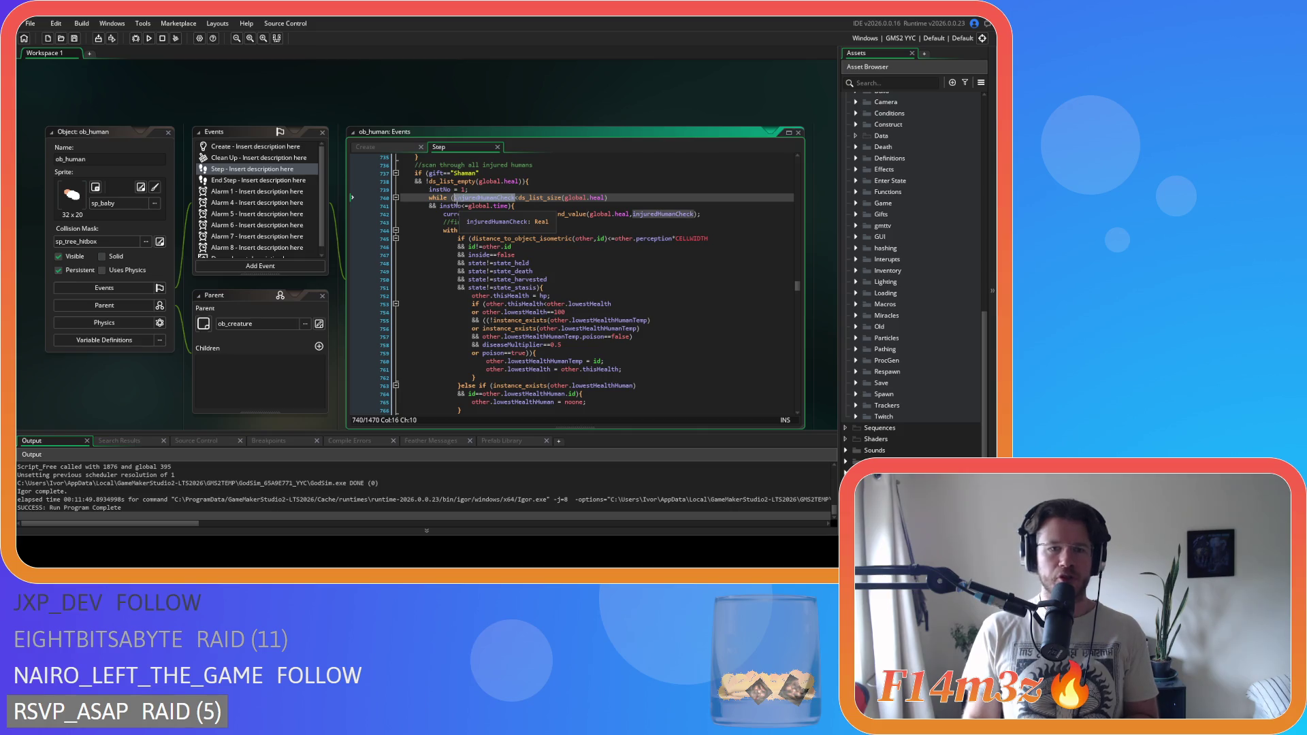
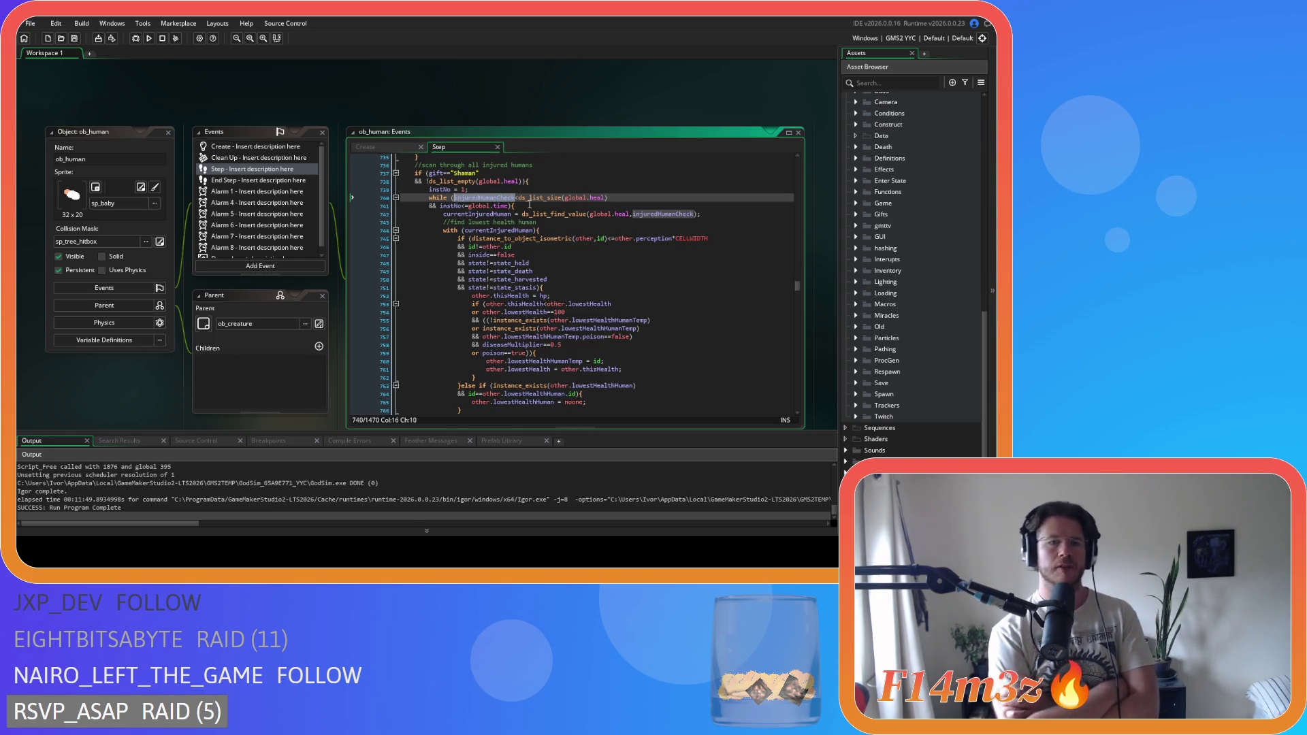
- Undo the stray parenthesis on line 740 and review the injuredHumanCheck reset on line 774
text(()
scroll(541, 373, down, 4)
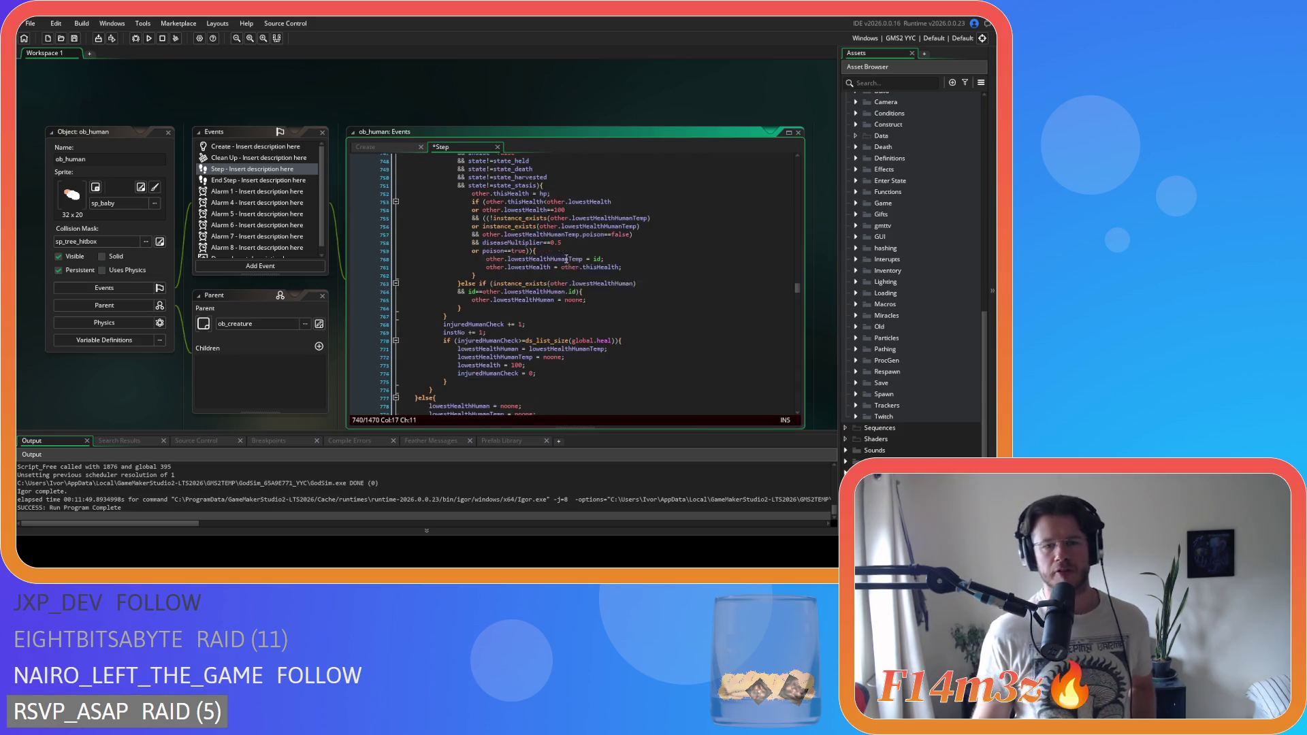
drag(468, 374, 546, 375)
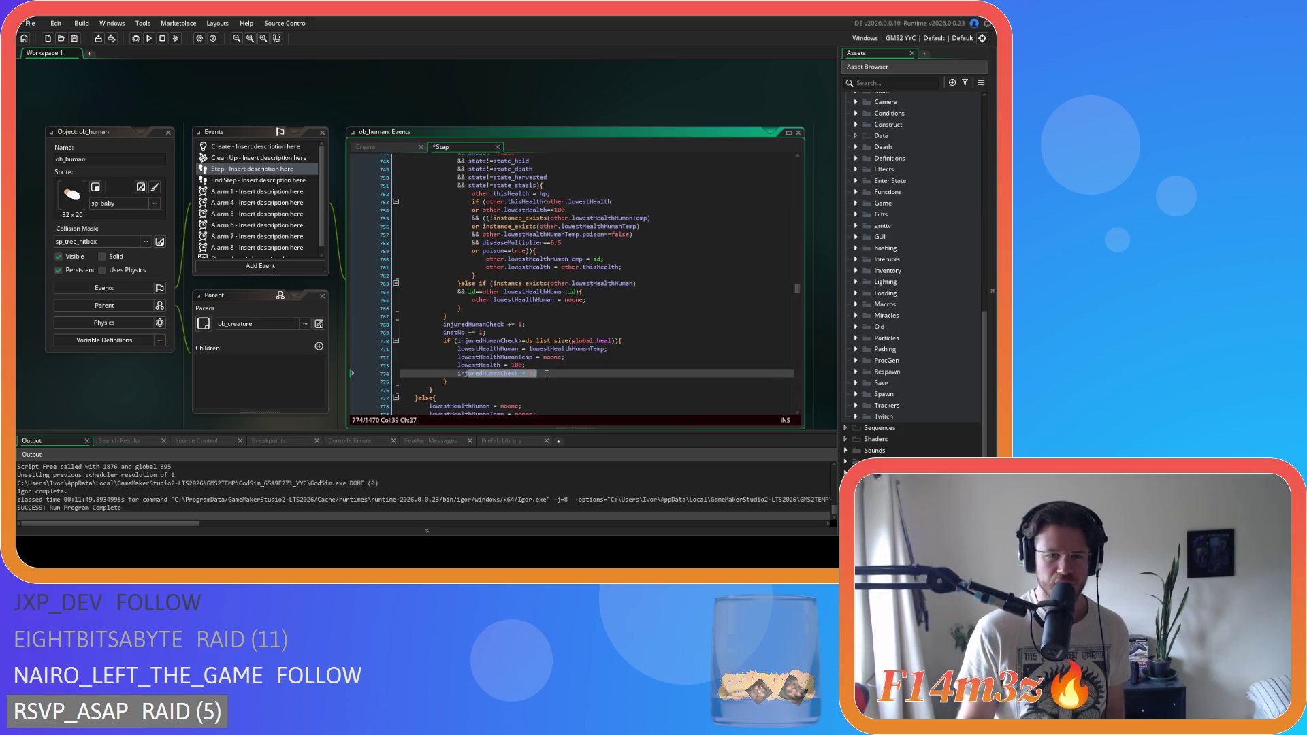
scroll(506, 195, up, 4)
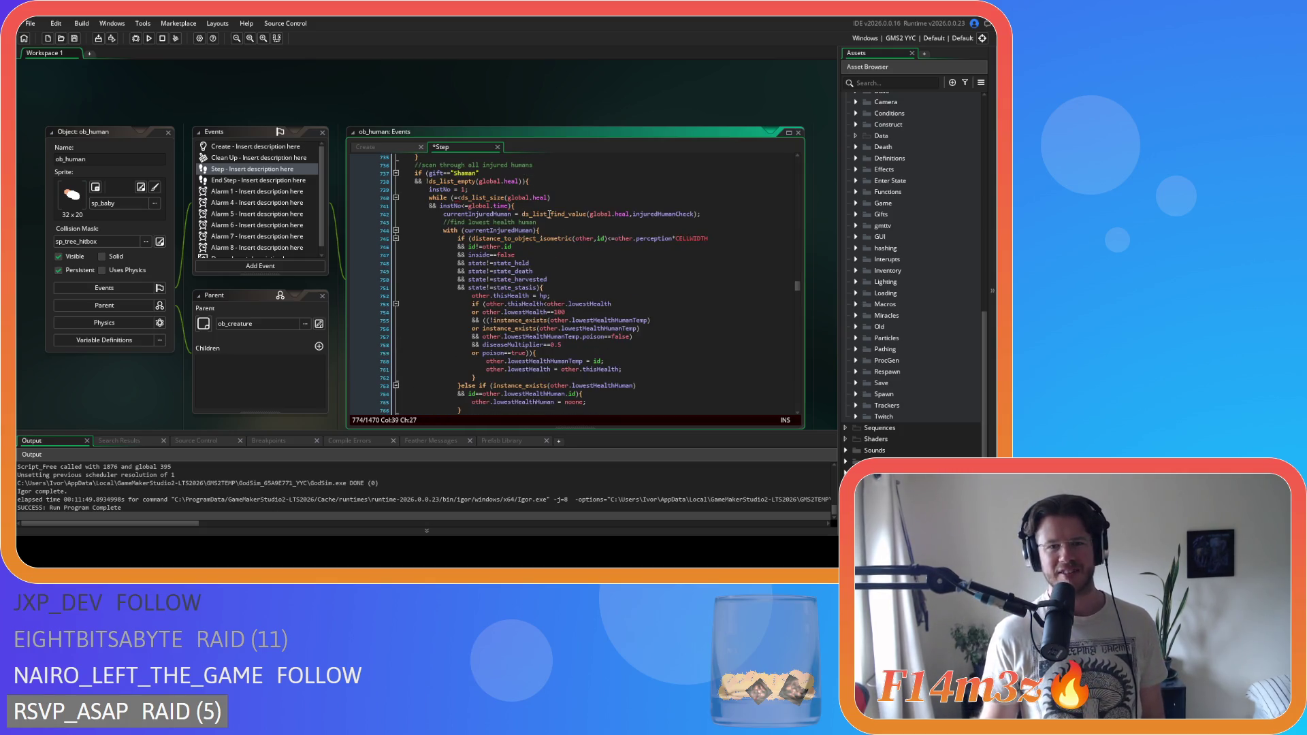
click(494, 206)
key(ctrl+z)
key(ctrl+z)
key(ctrl+z)
double_click(507, 206)
scroll(509, 207, down, 6)
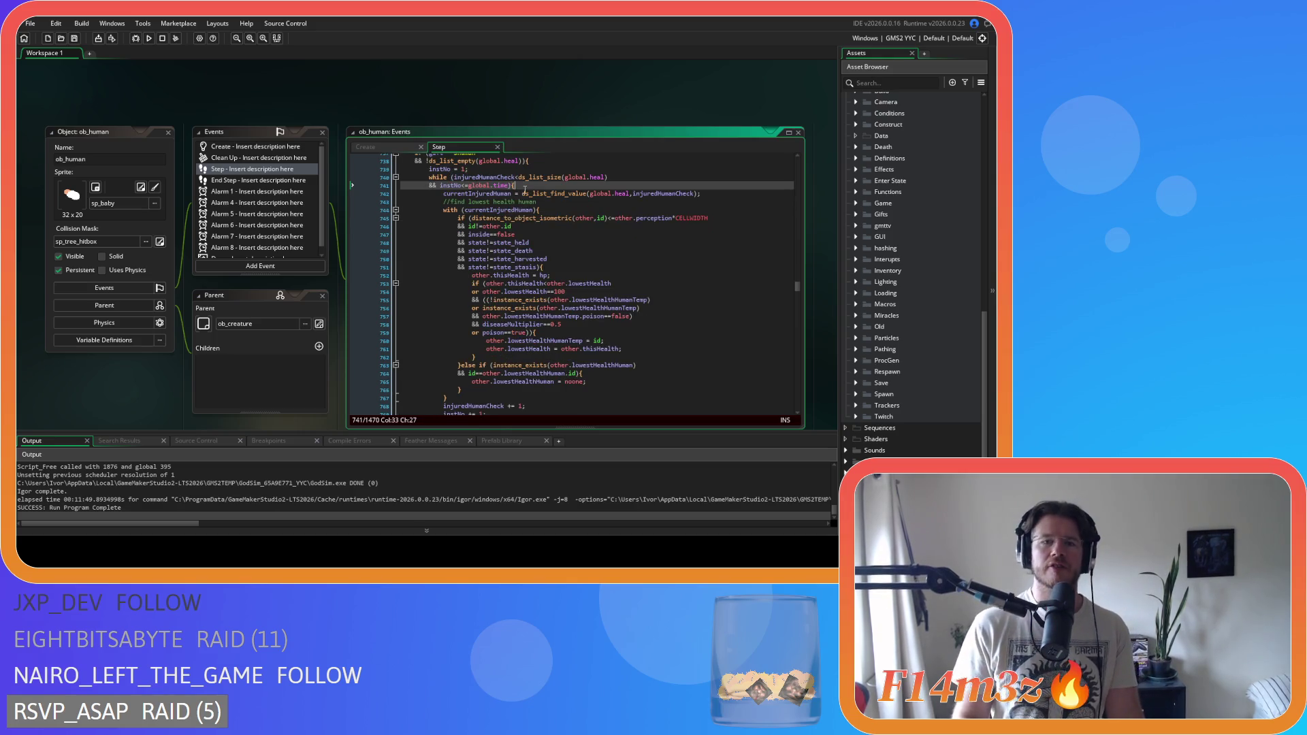
drag(490, 332, 628, 346)
scroll(612, 354, up, 2)
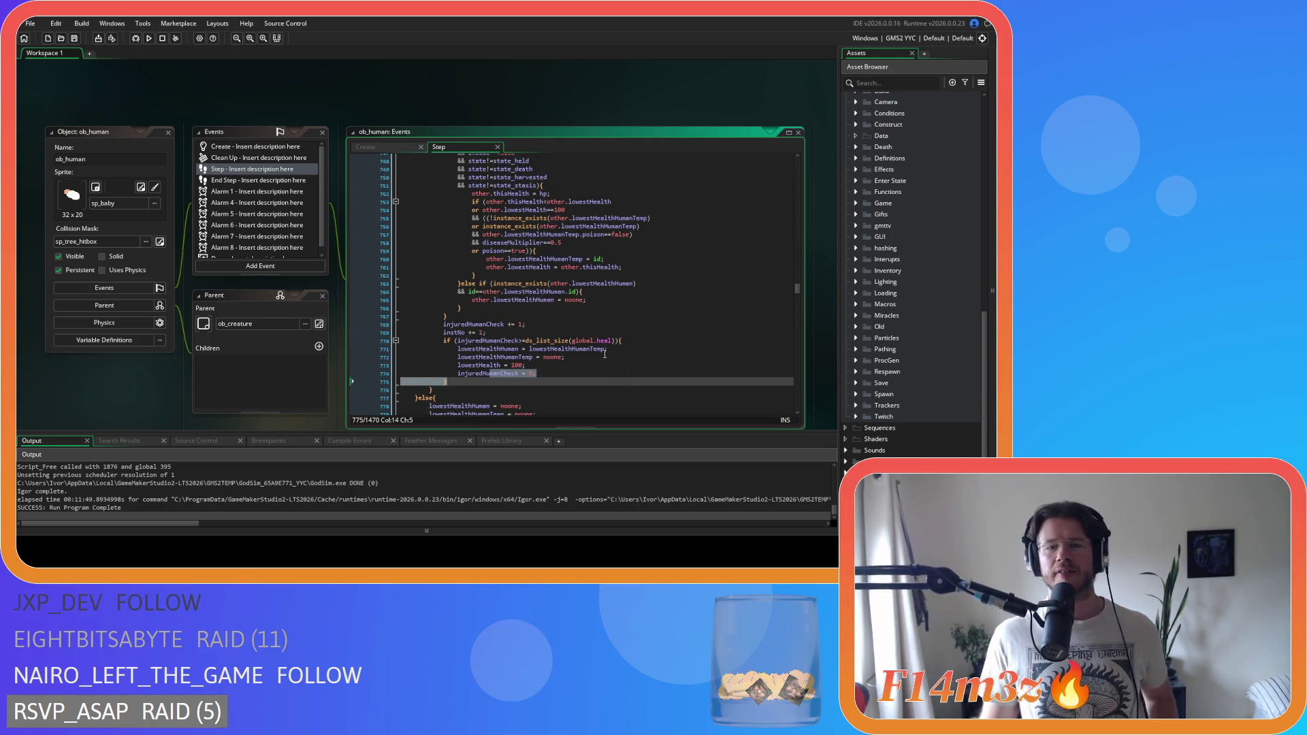
- Inspect the scan loop's size(global.heal) condition and its body from lines 740 to 767
click(583, 369)
scroll(565, 347, up, 5)
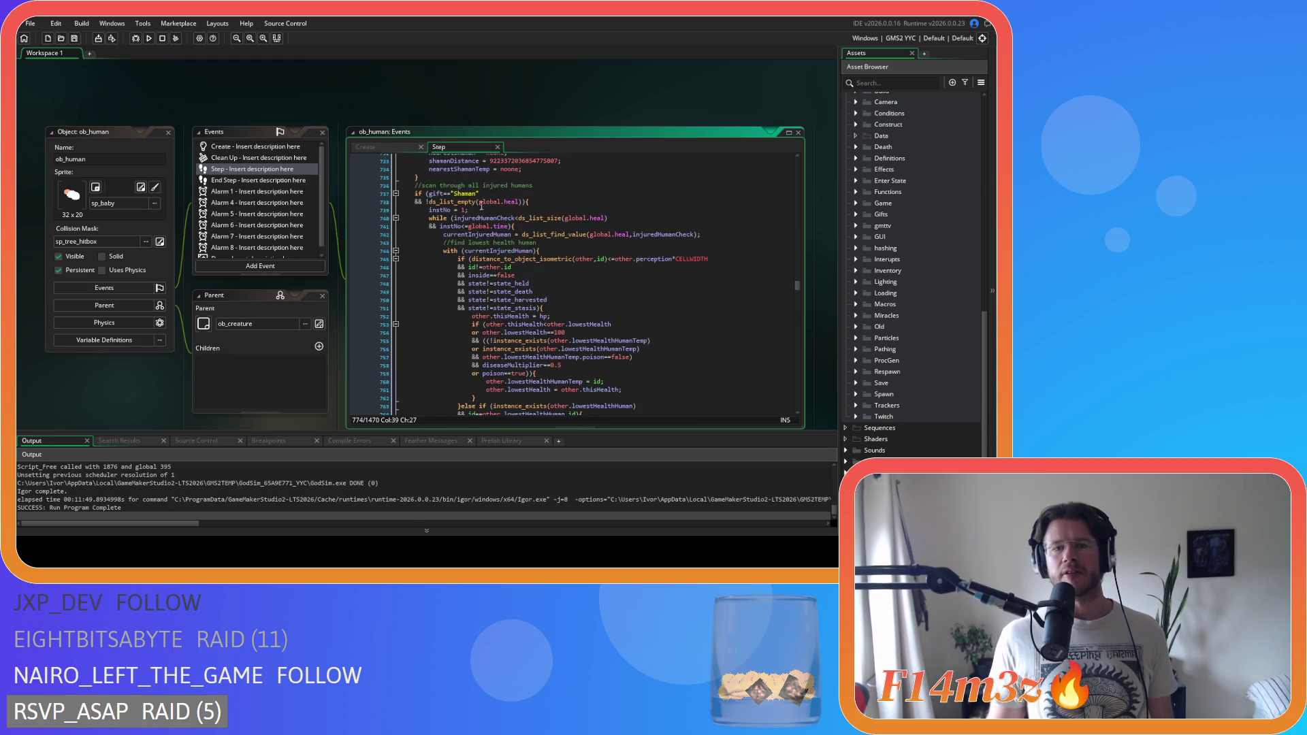
drag(541, 218, 613, 219)
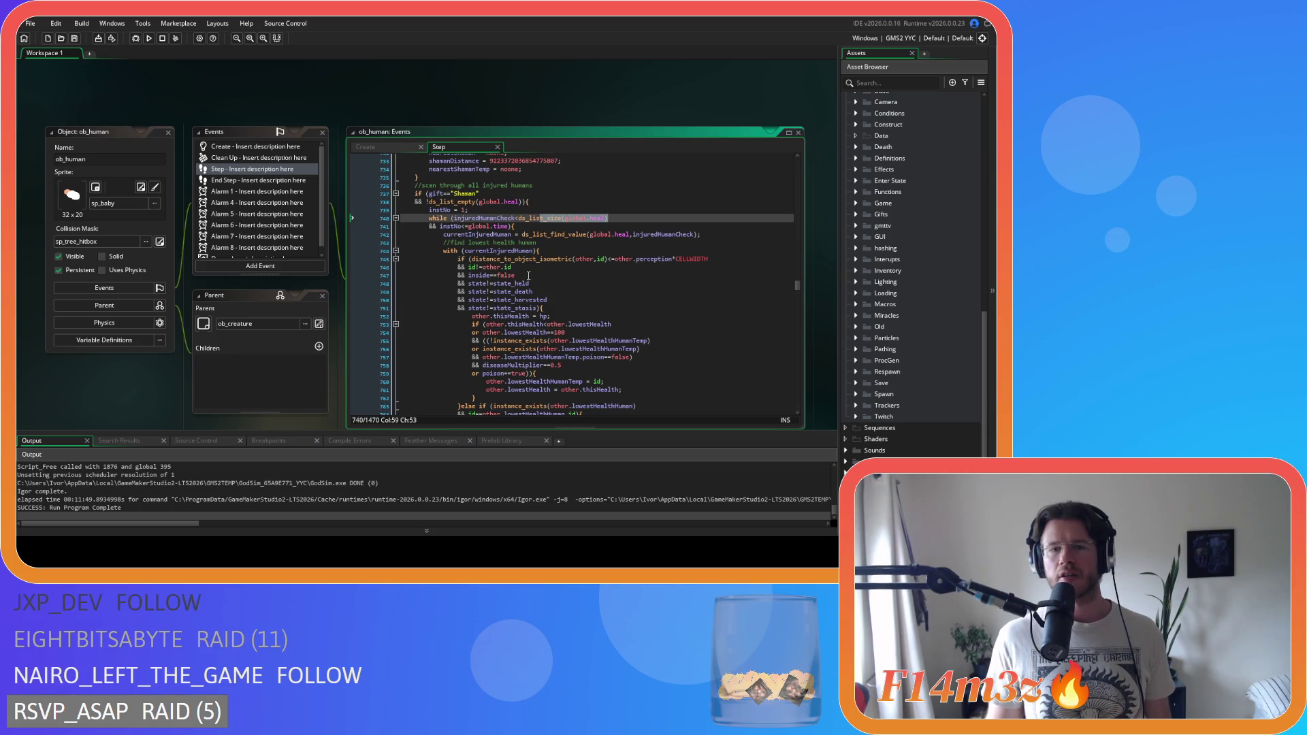
mouse_move(408, 217)
mouse_down()
mouse_move(435, 232)
mouse_move(512, 355)
mouse_up()
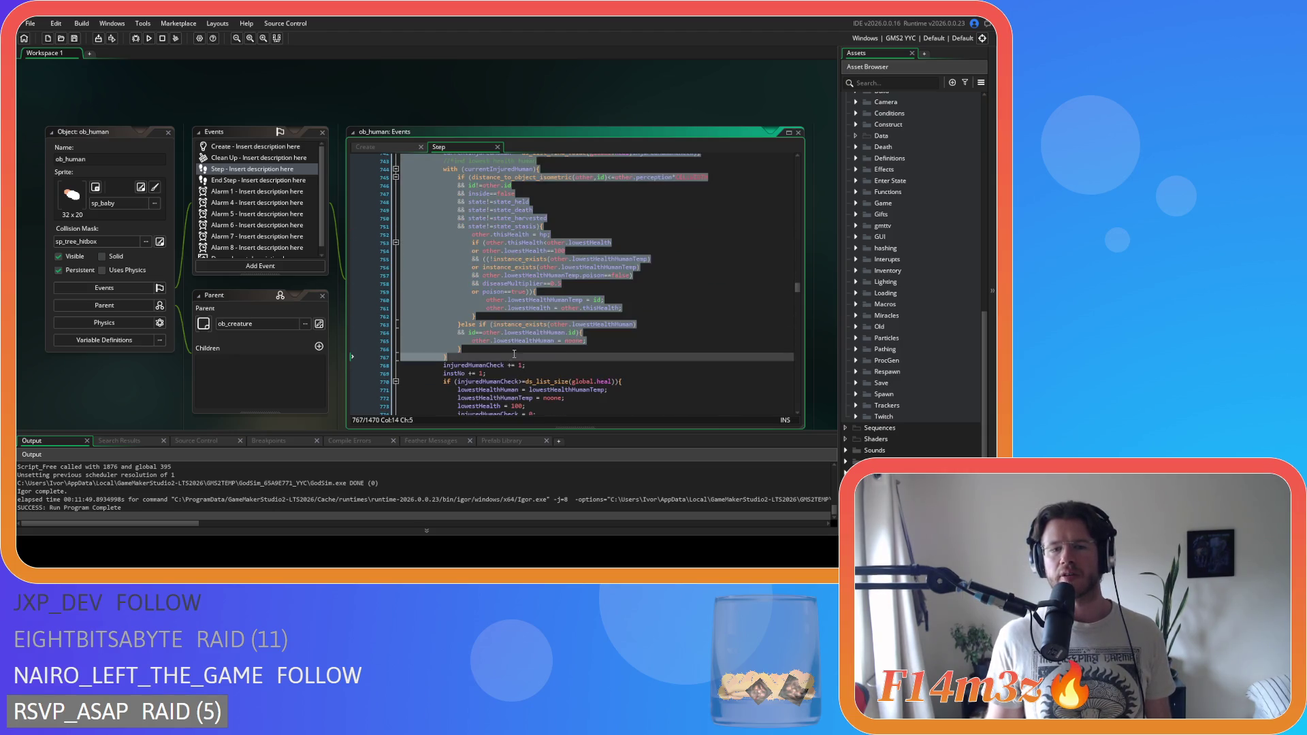
scroll(514, 353, down, 2)
scroll(585, 320, up, 1)
click(600, 303)
scroll(619, 286, up, 3)
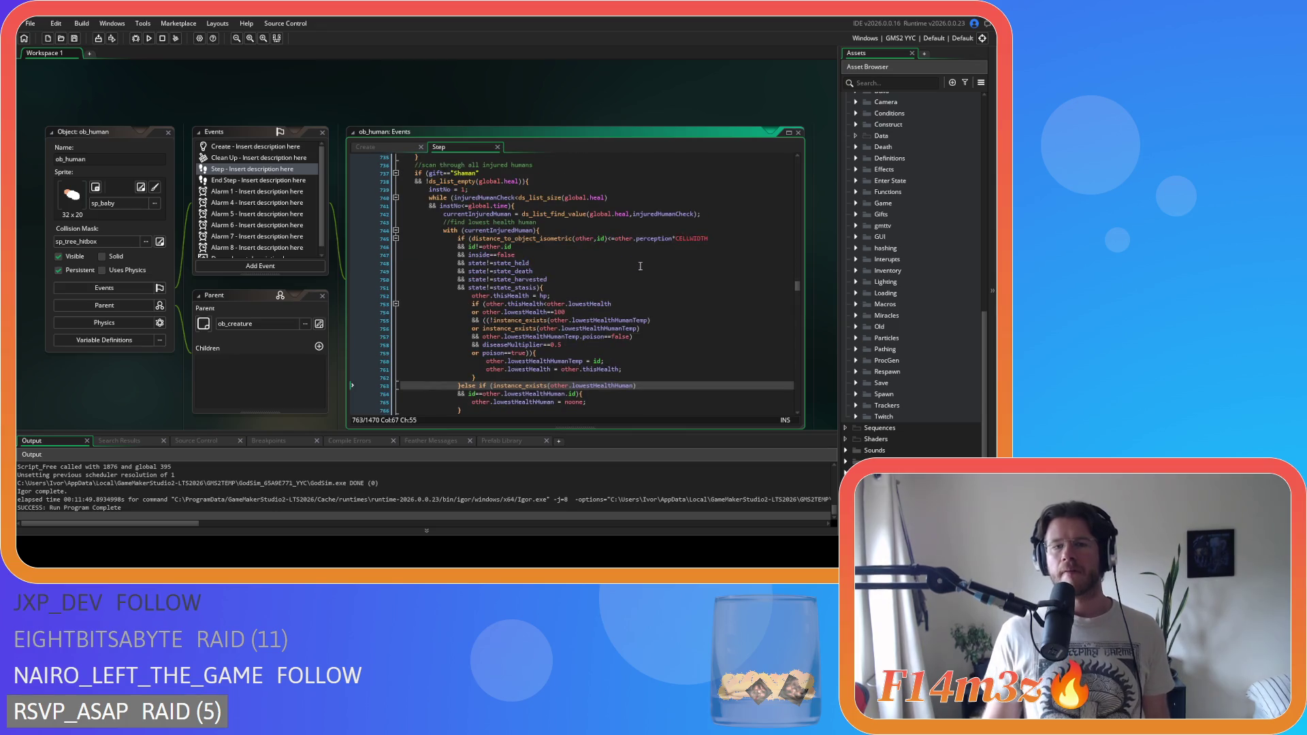
drag(471, 198, 608, 198)
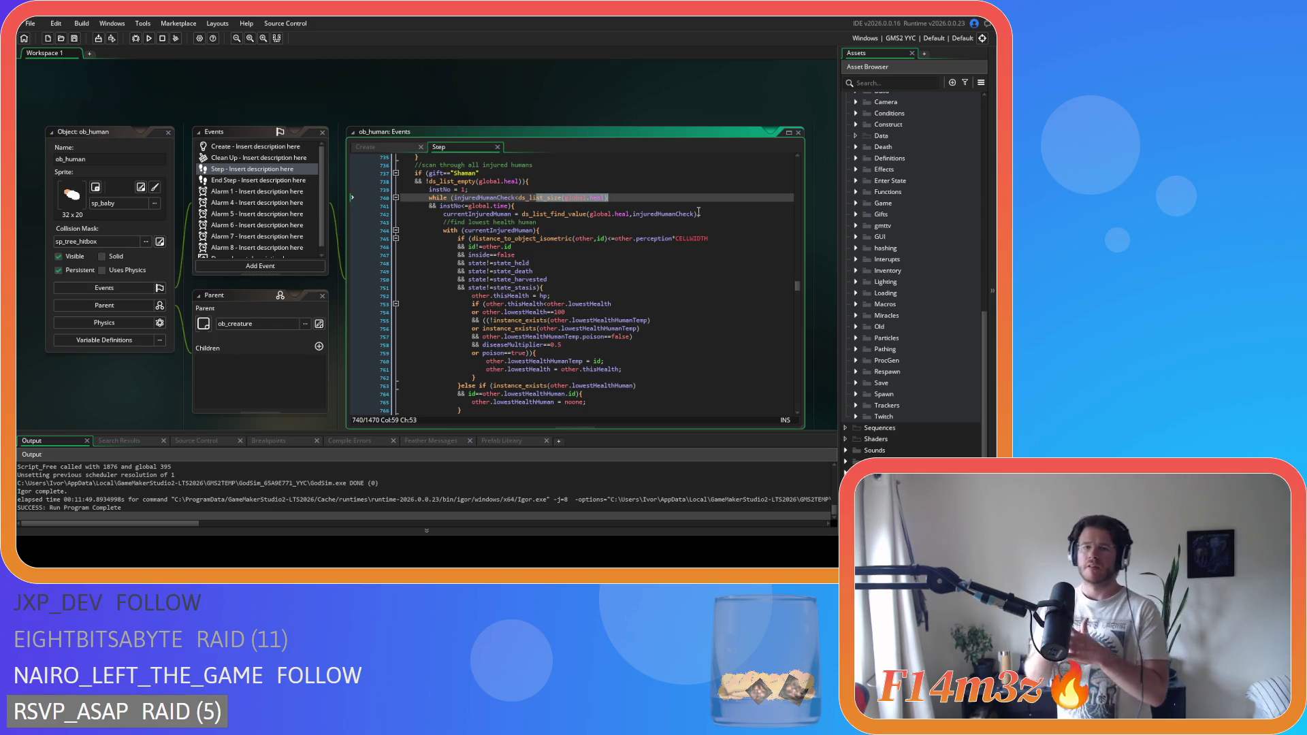
- Run and stop a build, then switch the output target to GMS2 VM and rebuild
key(F5)
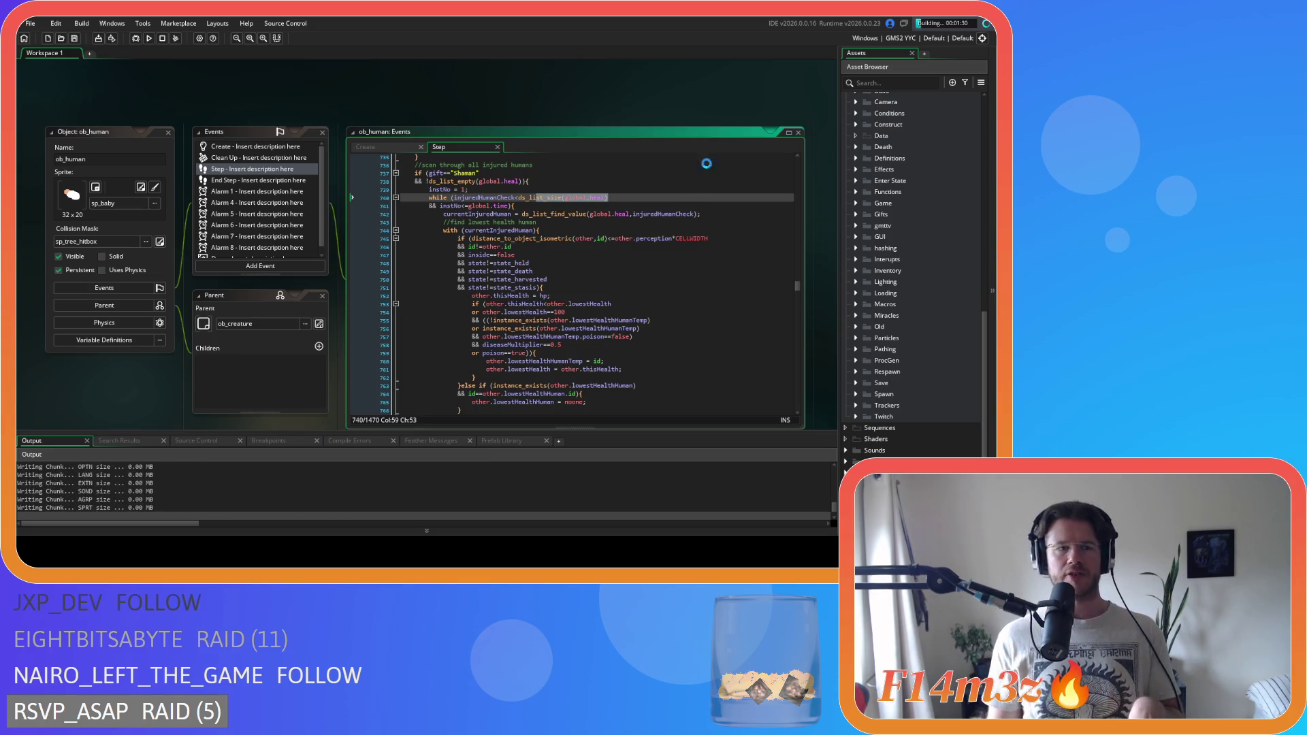
click(163, 38)
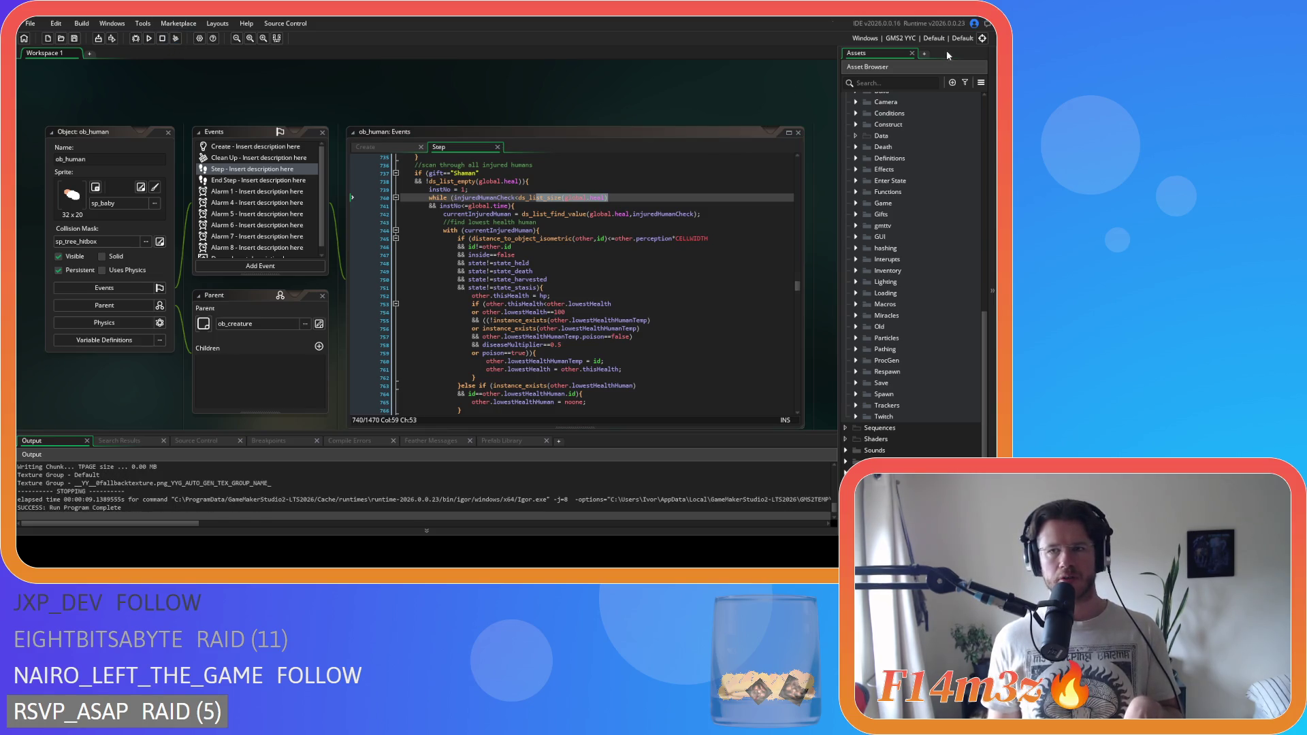
click(903, 39)
click(738, 64)
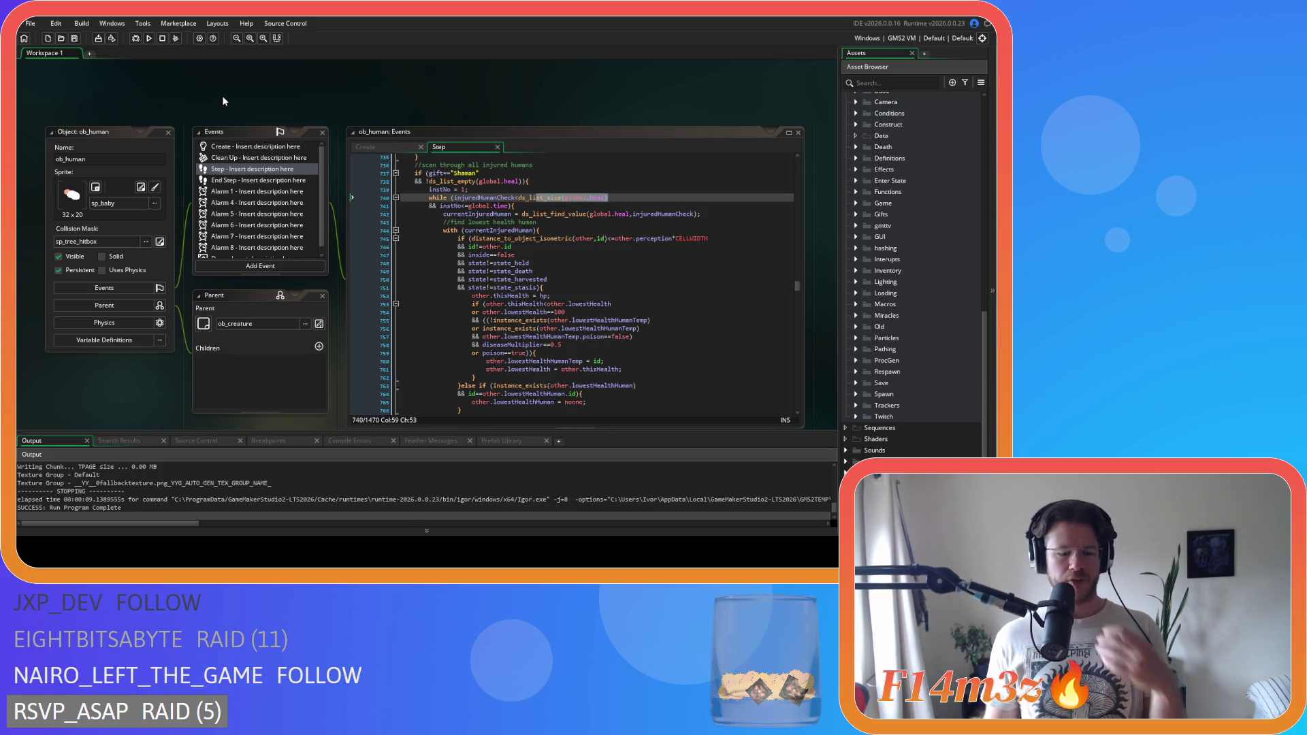
key(F5)
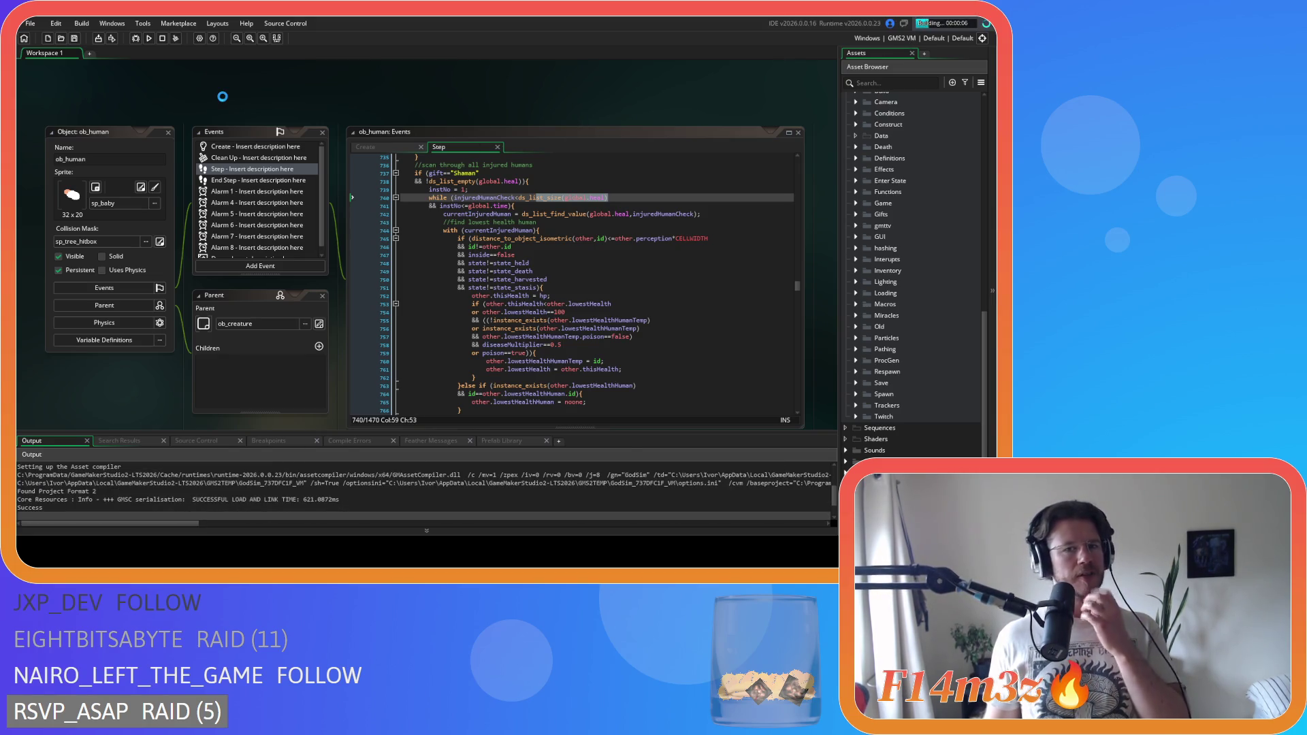